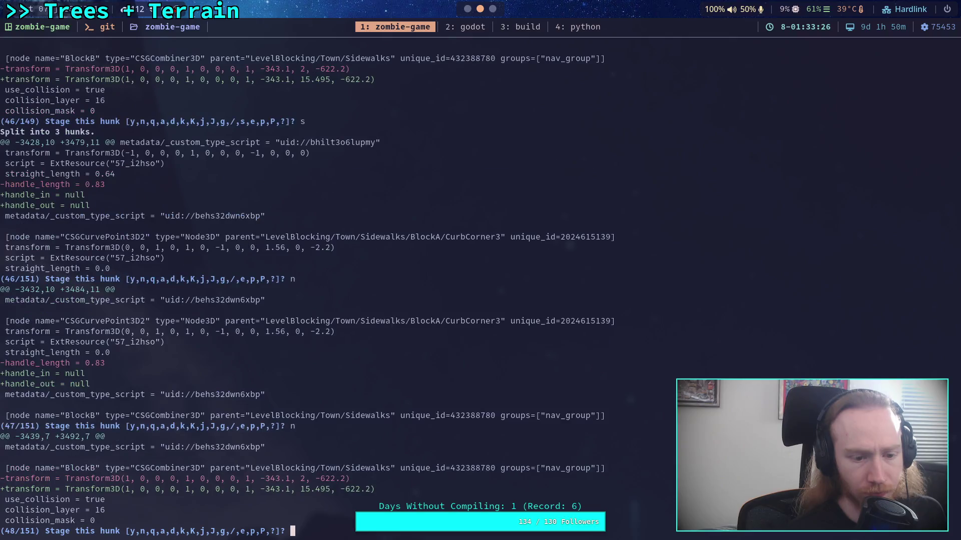
Leave hunk 47 unstaged and stage the BlockB and BlockC transform changes
key("Return")
type("y")
key("Return")
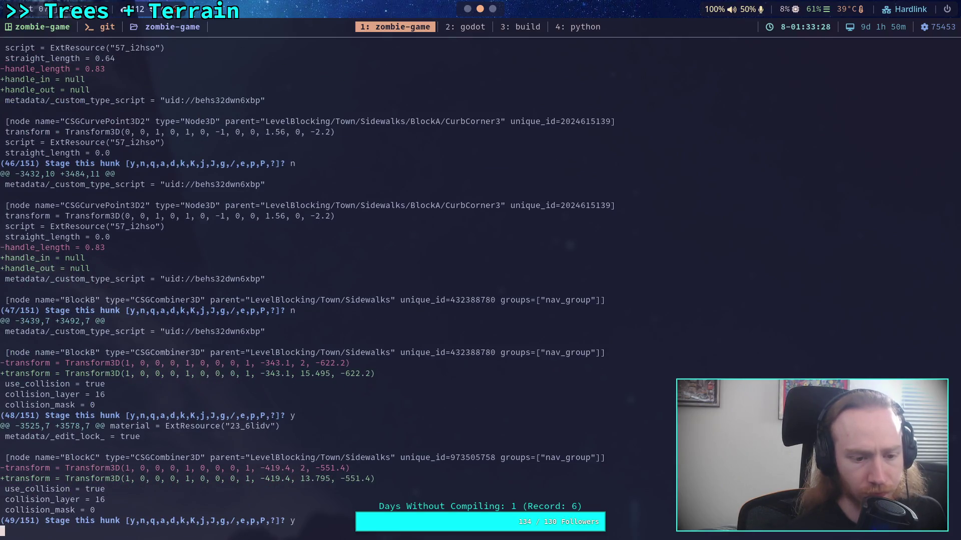
type("n")
Skip BlockC's curb handle hunks, including Curb4, CurbCorner1 and CurbCorner3
key("Return")
type("n")
key("Return")
type("n")
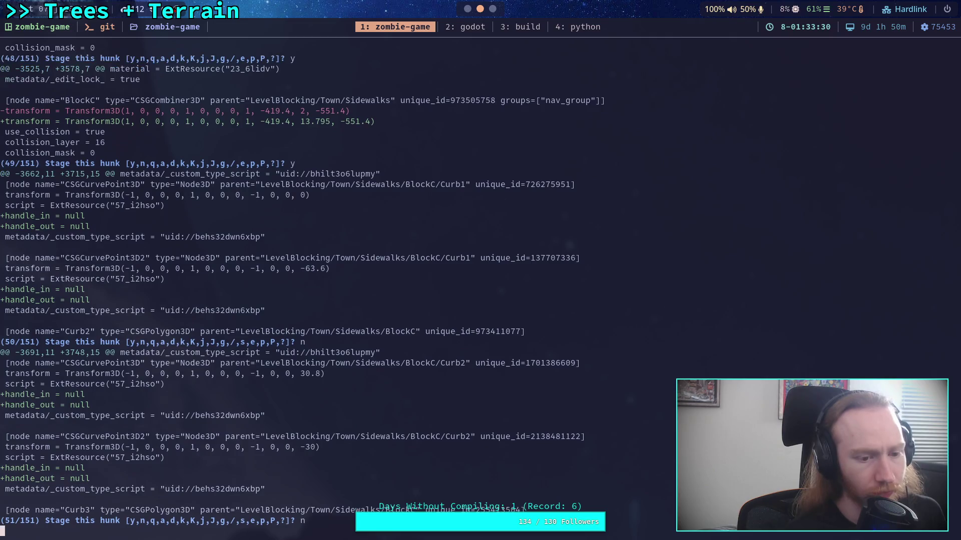
key("Return")
type("n")
key("Return")
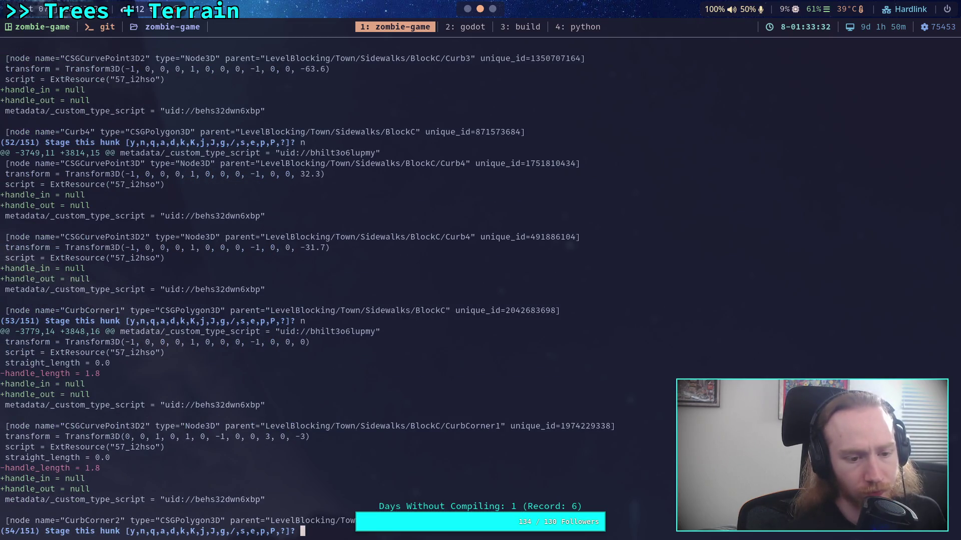
type("n")
key("Return")
key("Return")
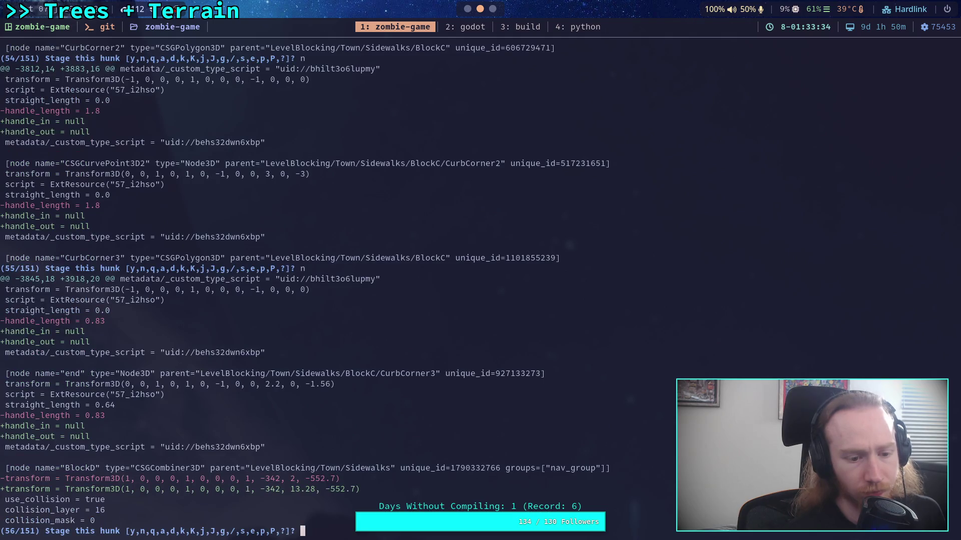
type("s")
Split the mixed BlockC/BlockD hunk, skip its handle pieces and stage BlockD's transform
key("Return")
type("n")
key("Return")
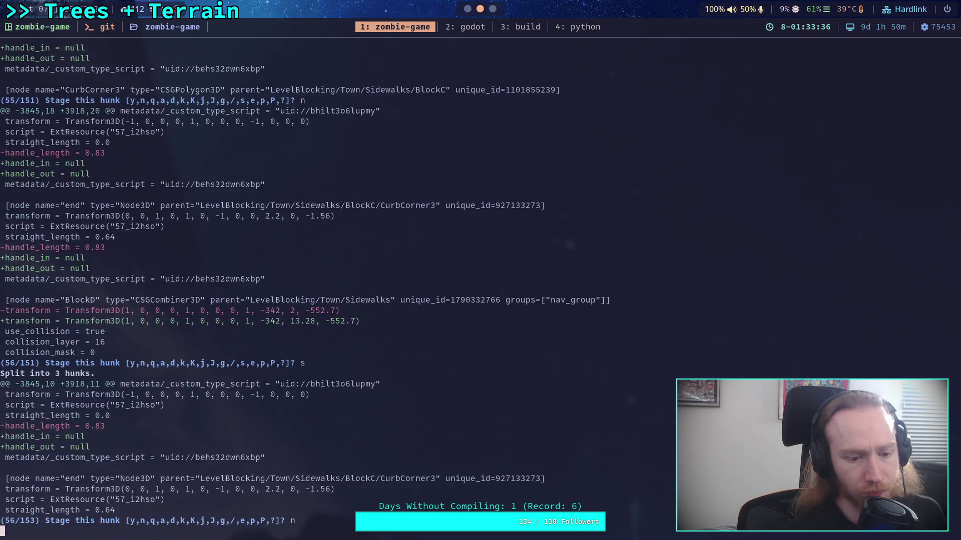
type("n")
key("Return")
type("y")
key("Return")
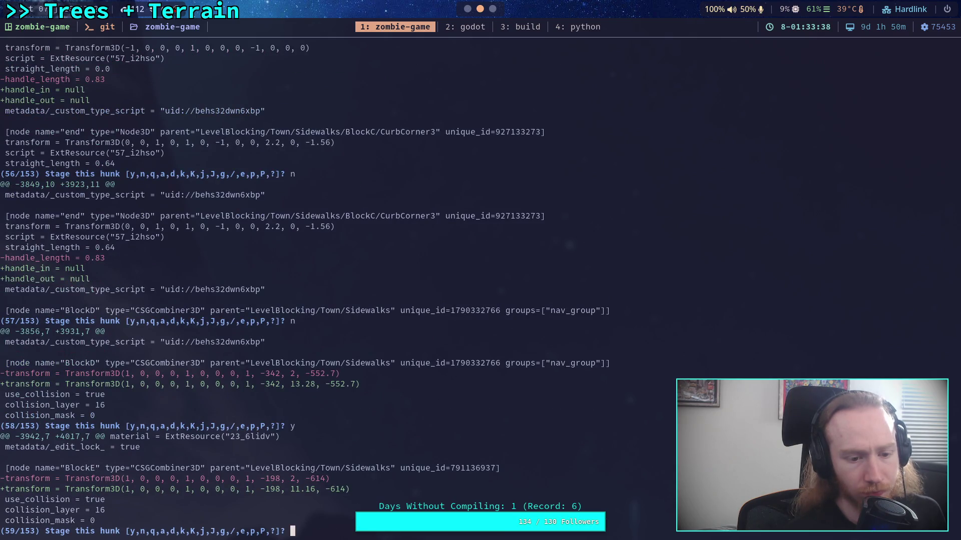
type("y")
key("Return")
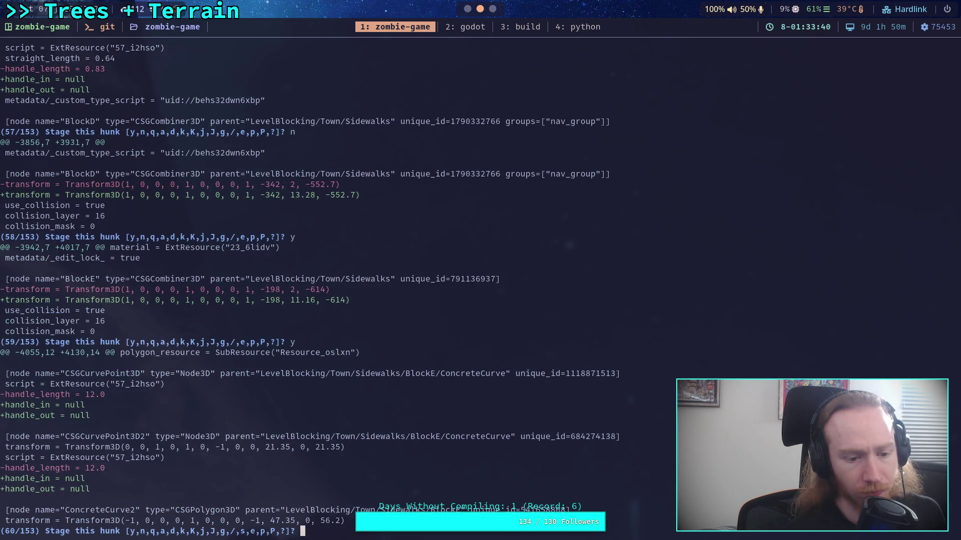
Skip BlockE's ConcreteCurve handles and both ConcreteCurve2 handle pieces of the split BlockF hunk
type("n")
key("Return")
type("s")
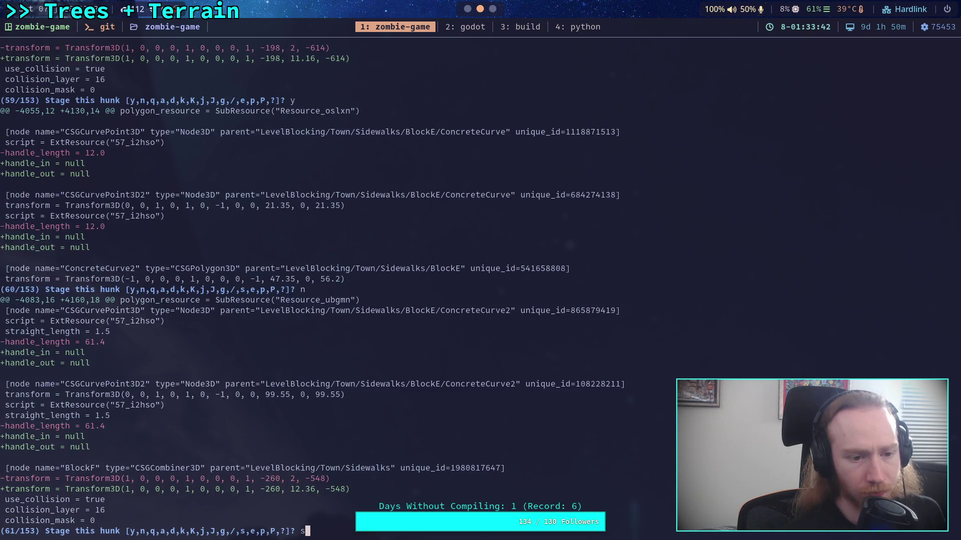
key("Return")
type("n")
key("Return")
type("n")
type("n")
key("Return")
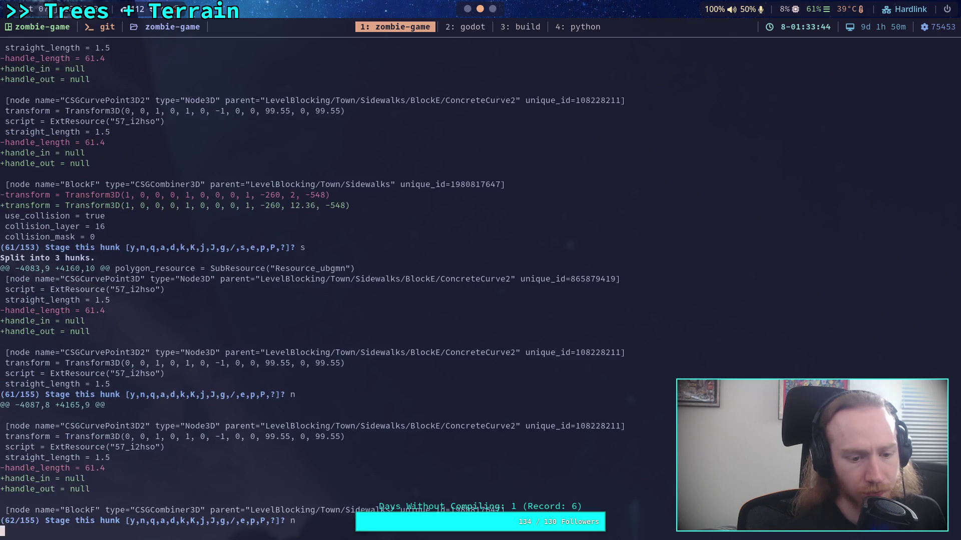
type("y")
key("Return")
Split the BlockF/BlockG hunk, skip BlockF's ConcreteCurve handle pieces and stage BlockG's transform
type("s")
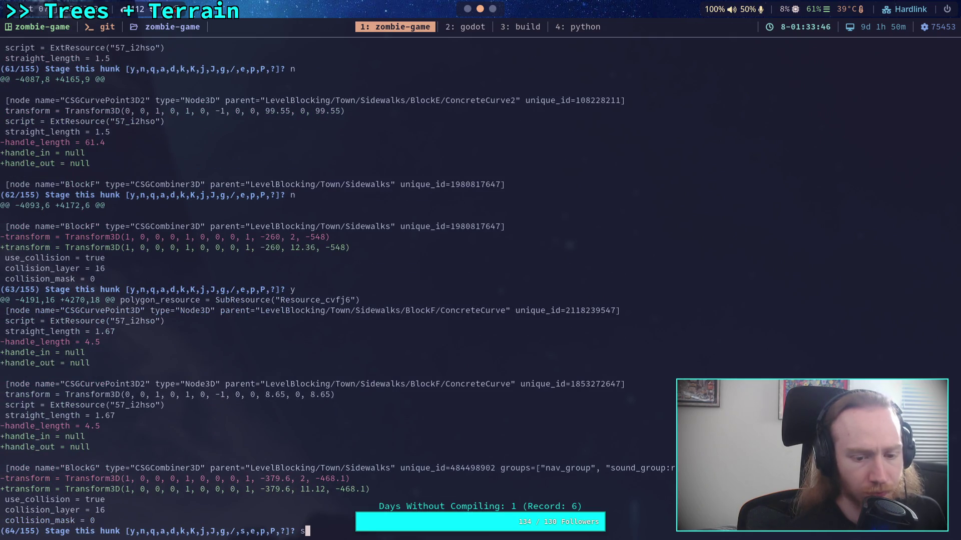
key("Return")
type("n")
key("Return")
type("n")
key("Return")
type("y")
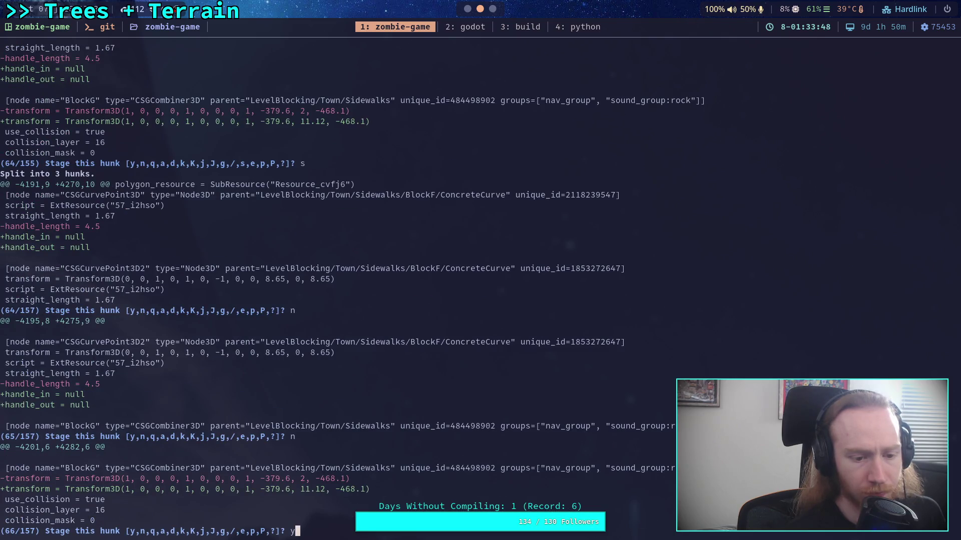
key("Return")
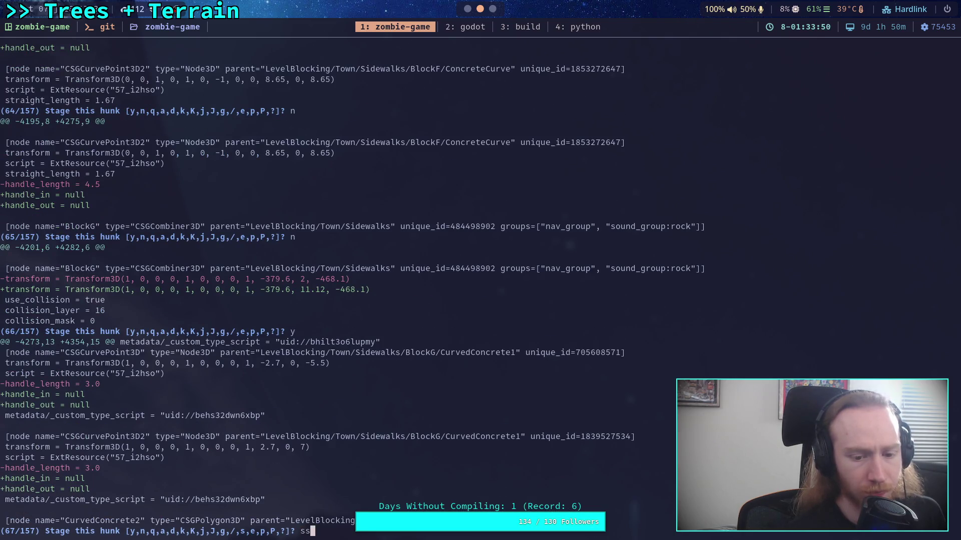
Leave the CurvedConcrete1 and CurvedConcrete2 handle hunks unstaged
type("n")
key("Return")
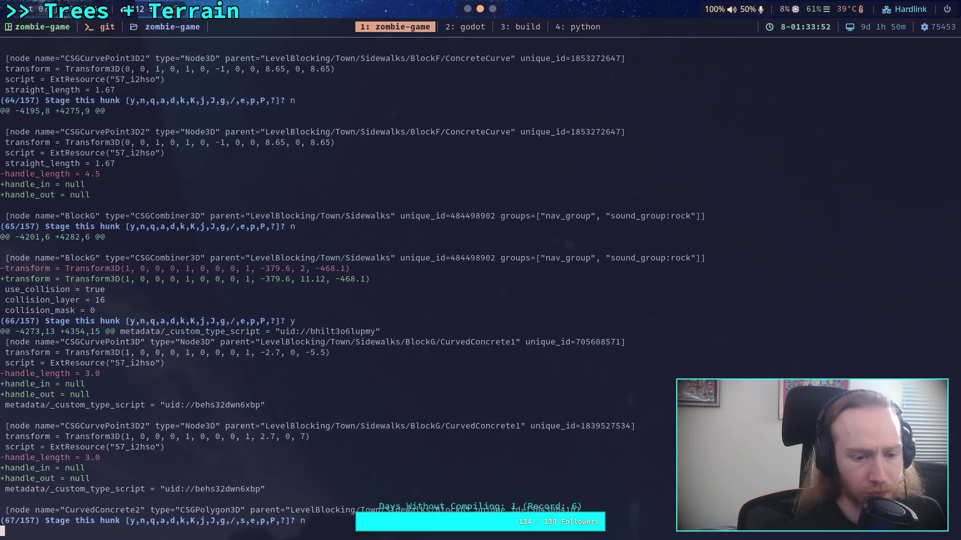
type("n")
key("Return")
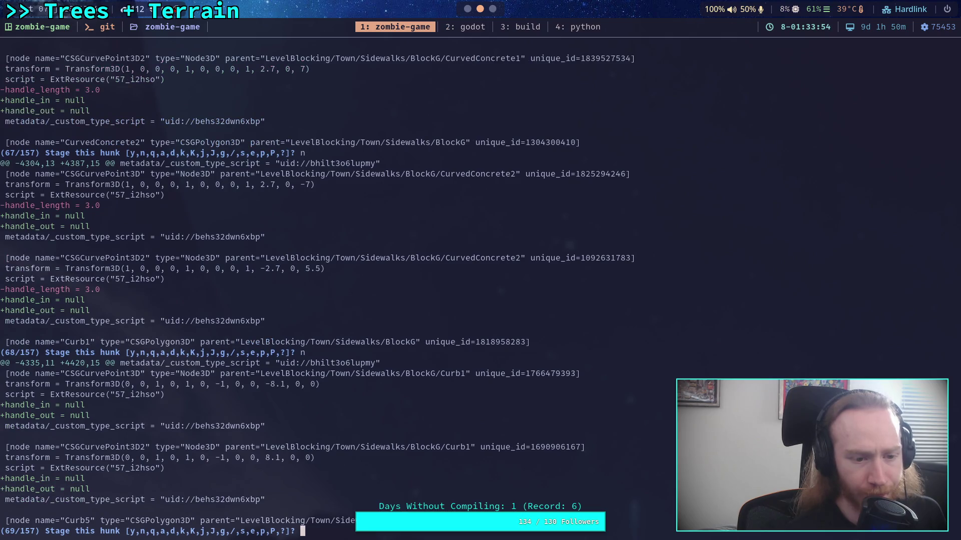
Skip BlockG's Curb1, Curb5, Curb2, Curb3, Curb4 and Gutter1 handle hunks
type("n")
key("Return")
type("n")
key("Return")
type("n")
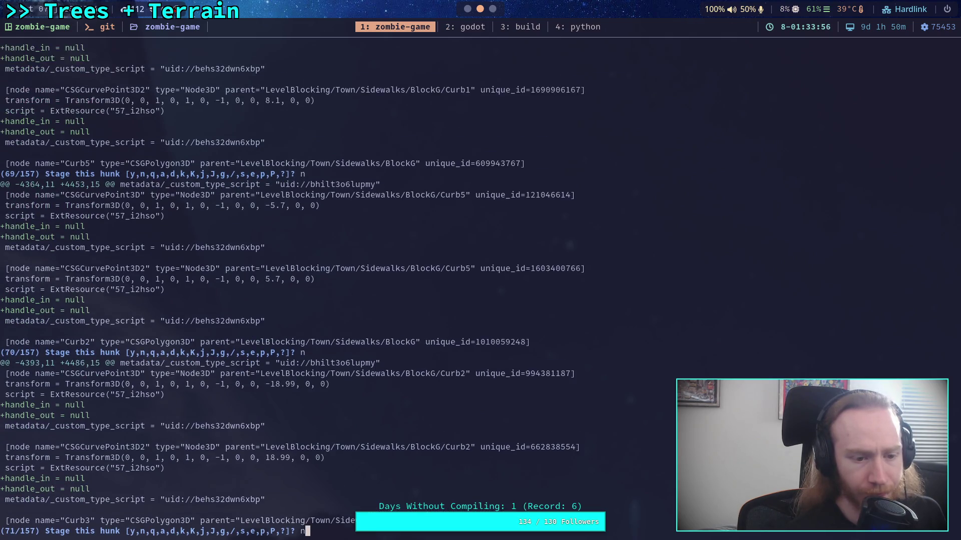
key("Return")
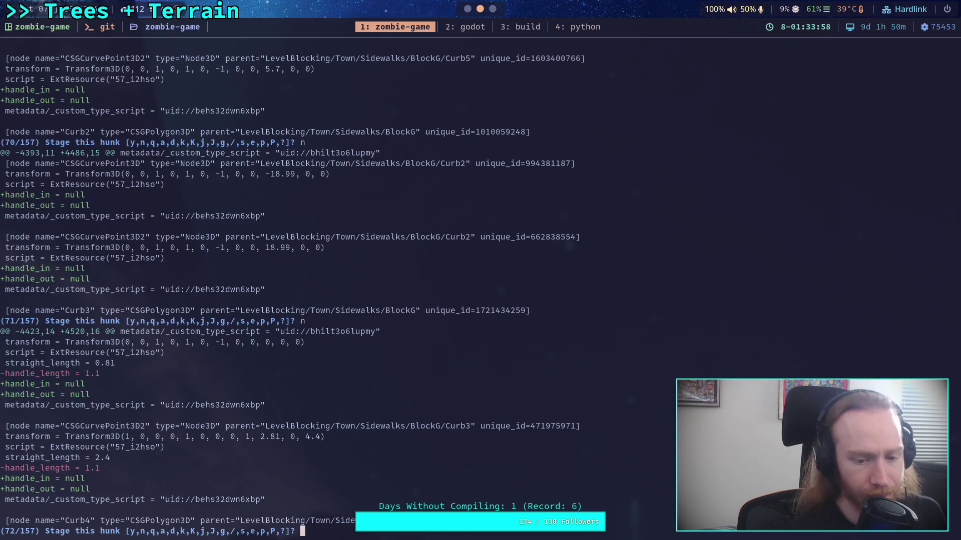
type("n")
key("Return")
type("n")
key("Return")
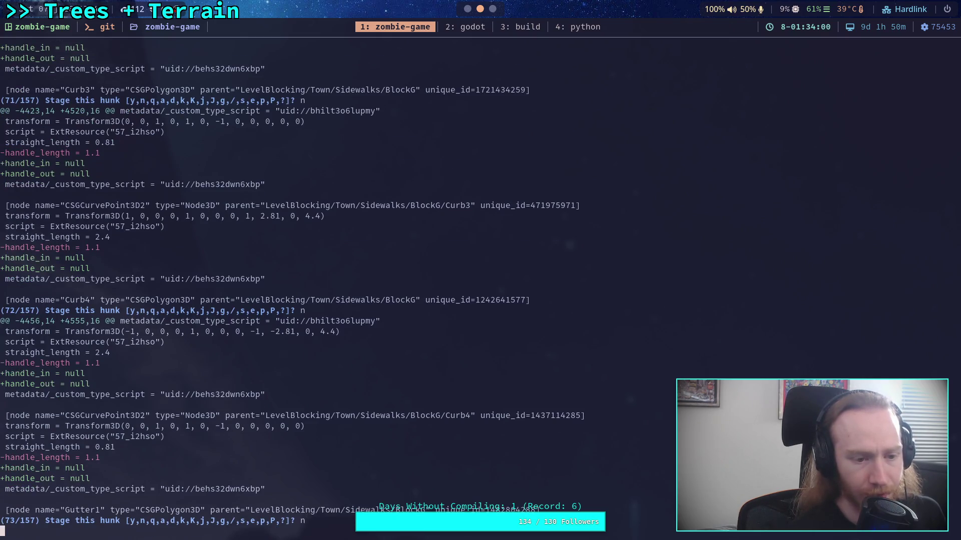
type("n")
key("Return")
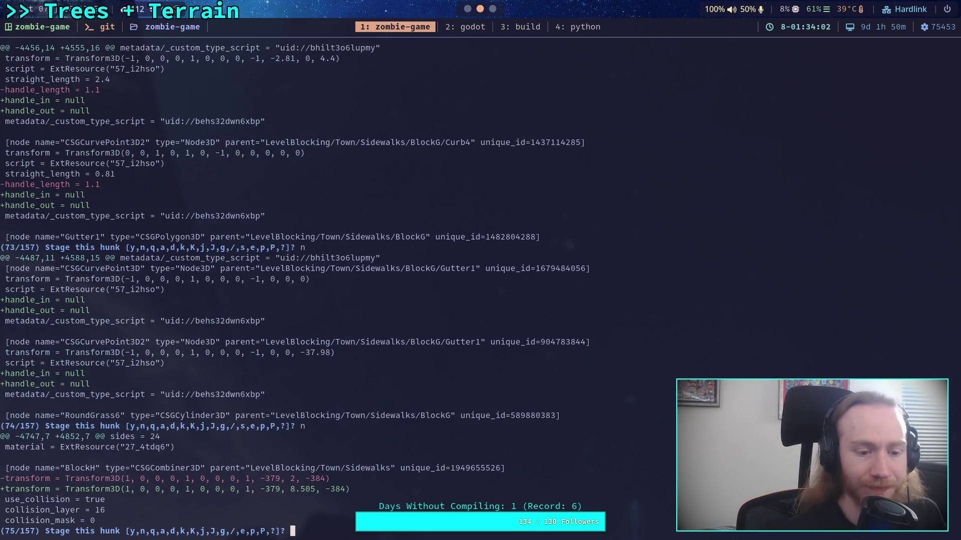
Stage BlockH's transform and skip the ConcreteCurve7, GrassCurve9 and ConcreteCurve8 handle hunks
type("y")
key("Return")
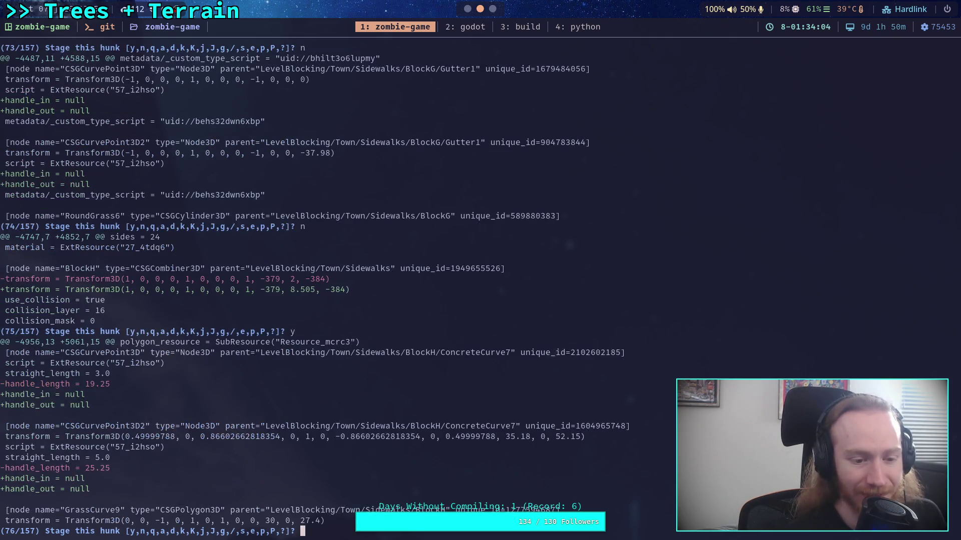
type("n")
key("Return")
type("n")
key("Return")
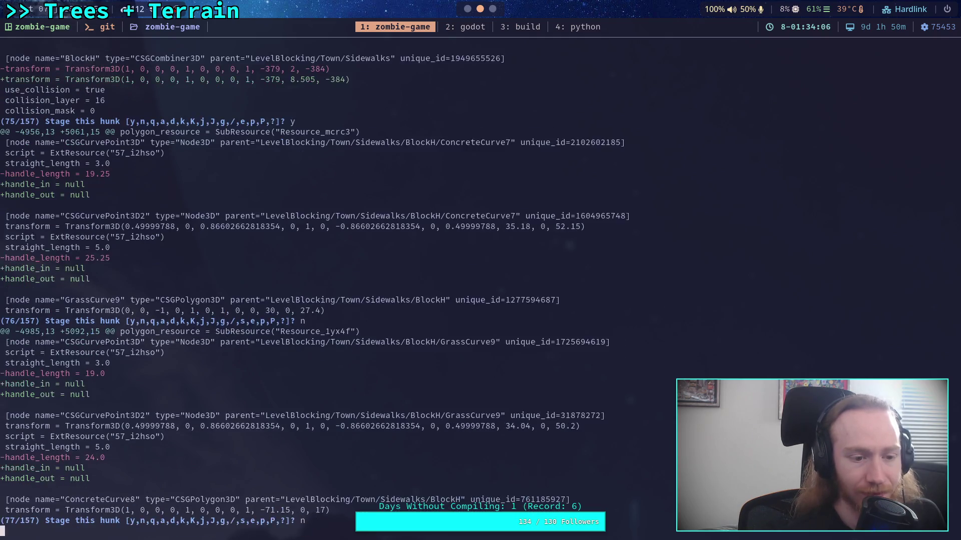
type("n")
key("Return")
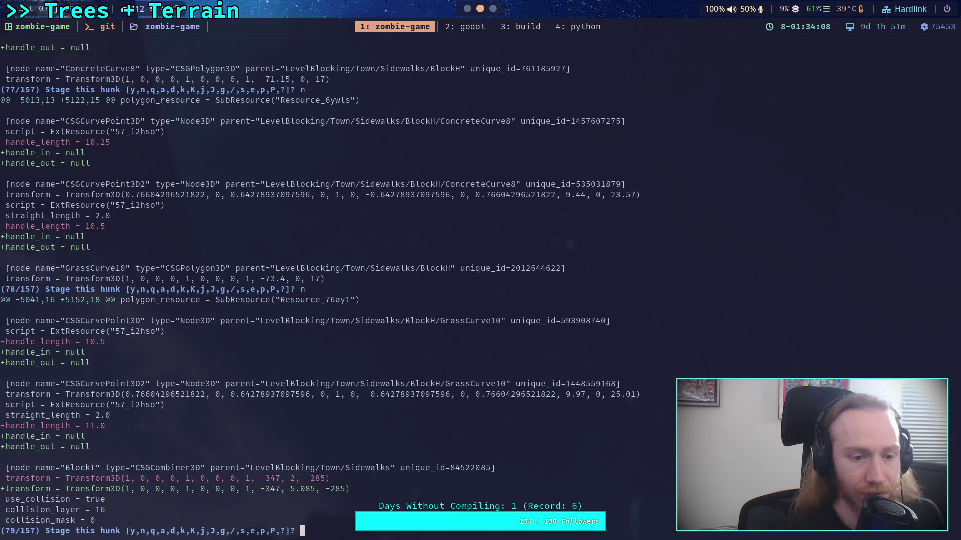
Split the GrassCurve10/BlockI hunk, skip both handle pieces and stage BlockI's transform
type("s")
key("Return")
type("n")
key("Return")
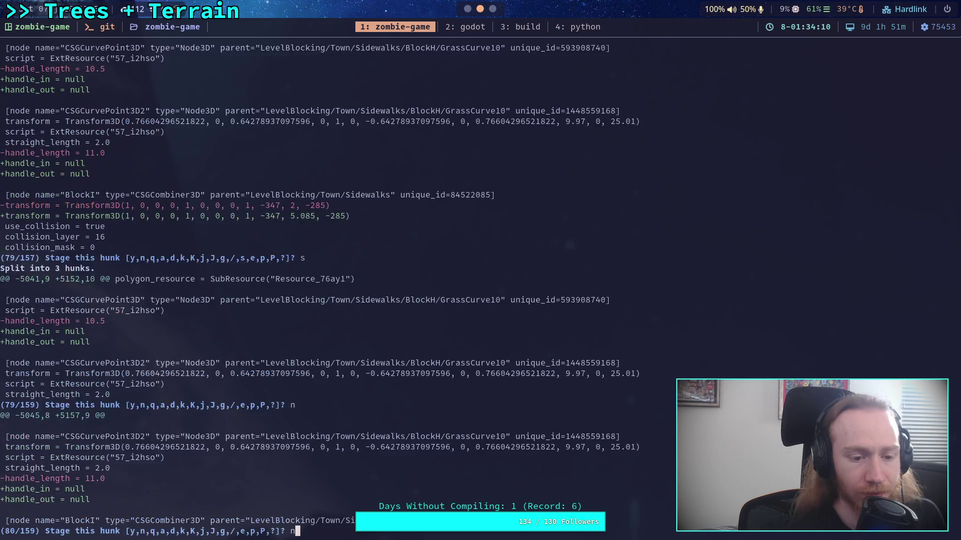
type("n")
key("Return")
type("y")
key("Return")
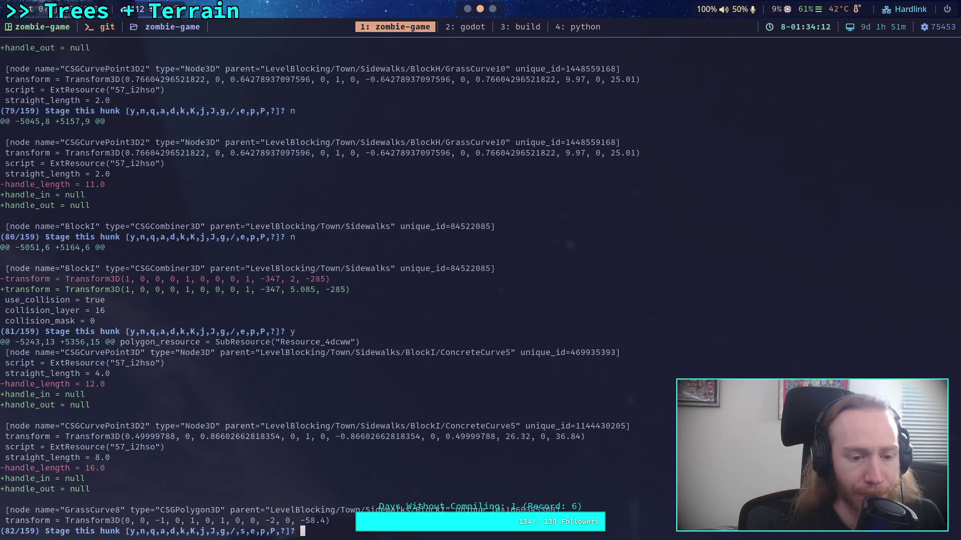
Skip the ConcreteCurve5, GrassCurve8 and ConcreteCurve6 handle hunks
key("Return")
type("n")
key("Return")
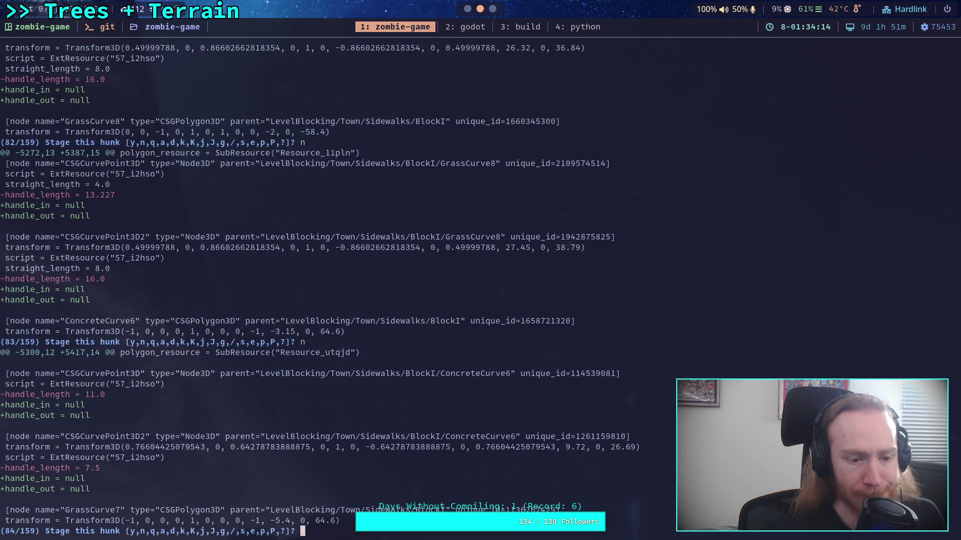
type("n")
key("Return")
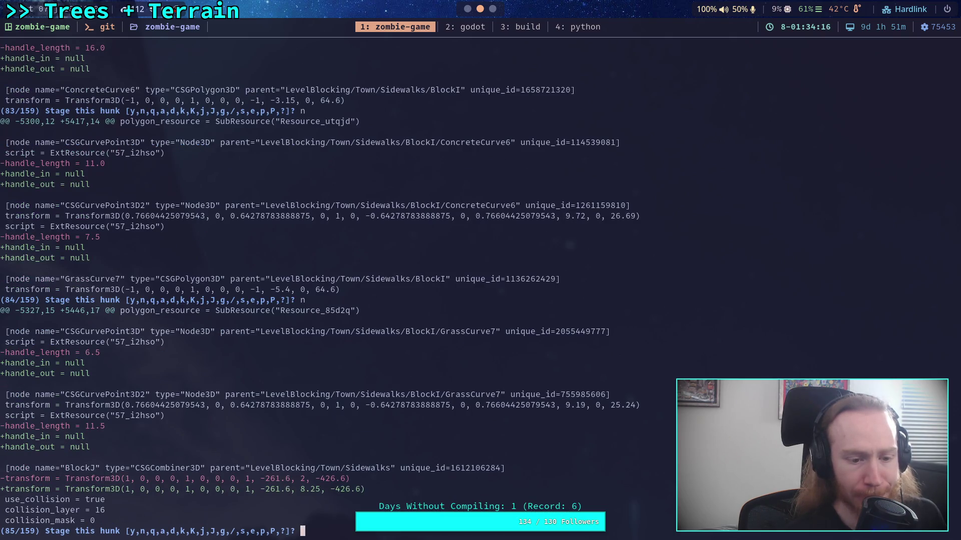
Split the GrassCurve7/BlockJ hunk, skip its handle pieces, and stage the BlockJ and BlockK transforms
type("s")
key("Return")
type("n")
key("Return")
type("n")
key("Return")
type("y")
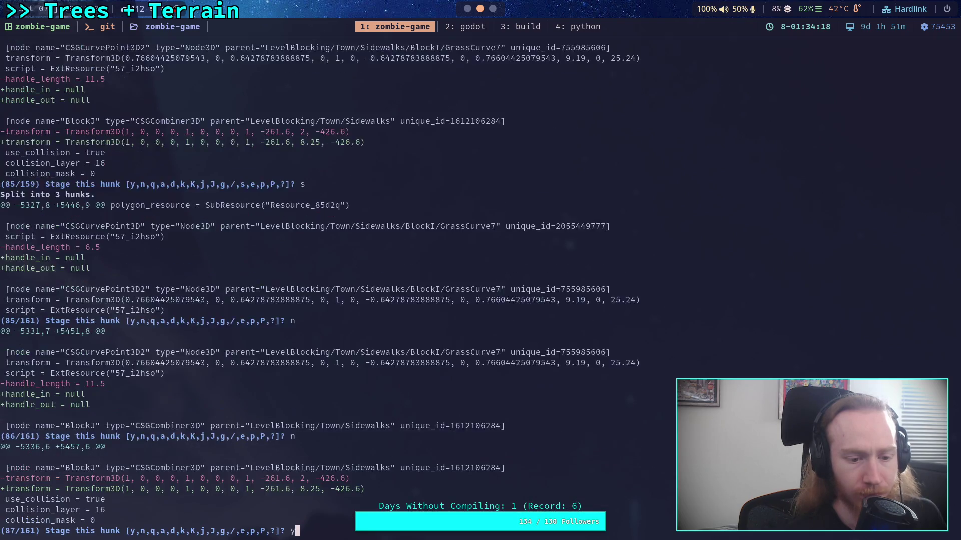
key("Return")
type("y")
key("Return")
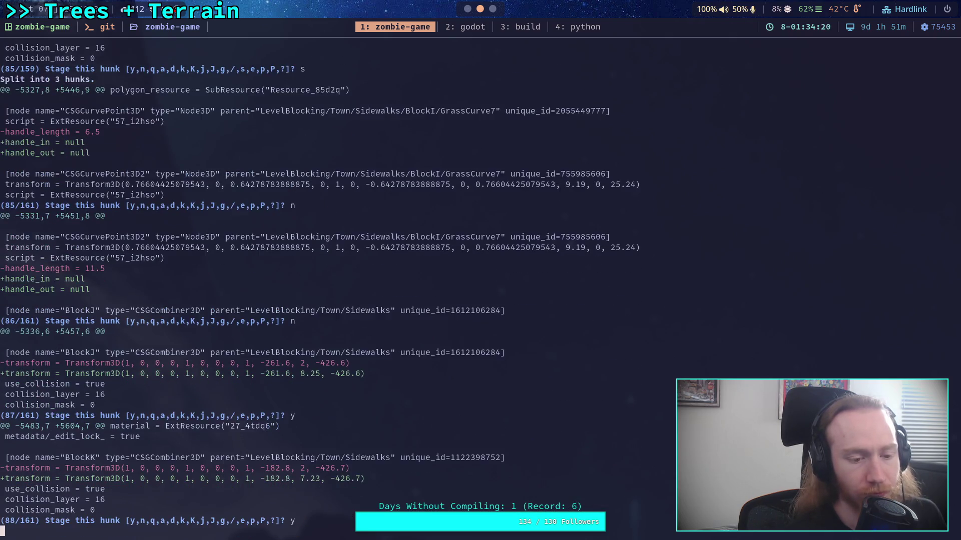
Stage the BlockL, BlockM, BlockN, following block transform and sidewalk height hunks
type("y")
key("Return")
type("y")
key("Return")
type("y")
key("Return")
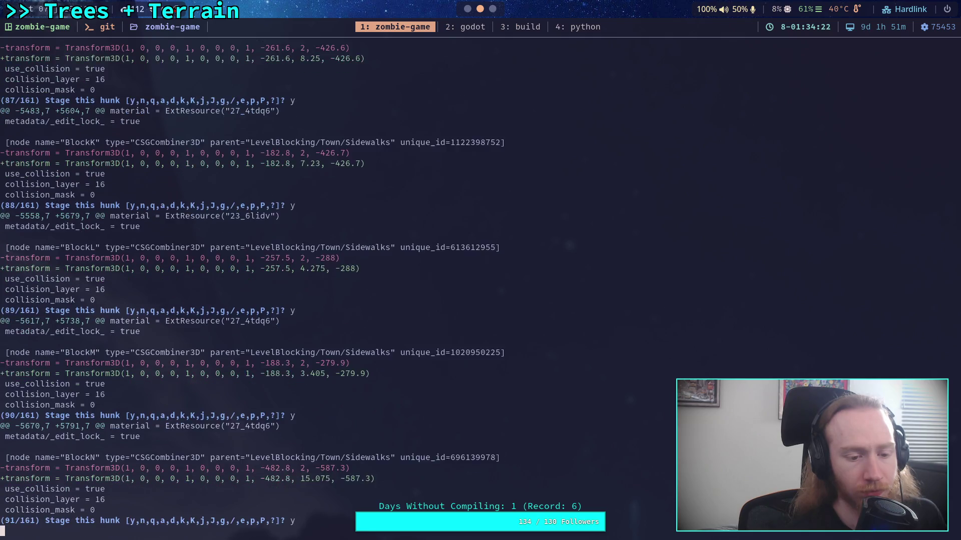
type("y")
key("Return")
type("y")
key("Return")
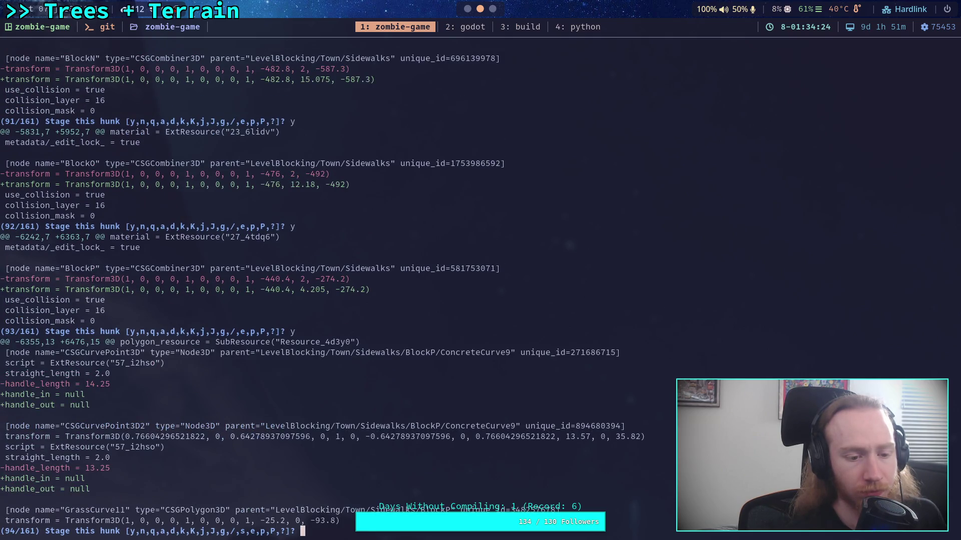
Leave the ConcreteCurve9, GrassCurve11 and ConcreteCurve10 handle hunks unstaged
type("n")
key("Return")
type("n")
key("Return")
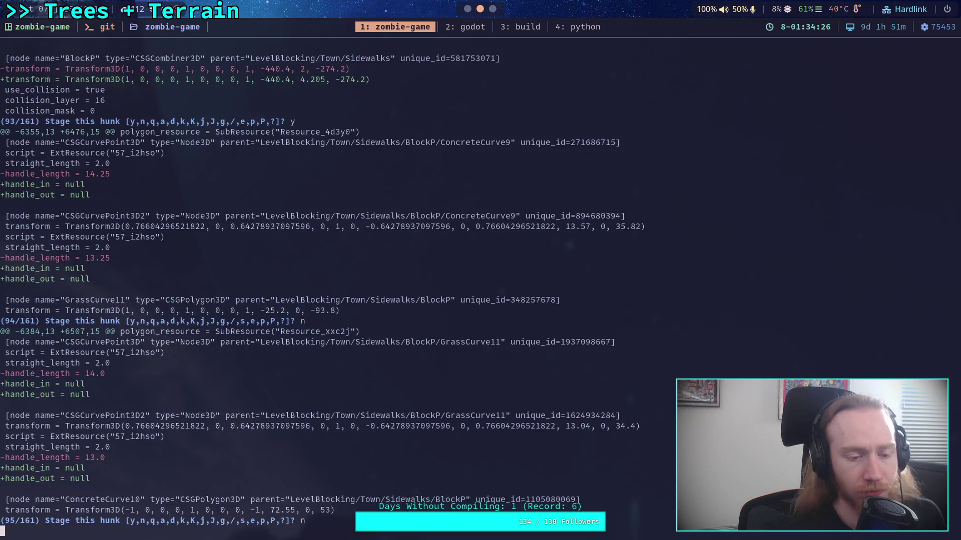
type("n")
key("Return")
Split mixed hunk 97 and skip both GrassCurve12 point handle changes
type("s")
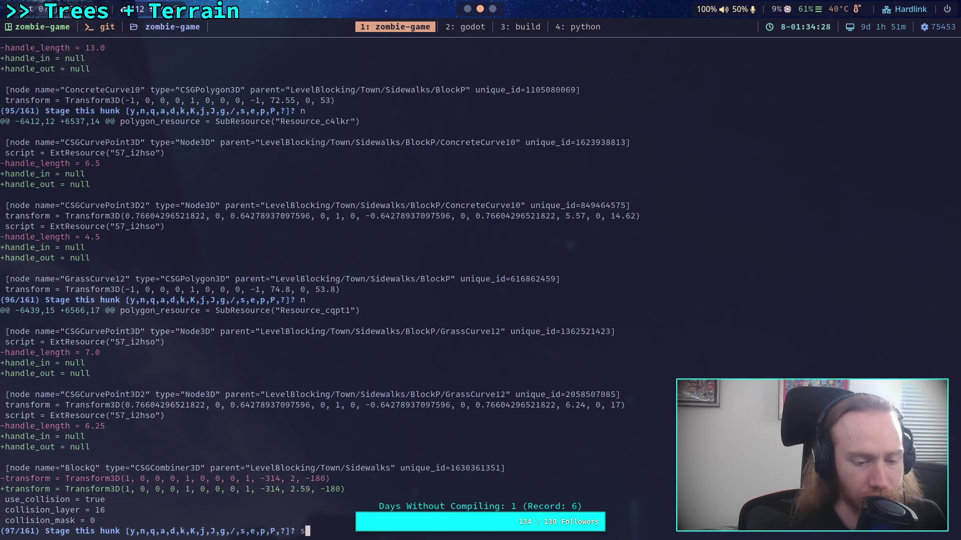
key("Return")
type("n")
key("Return")
type("n")
key("Return")
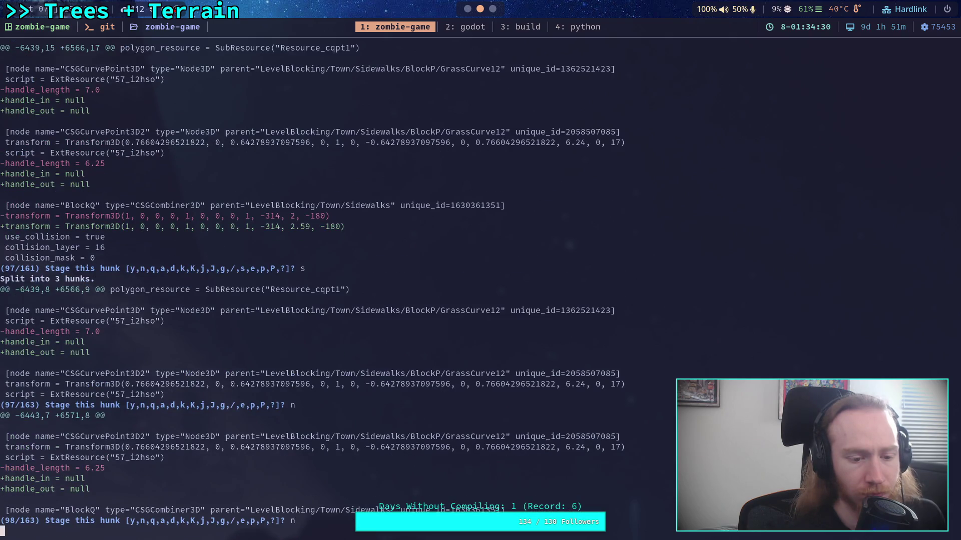
Stage the BlockQ height change but skip the BlockQ ConcreteCurve and ConcreteCurve2–4 handle hunks
type("y")
key("Return")
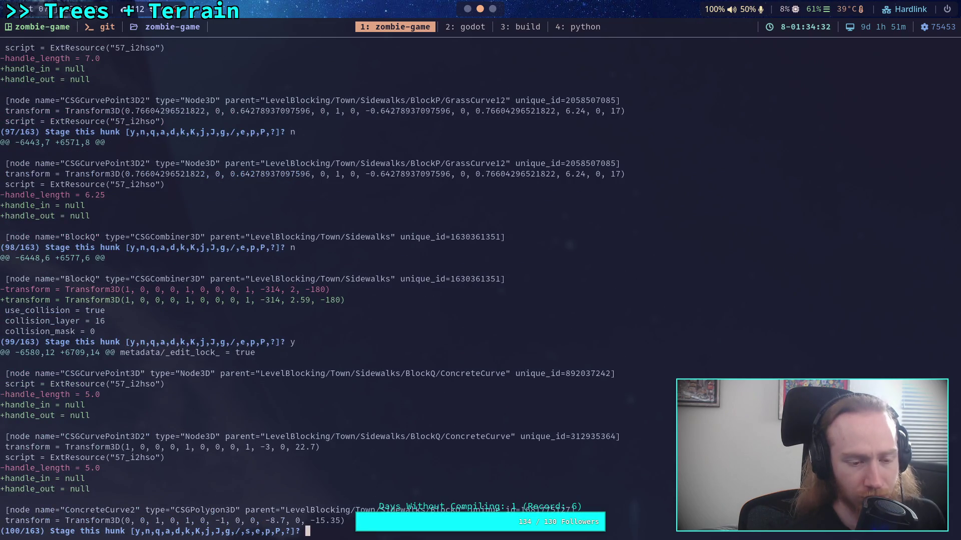
type("n")
key("Return")
type("n")
key("Return")
type("n")
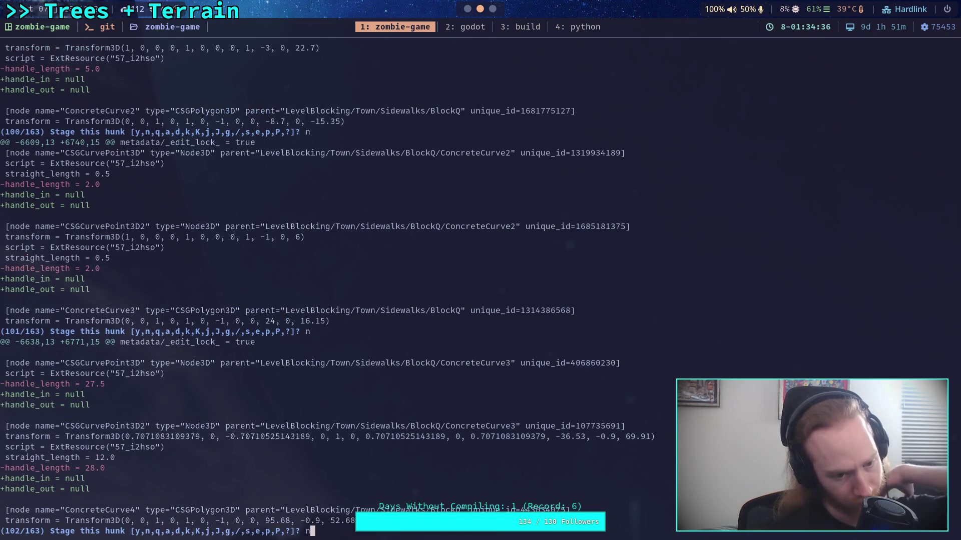
key("Return")
type("n")
key("Return")
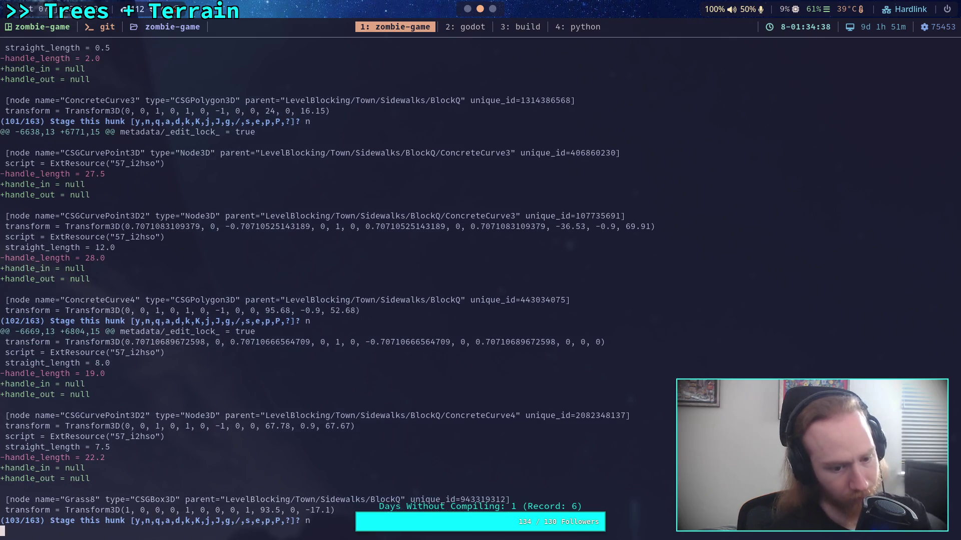
Stage the BlockT height change while skipping its ConcreteCurve handle hunk
type("y")
key("Return")
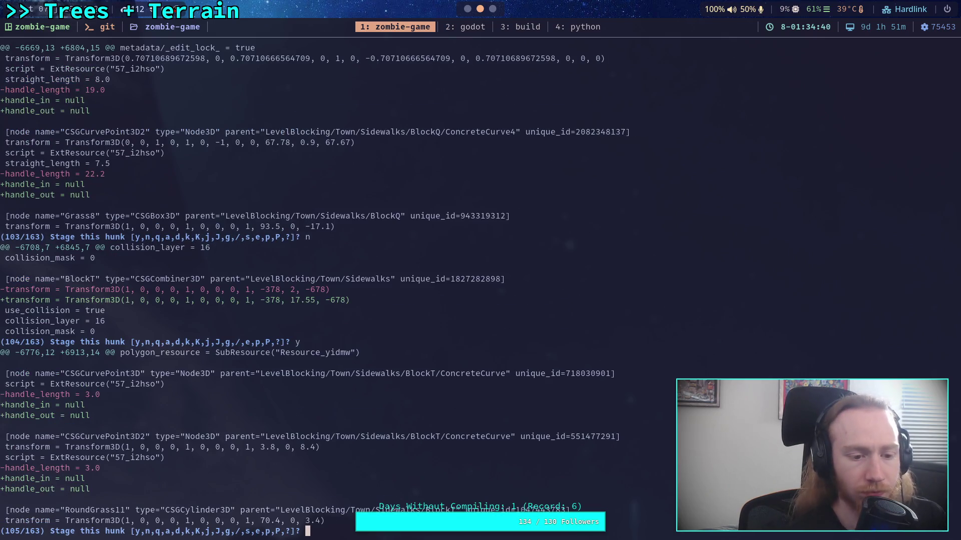
type("n")
key("Return")
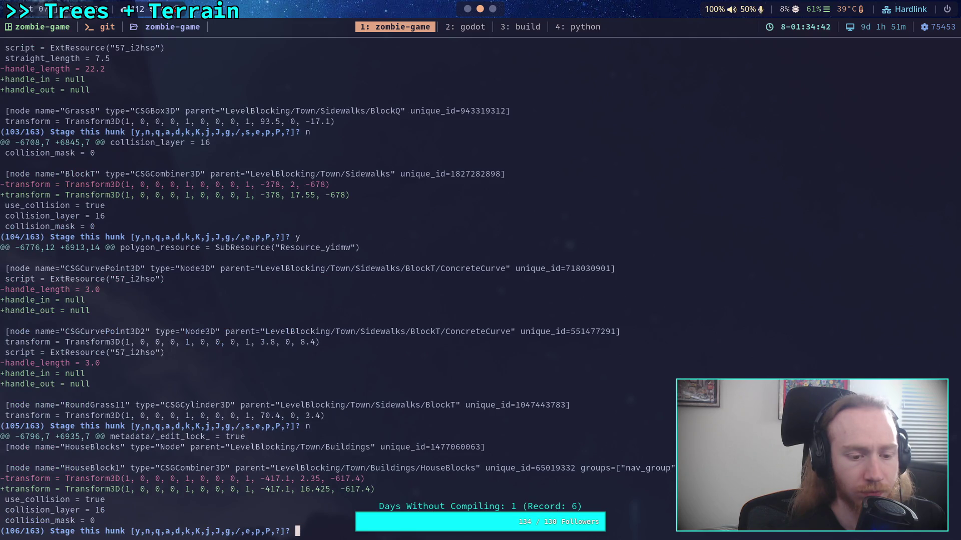
Stage the HouseBlock1–6 and ApartmentBlock1 height hunks
type("y")
key("Return")
type("y")
key("Return")
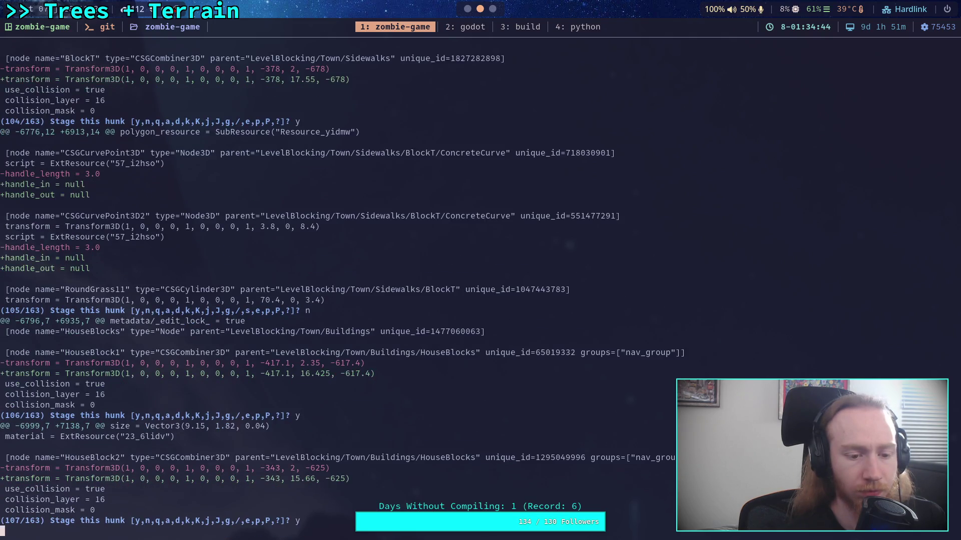
type("y")
key("Return")
type("y")
key("Return")
type("y")
key("Return")
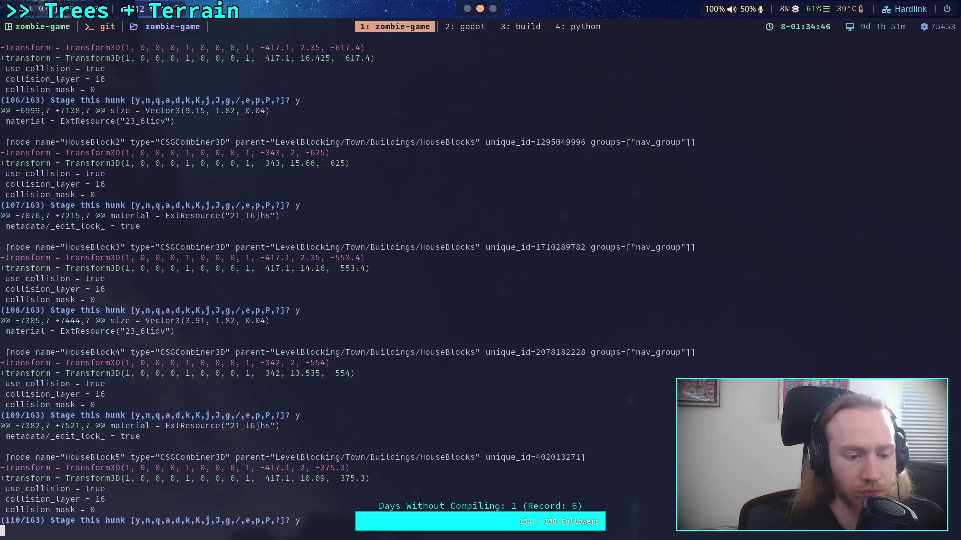
type("y")
key("Return")
type("y")
key("Return")
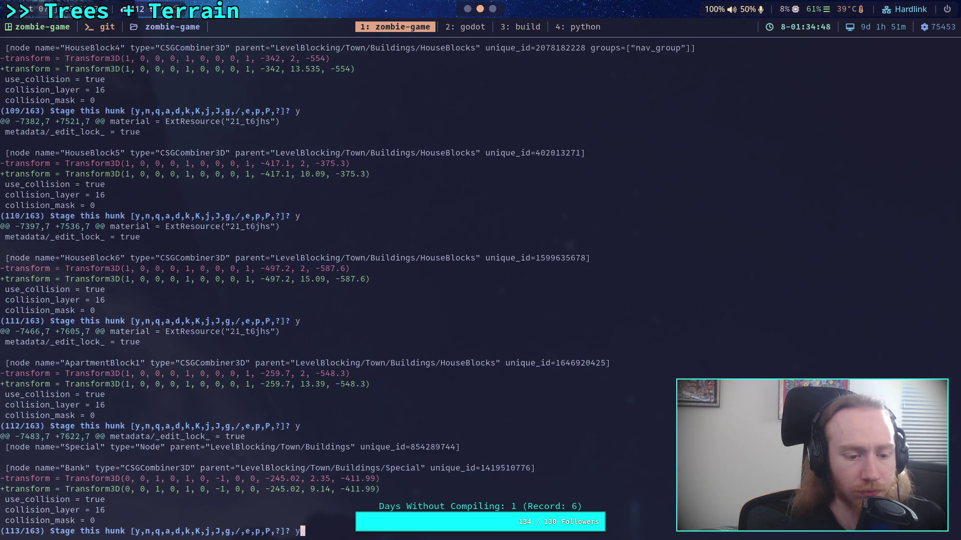
Stage the Bank, Dentist, Sheriff, Highschool, Elementary, Cemetery, Church and FireStation height hunks
key("Return")
type("y")
key("Return")
type("y")
key("Return")
type("y")
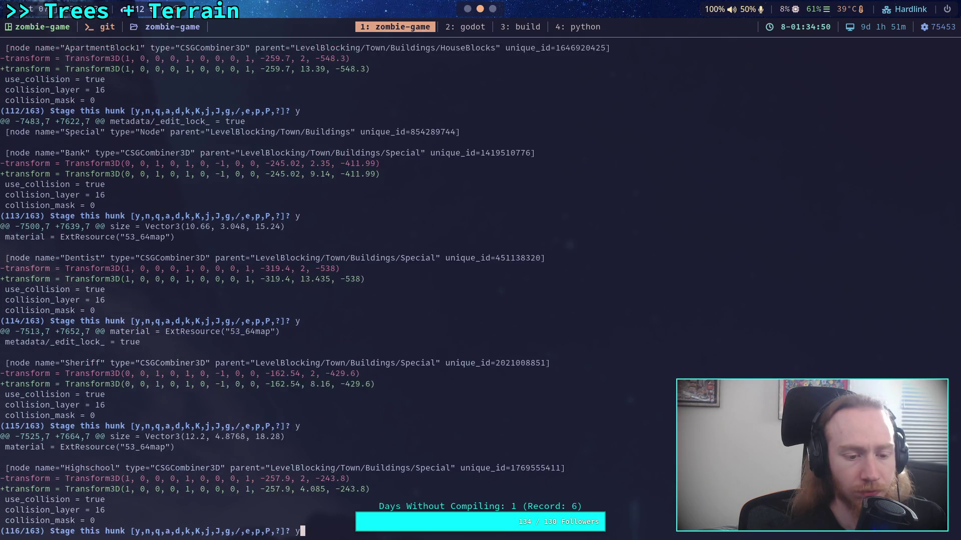
key("Return")
type("y")
key("Return")
type("y")
key("Return")
type("y")
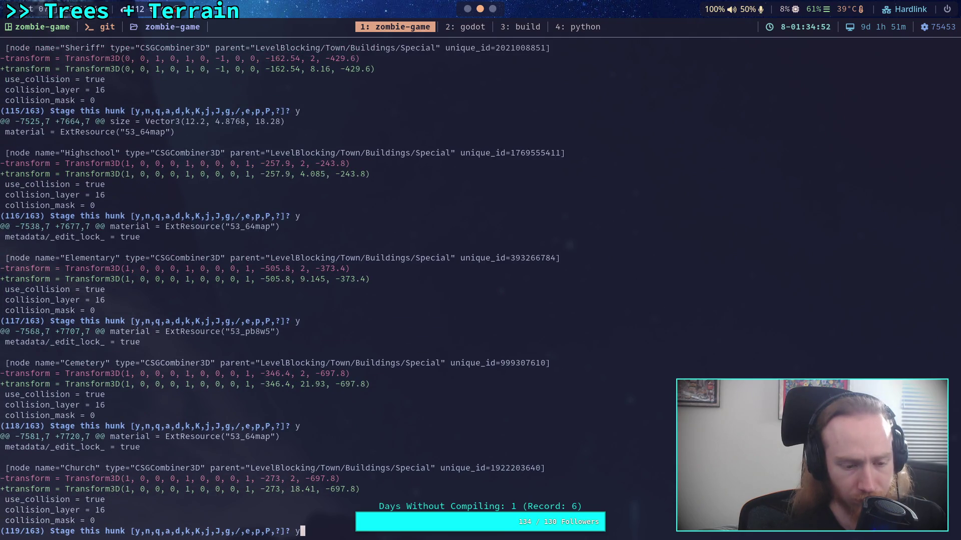
key("Return")
type("y")
key("Return")
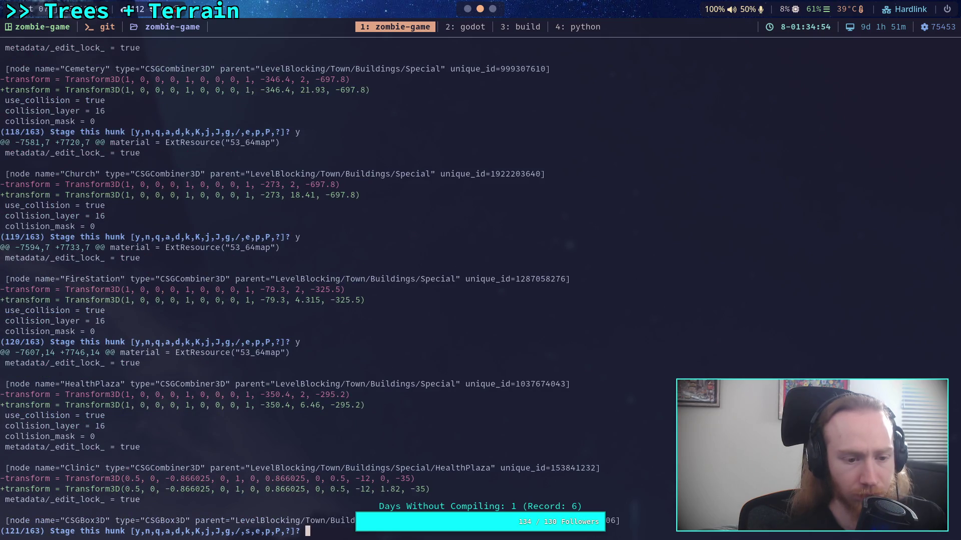
Stage the HealthPlaza, Clinic, Surgery, UrgentCare, TownHall, Library, NatParkService and ParkingGarage height hunks
type("y")
key("Return")
type("y")
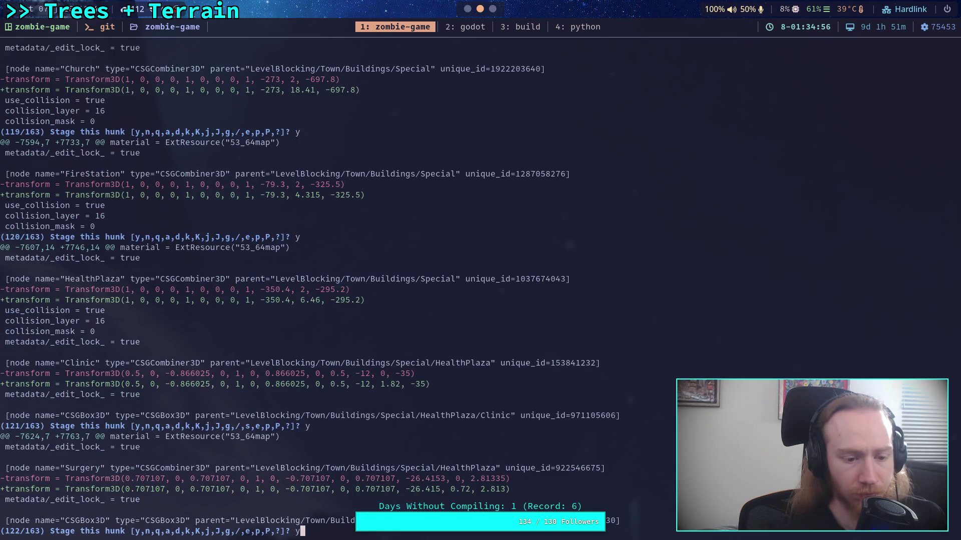
key("Return")
type("y")
key("Return")
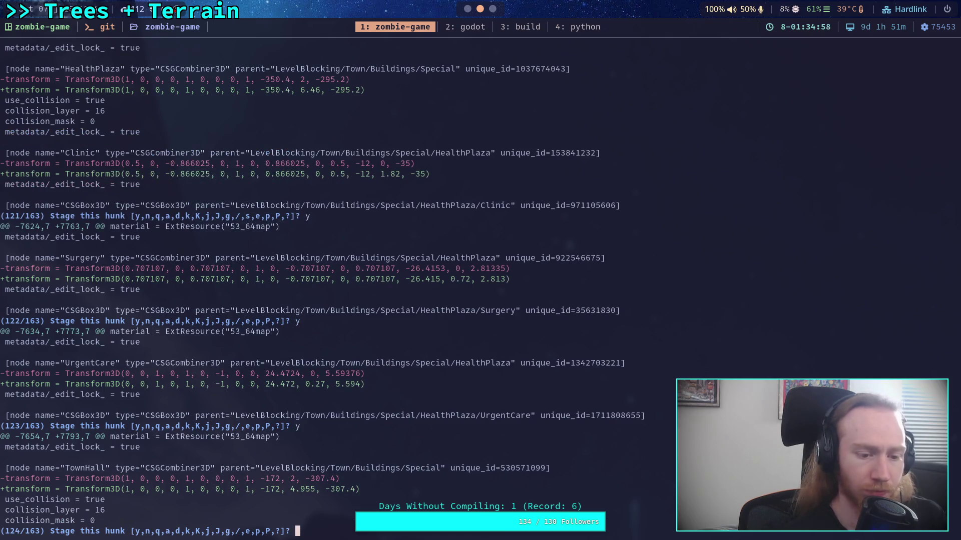
type("y")
key("Return")
type("y")
key("Return")
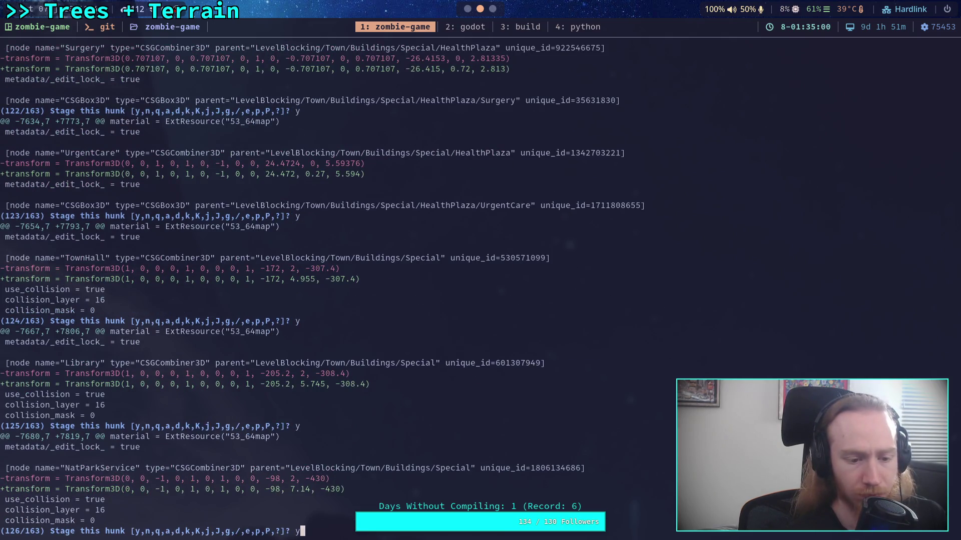
key("Return")
type("y")
key("Return")
Stage the ShopBlock1 and Shop1–Shop4 height hunks
key("Return")
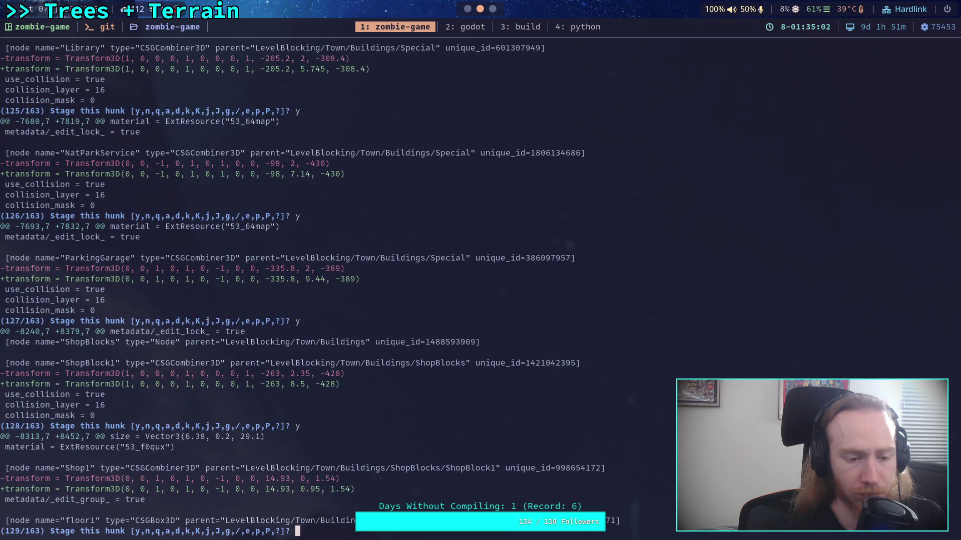
type("y")
key("Return")
type("y")
key("Return")
type("y")
key("Return")
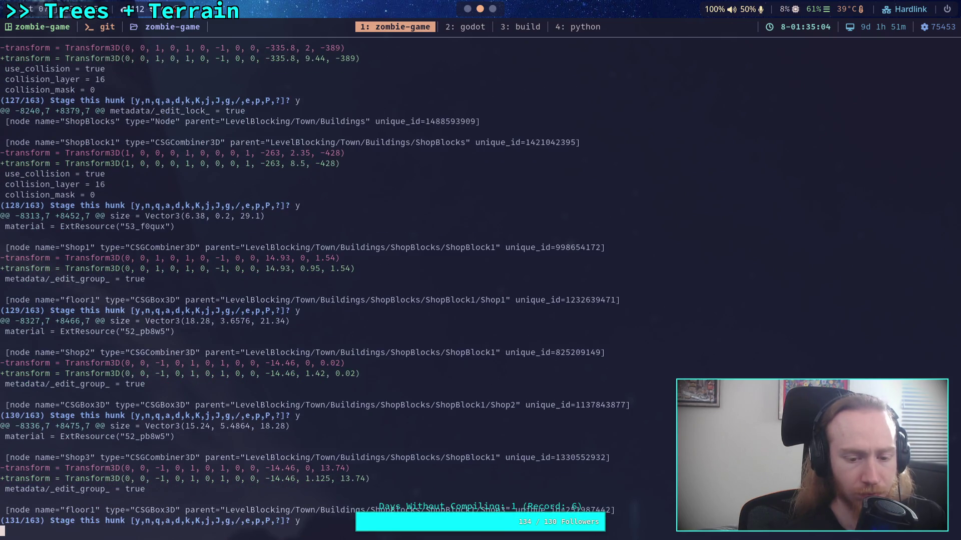
type("y")
key("Return")
type("y")
Stage the Shop5–Shop8 height hunks
key("Return")
type("y")
key("Return")
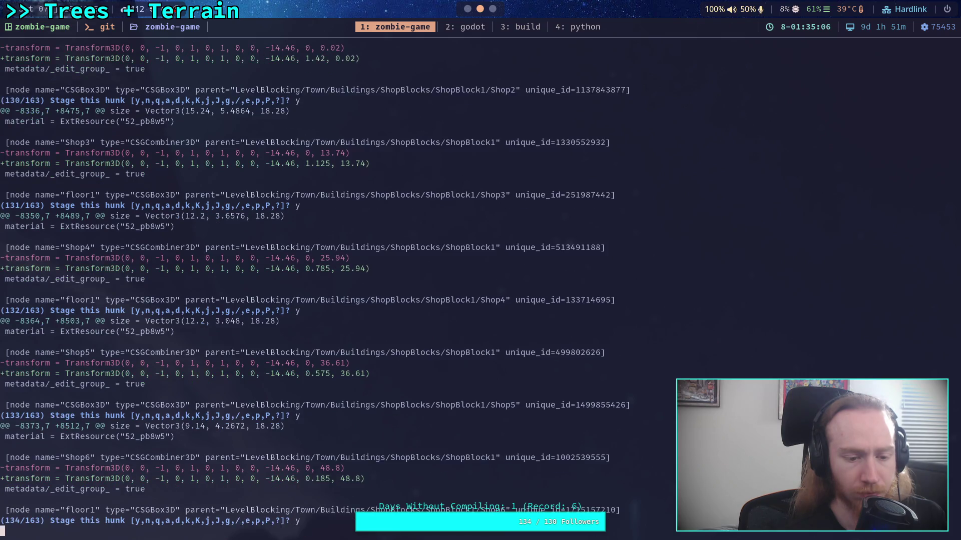
type("y")
key("Return")
type("y")
key("Return")
type("y")
key("Return")
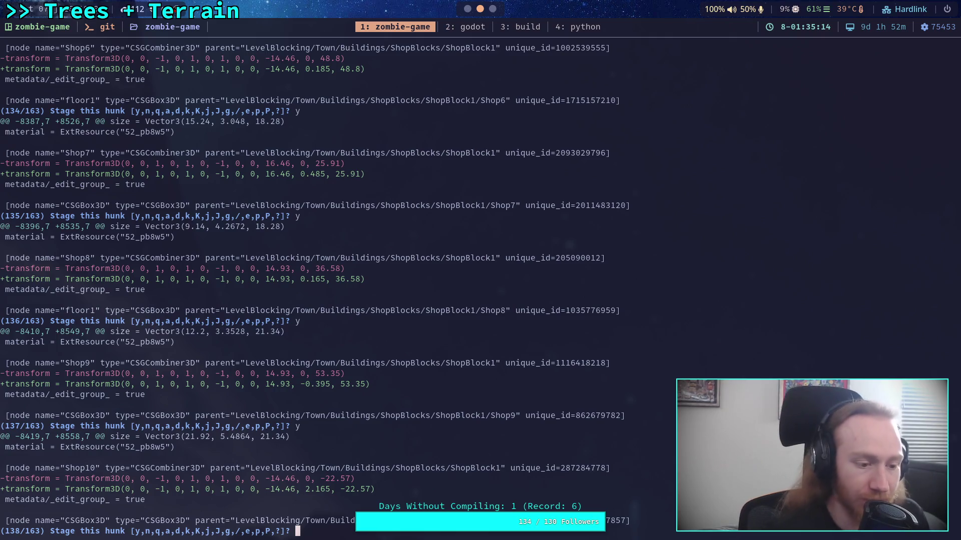
Stage the Shop10–Shop14 and Wall height hunks
type("y")
key("Return")
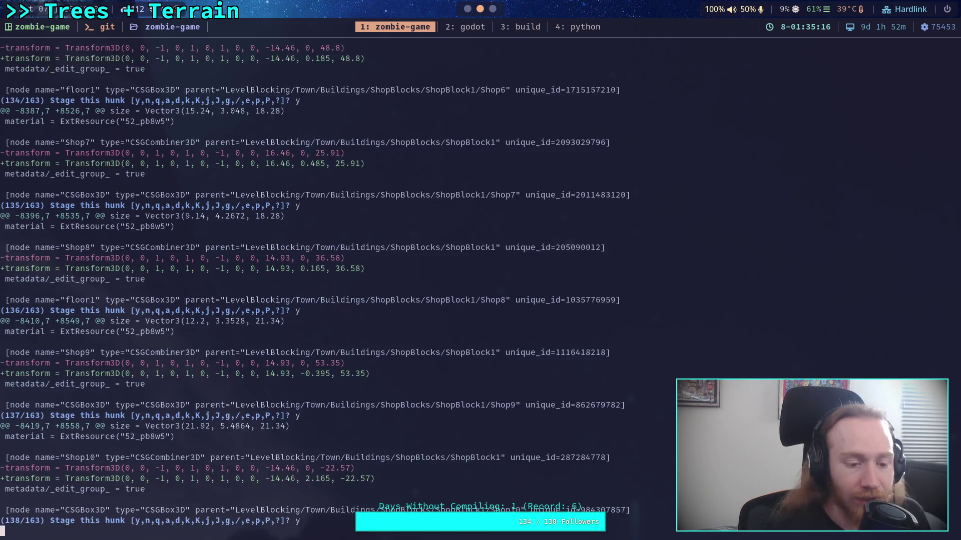
type("y")
key("Return")
type("y")
key("Return")
type("y")
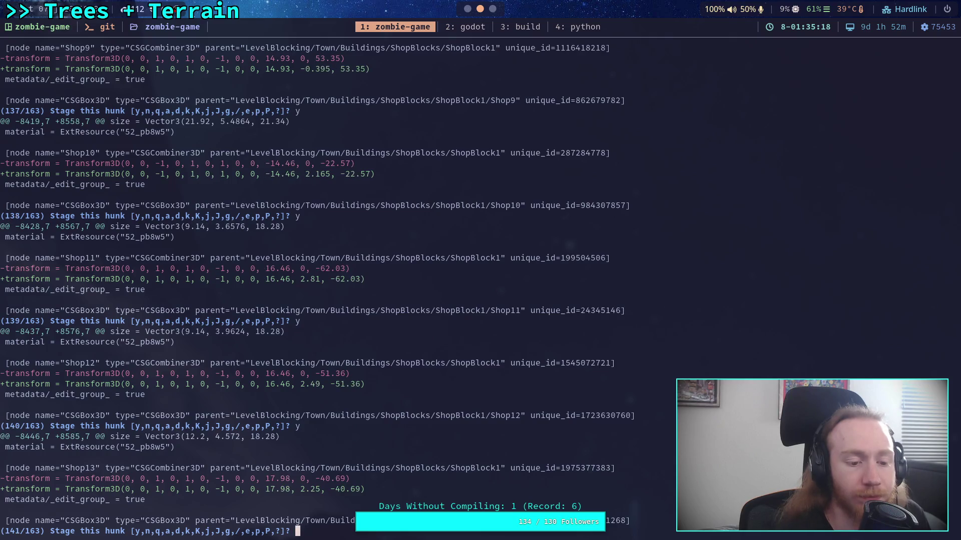
key("Return")
type("y")
key("Return")
type("y")
key("Return")
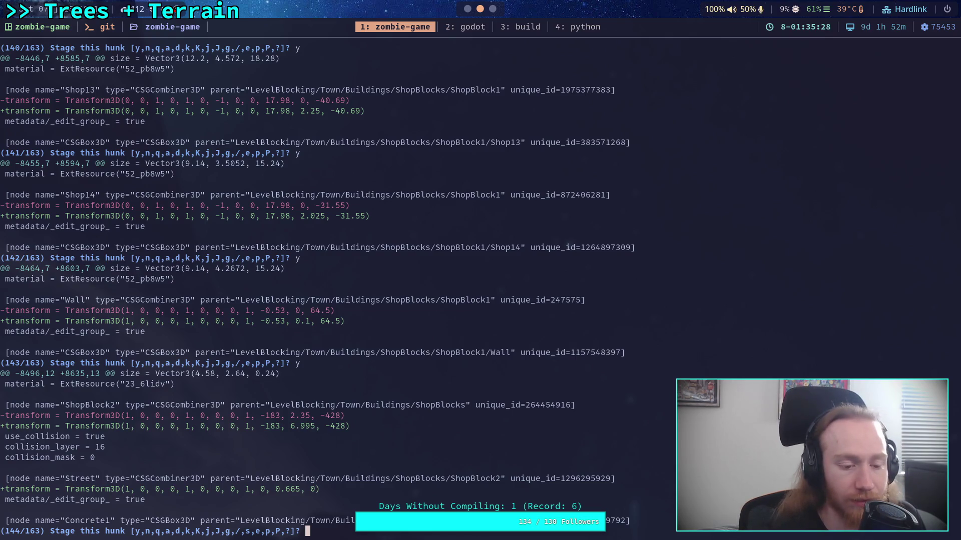
Stage the ShopBlock2 Street, Concrete4, Concrete6/8 and Shop1–Shop3 height hunks
type("y")
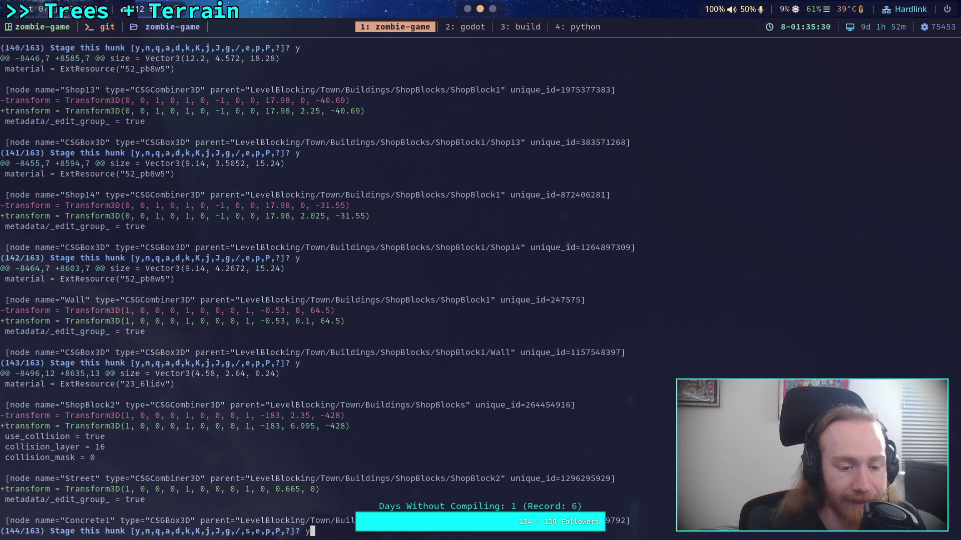
key("Return")
type("y")
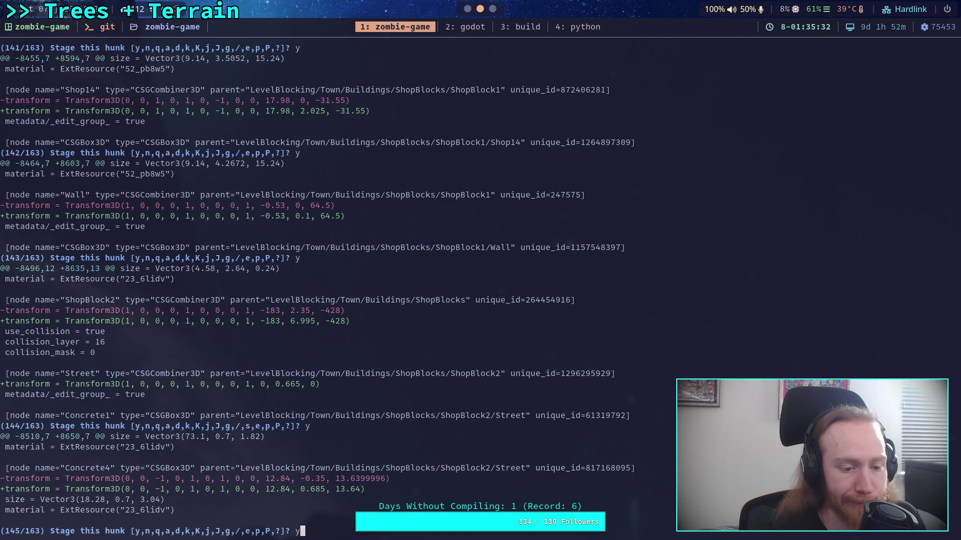
key("Return")
type("y")
key("Return")
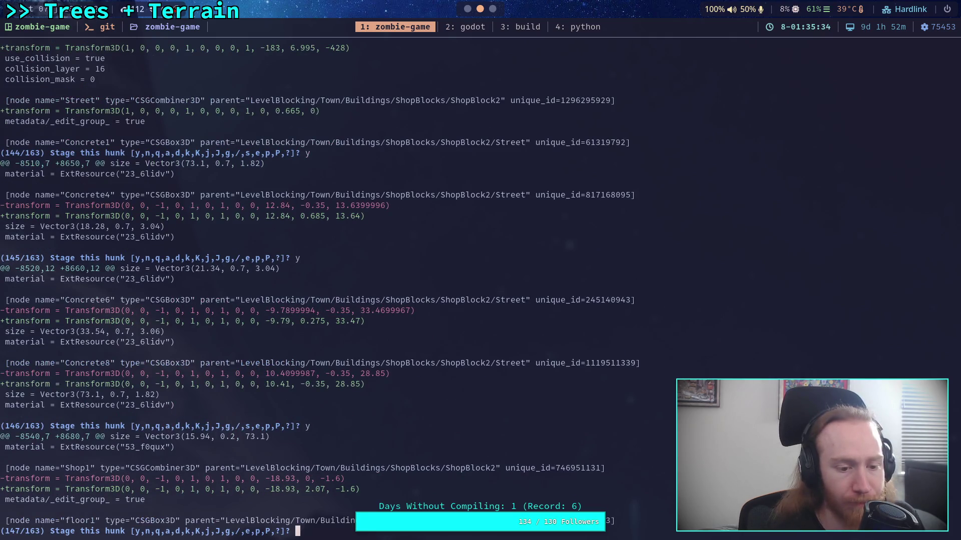
type("y")
key("Return")
type("y")
key("Return")
type("y")
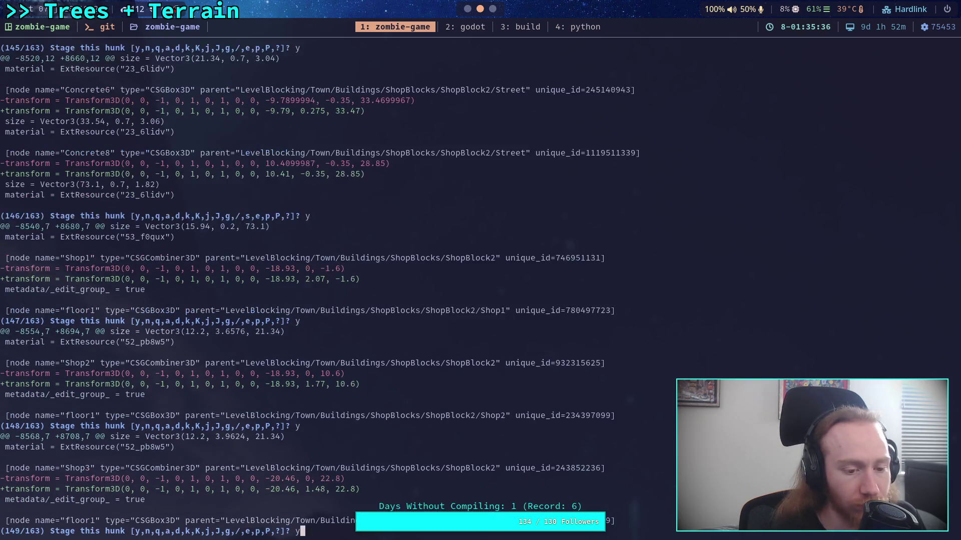
key("Return")
Stage the remaining ShopBlock2 shop and wall hunks plus the halfpipe and Roads hunk
type("y")
key("Return")
type("y")
key("Return")
type("y")
key("Return")
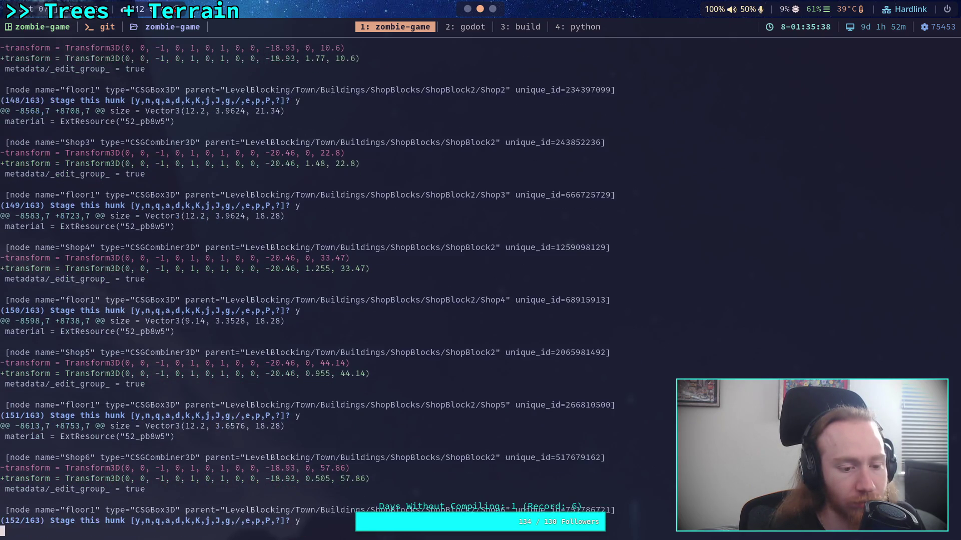
type("y")
key("Return")
type("y")
key("Return")
type("y")
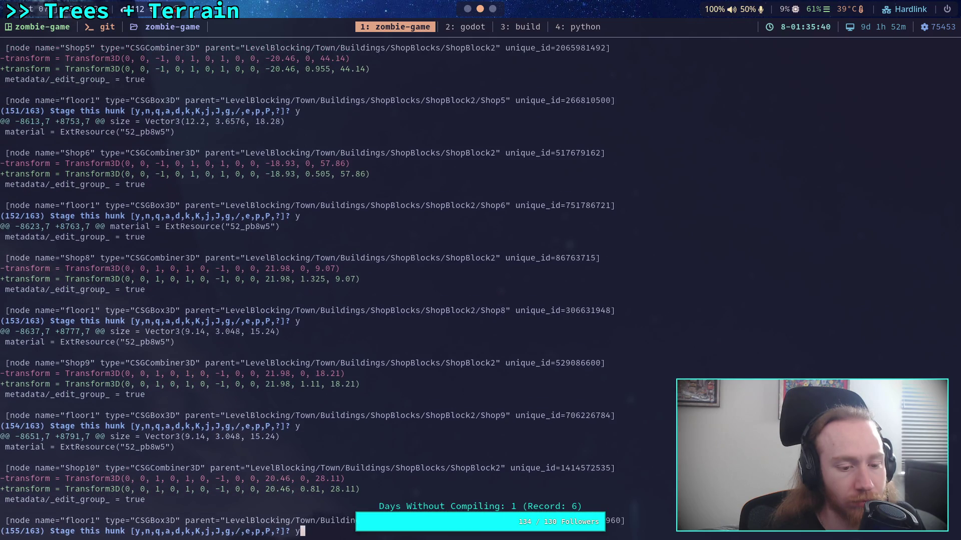
key("Return")
type("y")
key("Return")
type("y")
key("Return")
type("y")
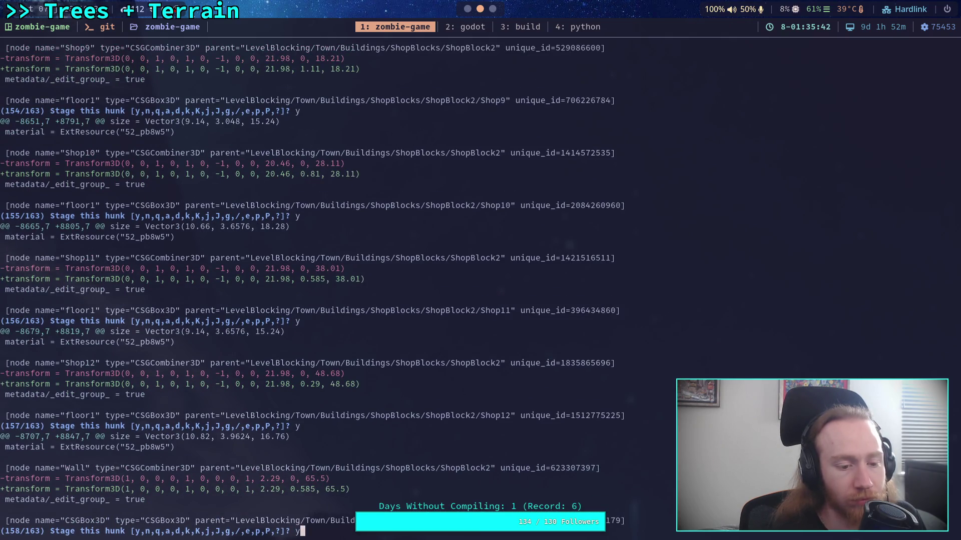
key("Return")
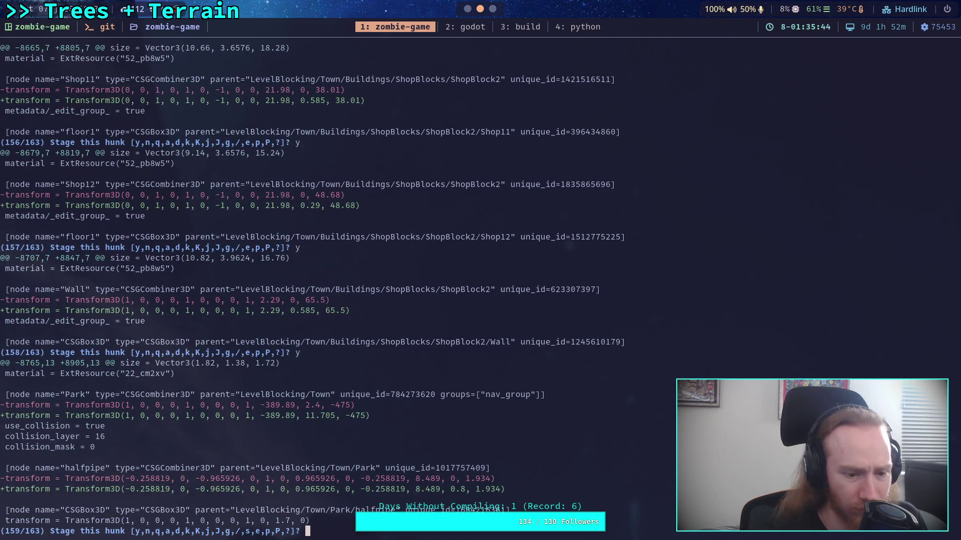
type("y")
key("Return")
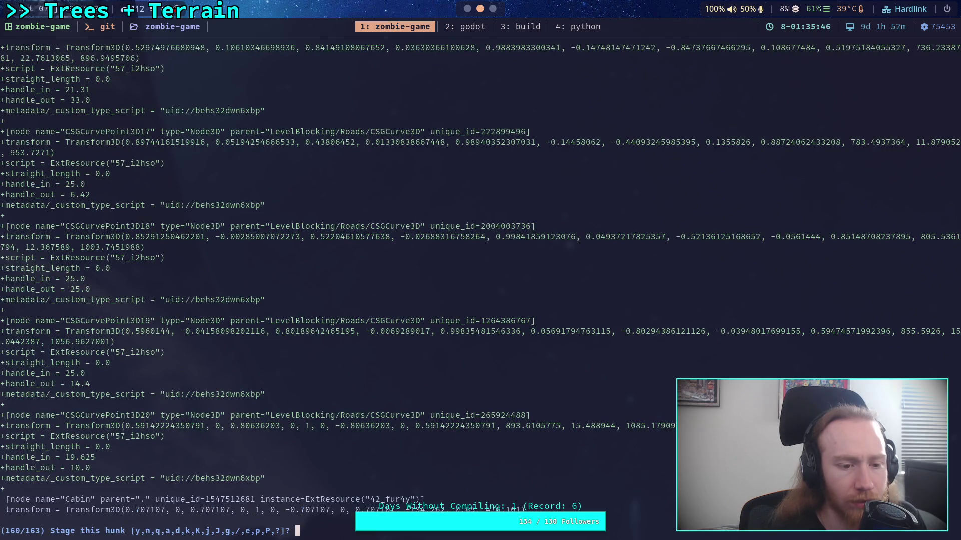
Review the hunks, then stage the new curve-point nodes hunk and the WaterLevel removal hunk
scroll(658, 271, "up", 20)
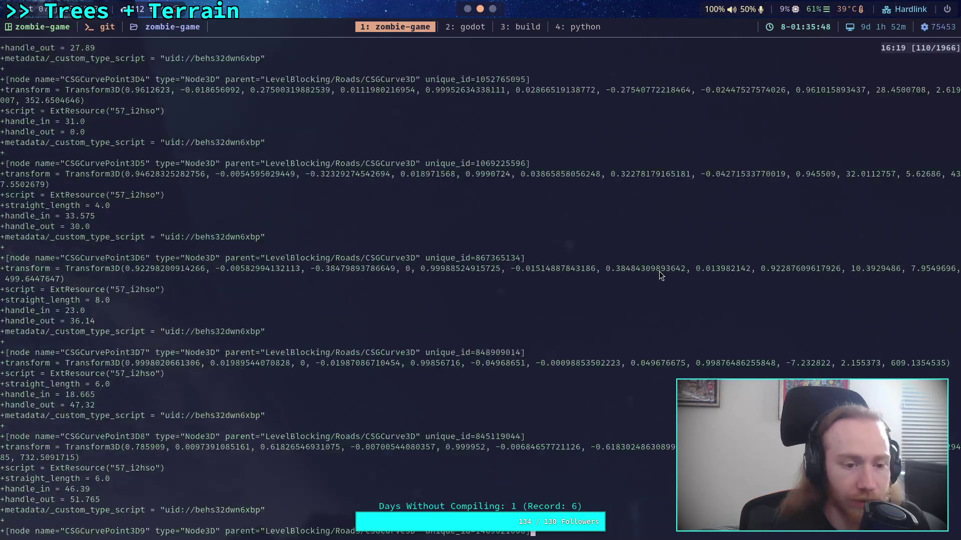
scroll(659, 271, "up", 12)
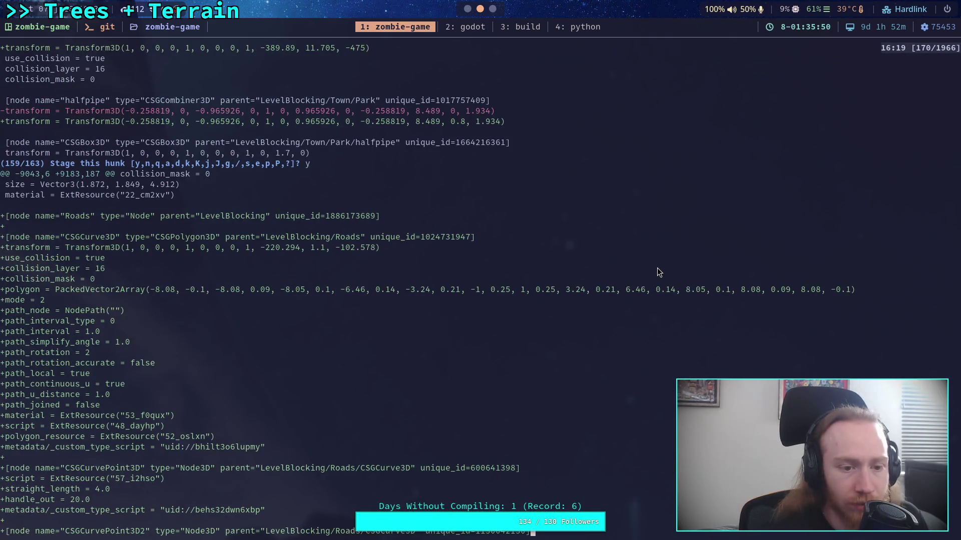
scroll(657, 271, "down", 20)
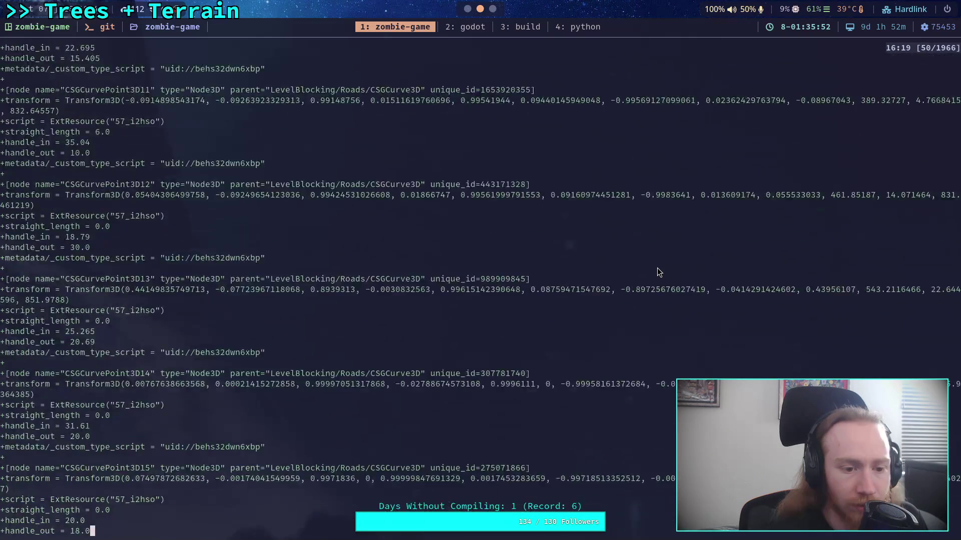
scroll(657, 269, "down", 10)
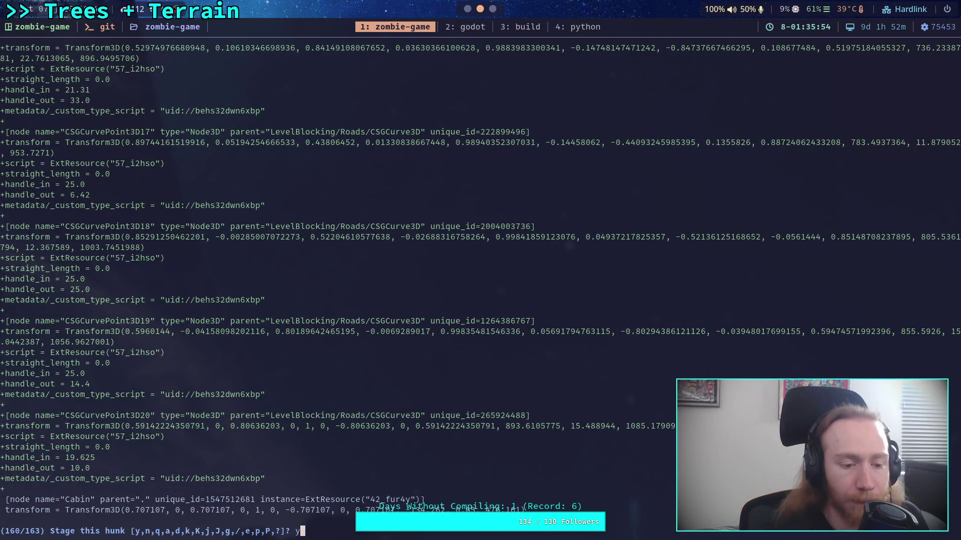
type("y")
key("Return")
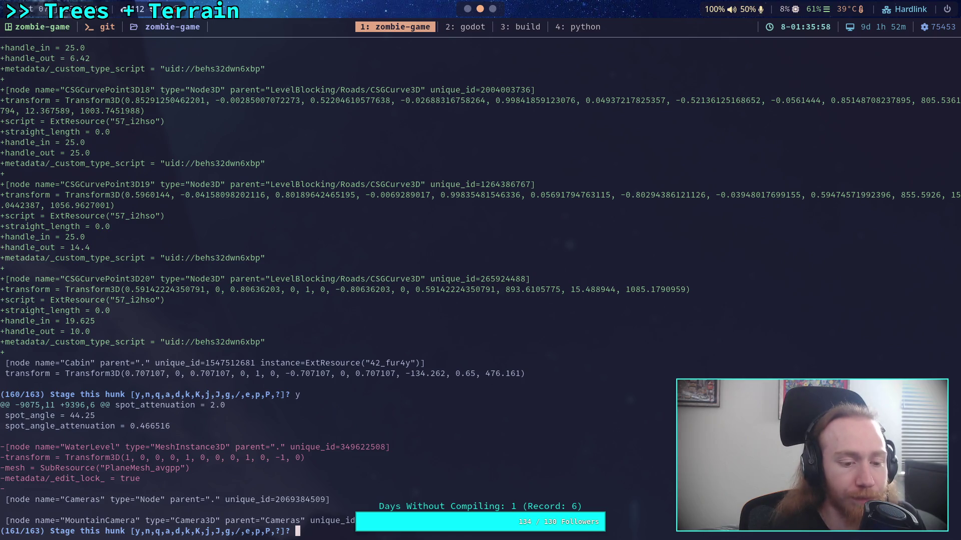
type("y")
key("Return")
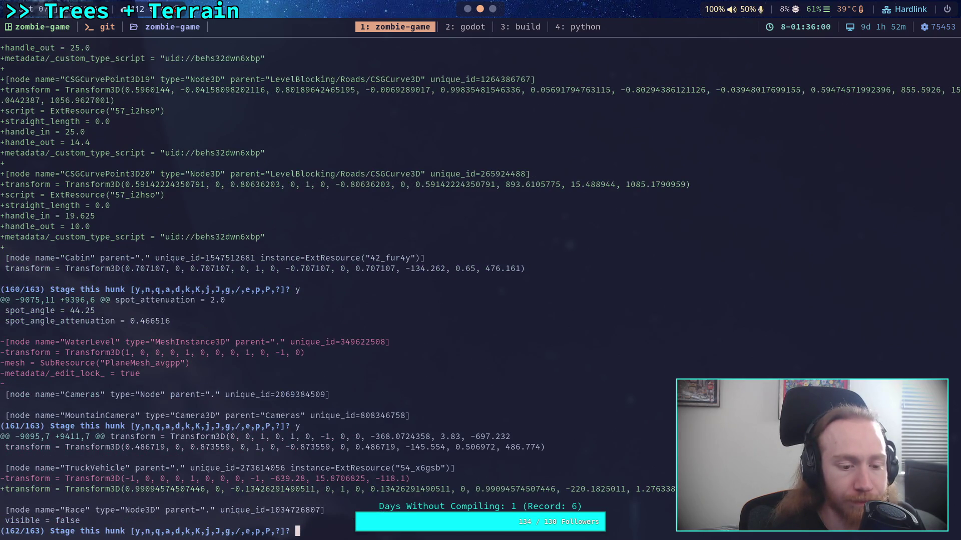
Leave the TruckVehicle transform hunk unstaged, stage the Marker3D and Water hunk, and quit
type("n")
key("Return")
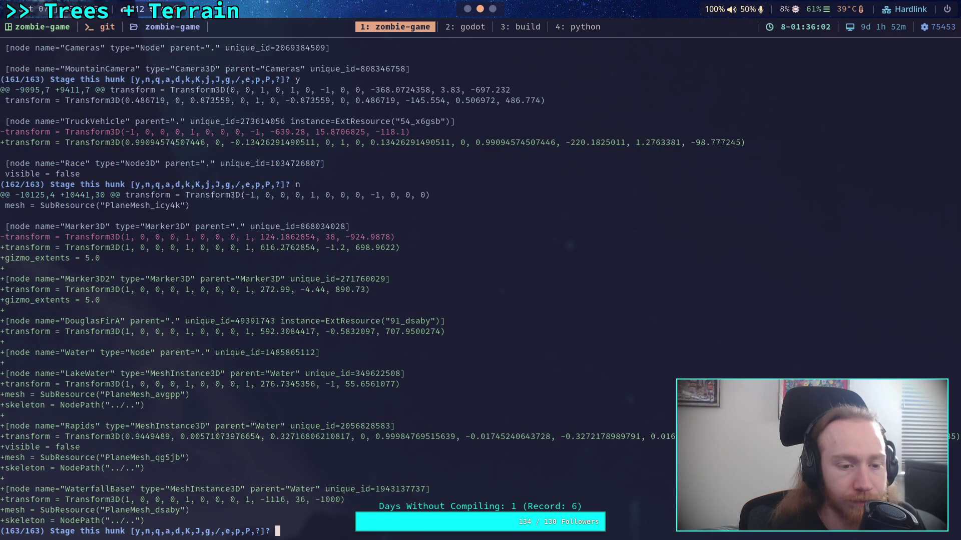
type("y")
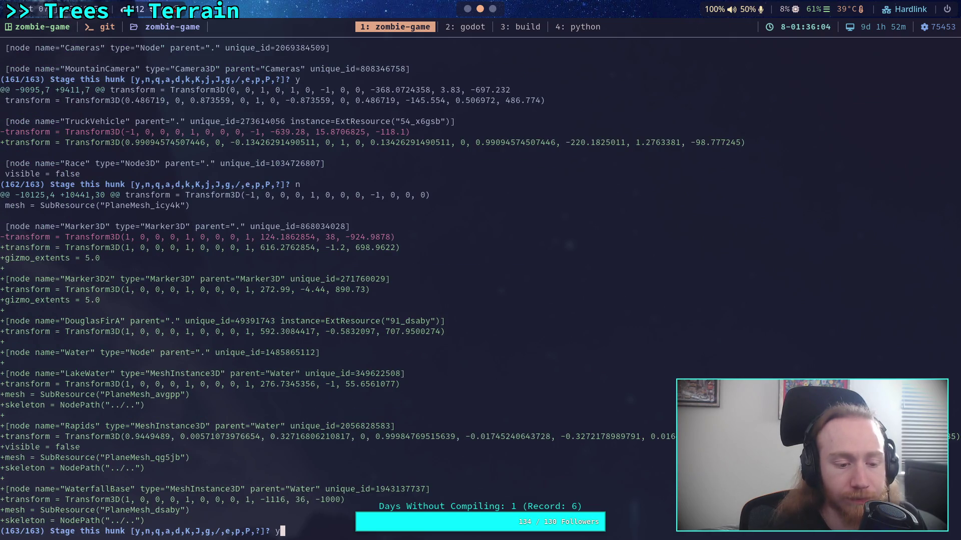
key("Return")
type("q")
key("Return")
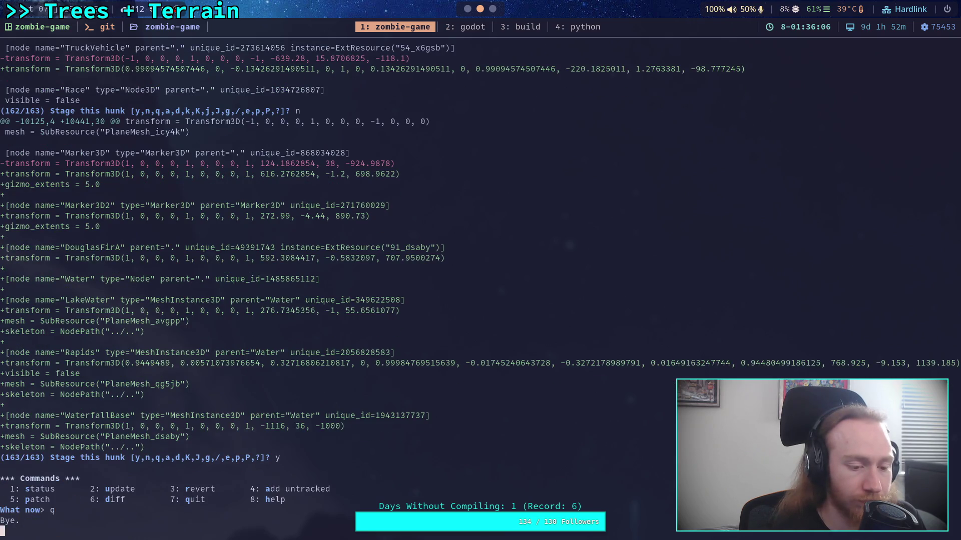
Run git diff on scene/world/world.tscn and page down to the CSGCurvePoint3D handle hunks
type("git diff scene/world/world.tscn")
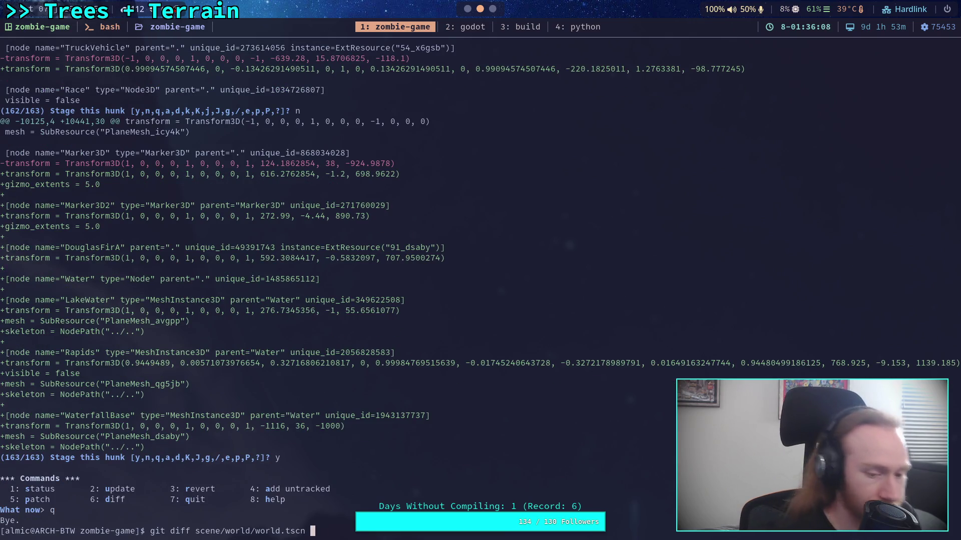
key("Return")
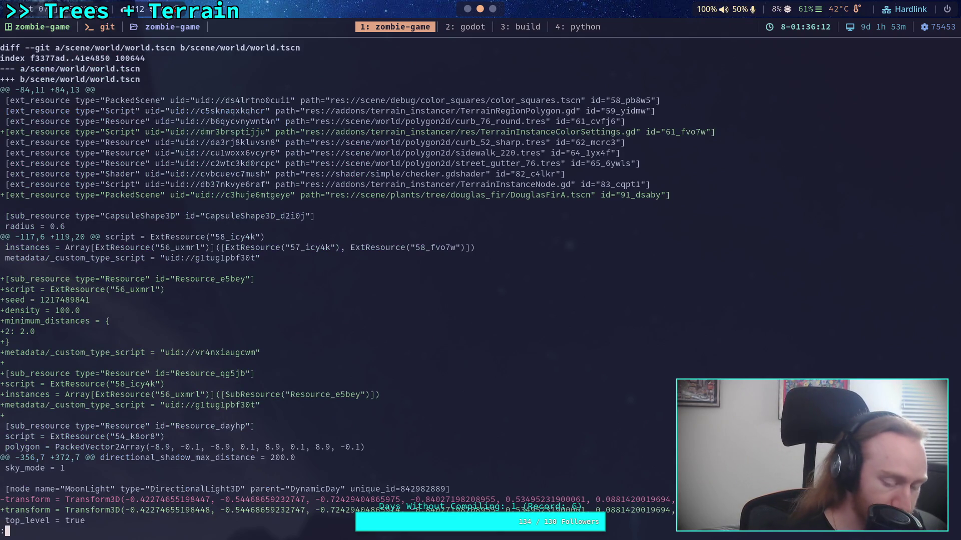
key("space")
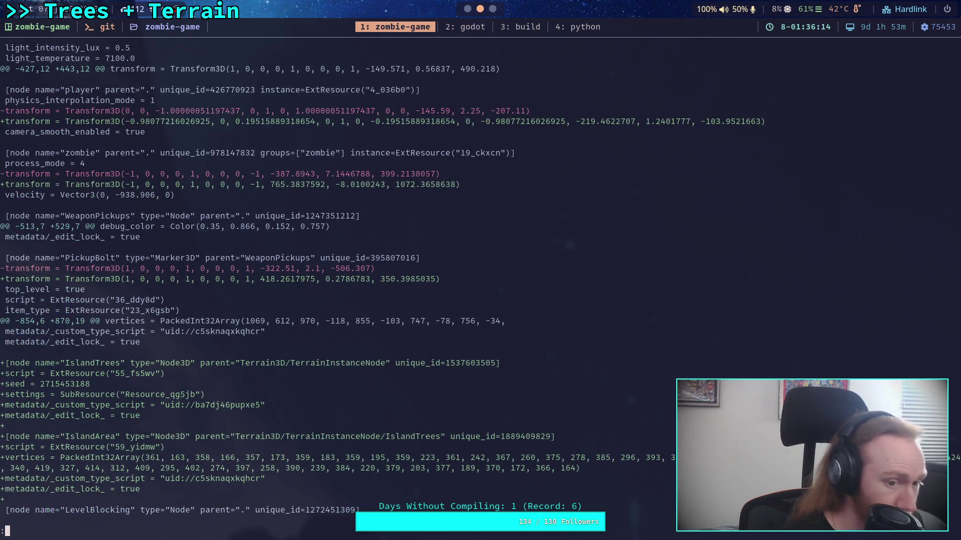
key("space")
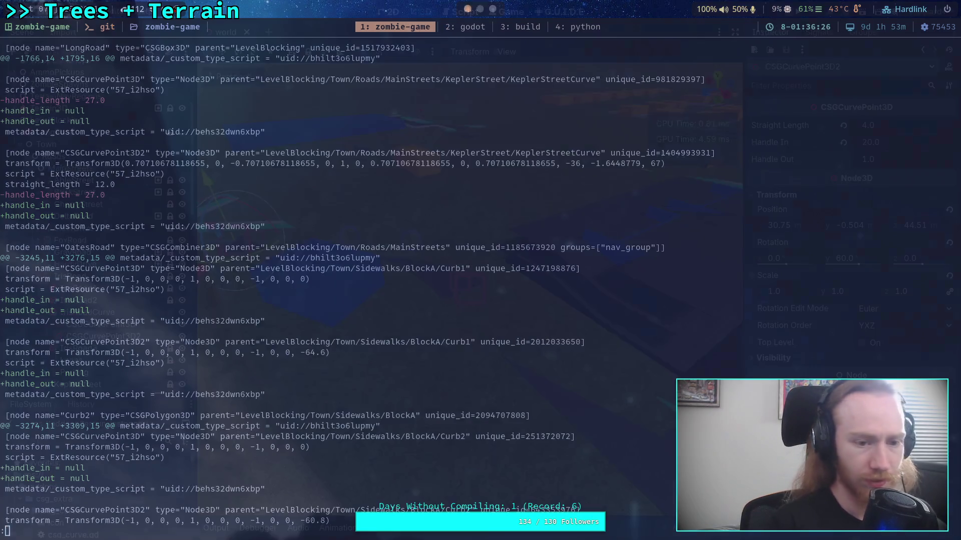
key("super+2")
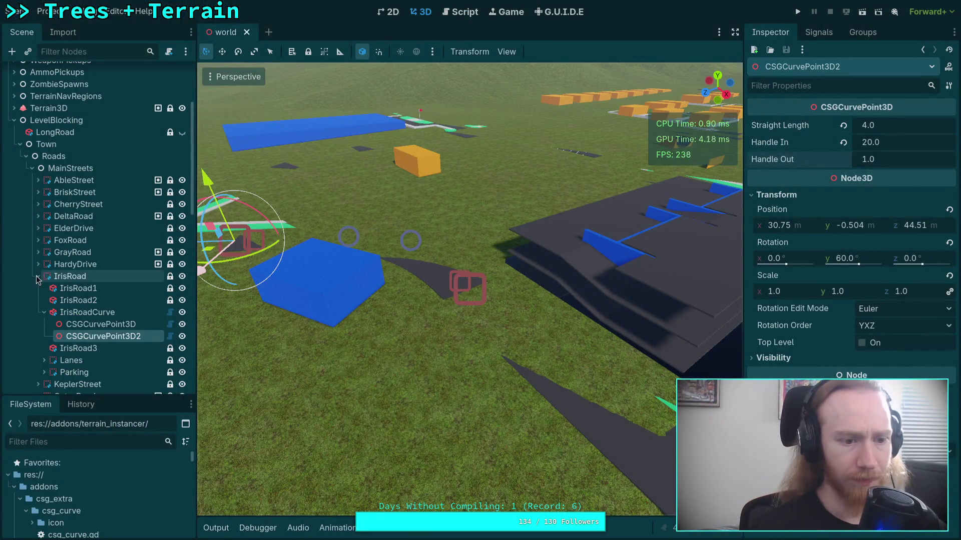
Reset Handle In on KeplerStreetCurve's first point and set its Handle Out to 27
left_click(38, 277)
left_click(38, 288)
left_click(50, 313)
left_click(45, 312)
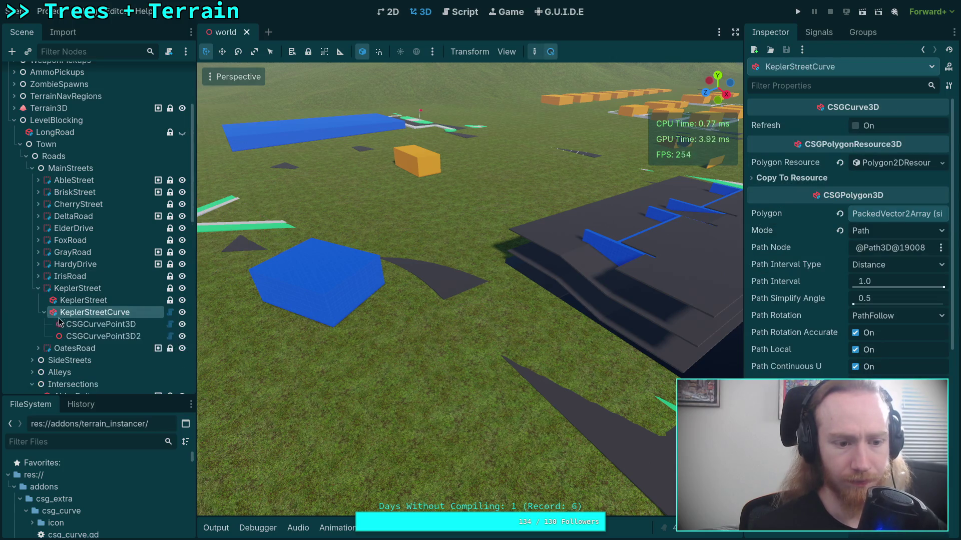
left_click(75, 324)
left_click(844, 145)
left_click(875, 166)
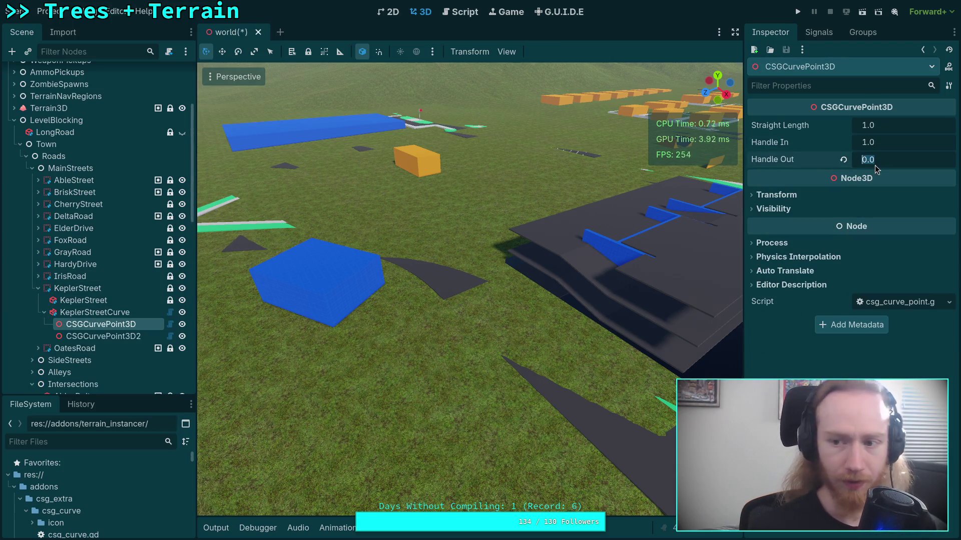
type("27")
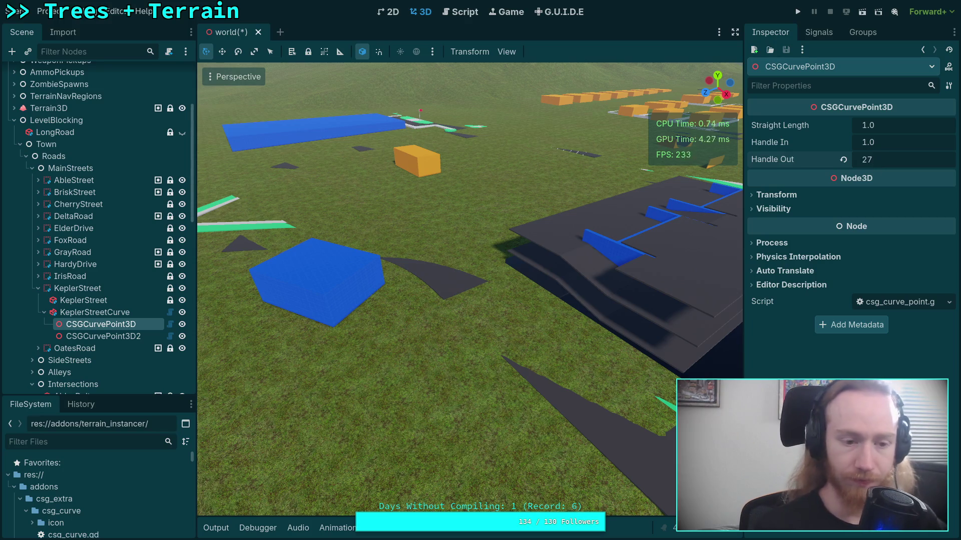
Reset the second point's Handle Out to 1.0 and set its Handle In to 27
left_click(103, 337)
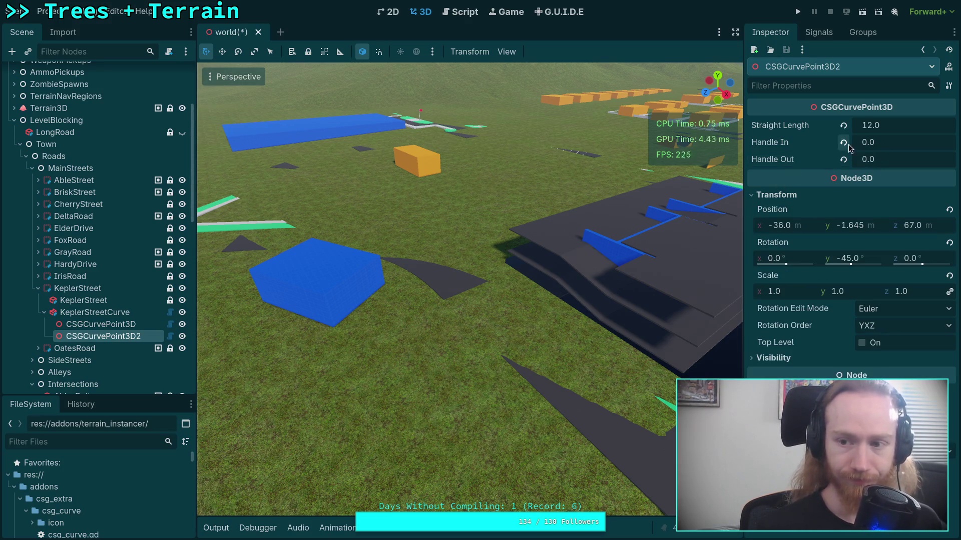
left_click(844, 159)
left_click(884, 149)
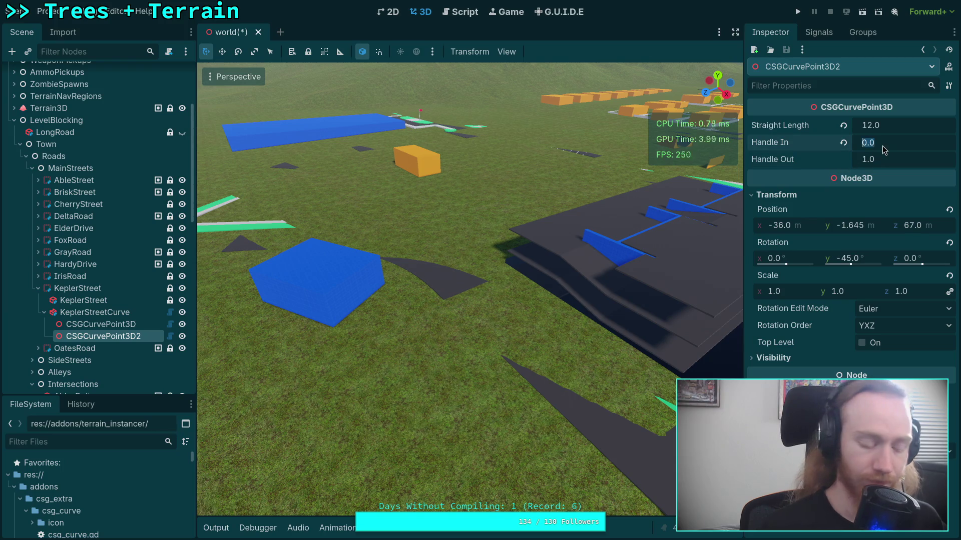
type("27")
key("Return")
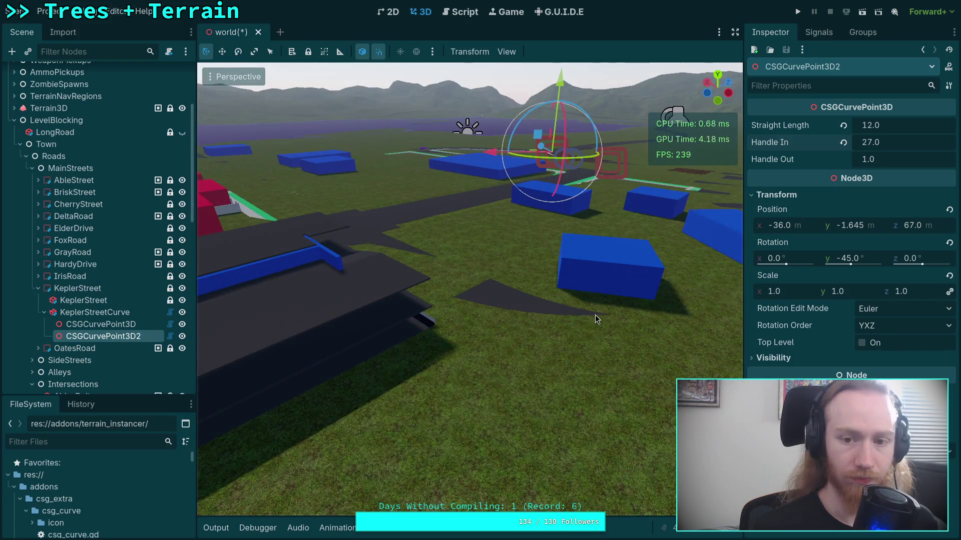
key("y")
key("f")
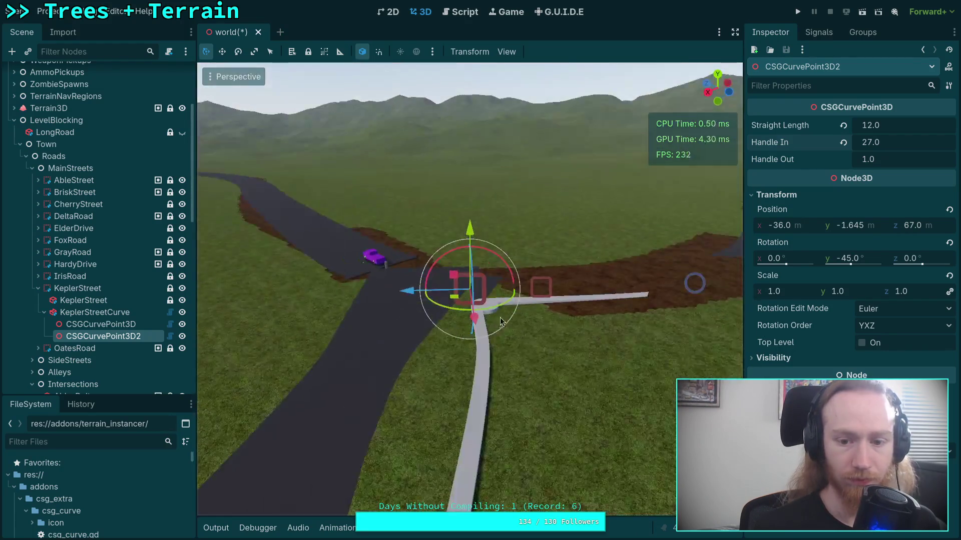
left_click_drag(502, 321, 722, 377)
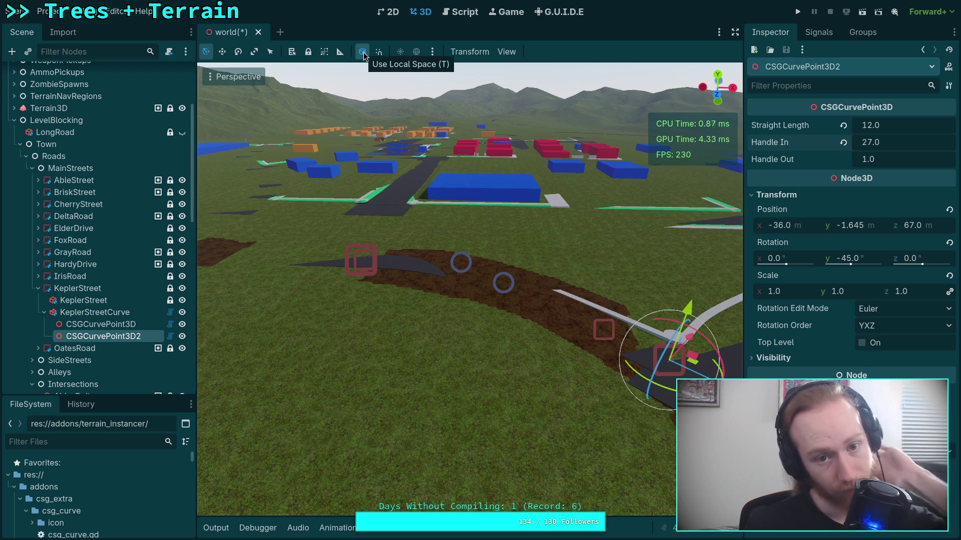
Collapse the KeplerStreet branches and save the world scene
left_click(44, 312)
left_click(39, 288)
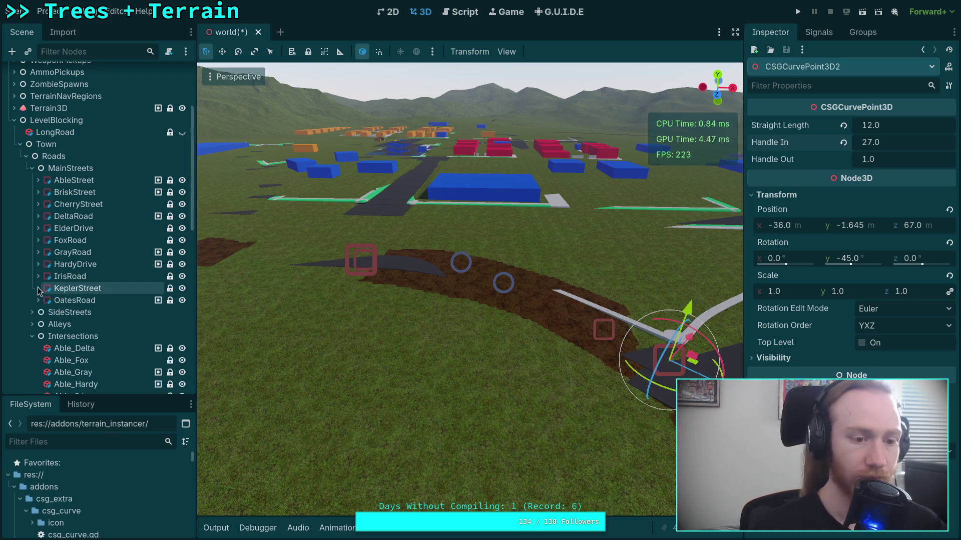
key("ctrl+s")
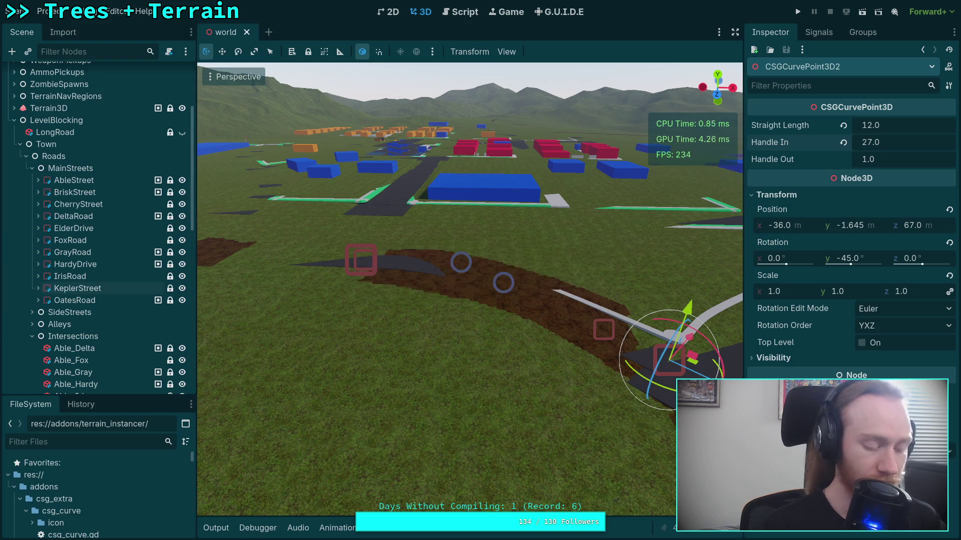
key("super+1")
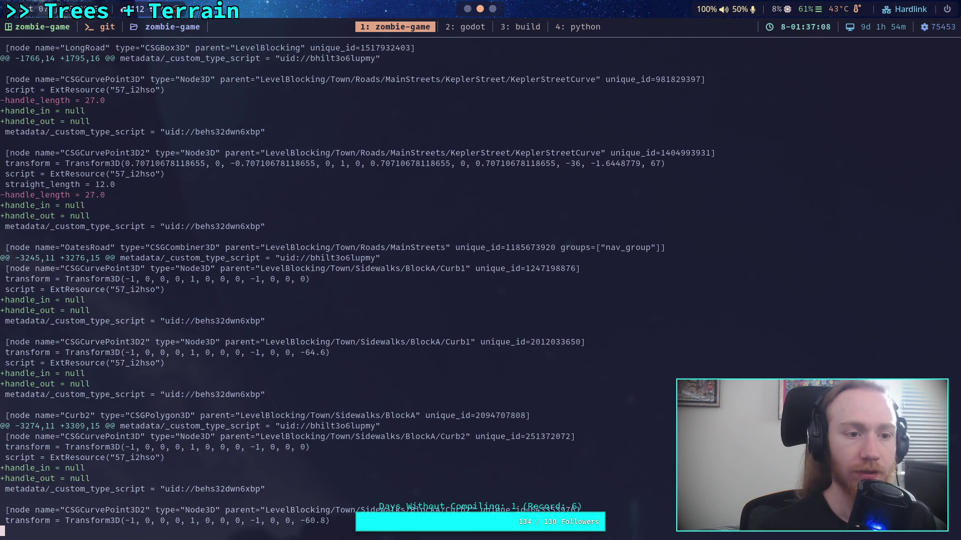
Page further through the world.tscn diff to BlockA's Curb3, Curb4 and CurbCorner1 changes
key("space")
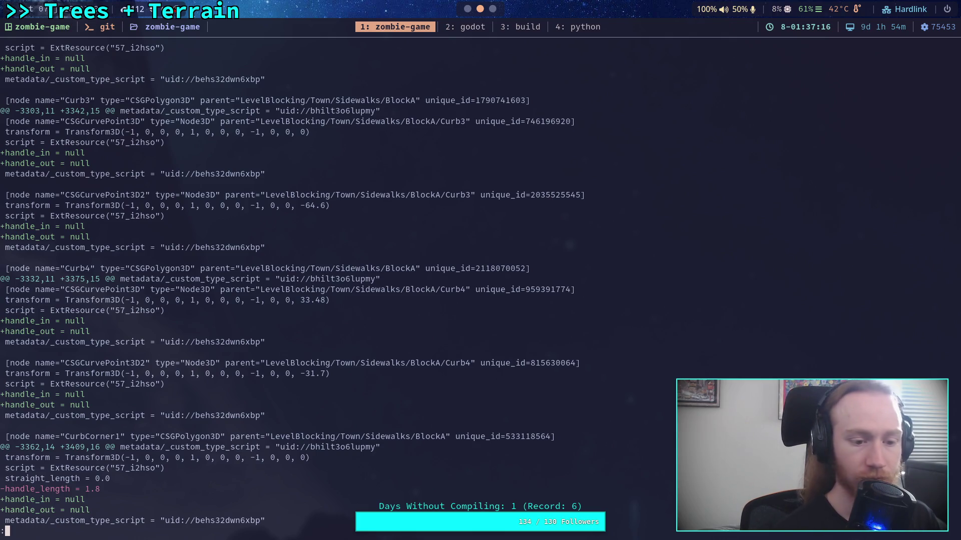
key("super+2")
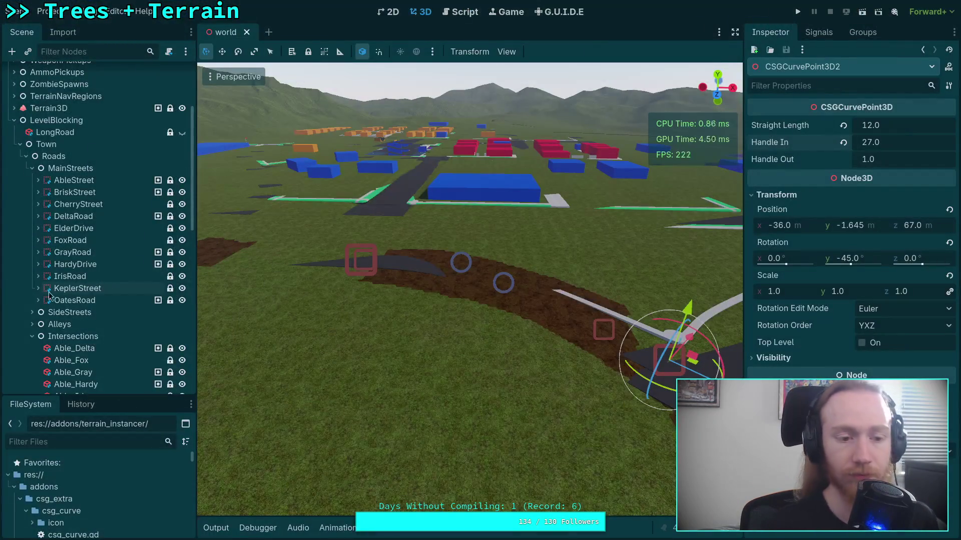
Collapse the road groups and expand Sidewalks to reach BlockA's curb nodes
left_click(29, 169)
left_click(32, 204)
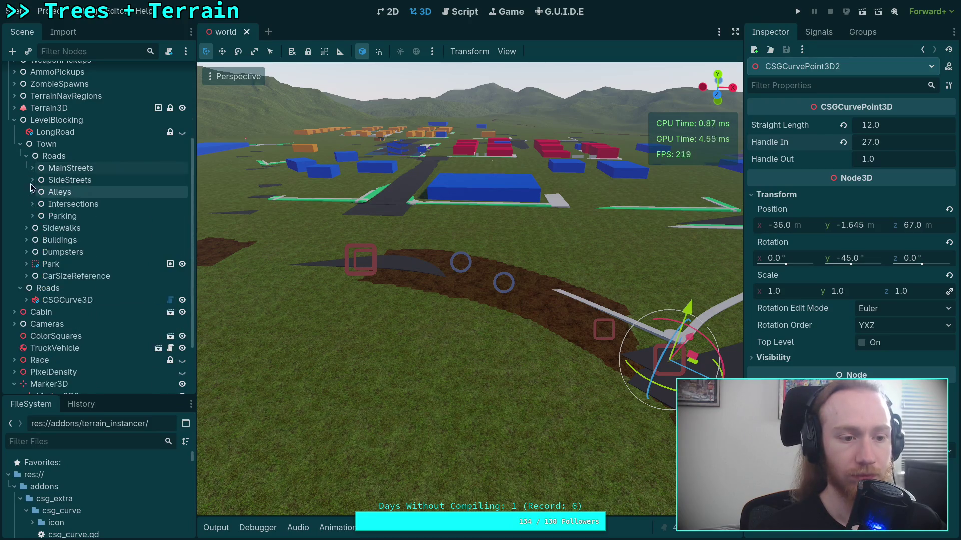
left_click(32, 180)
left_click(32, 180)
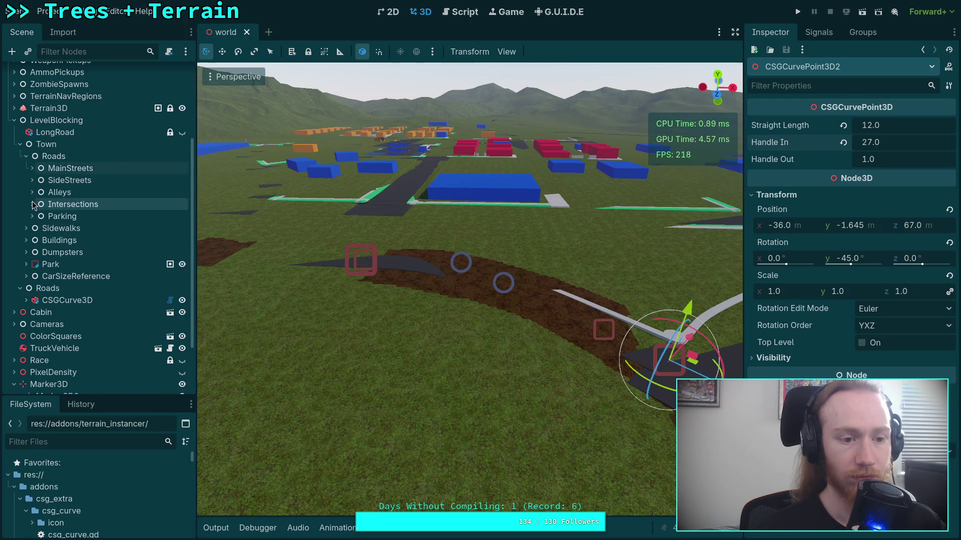
left_click(26, 228)
scroll(35, 266, "down", 3)
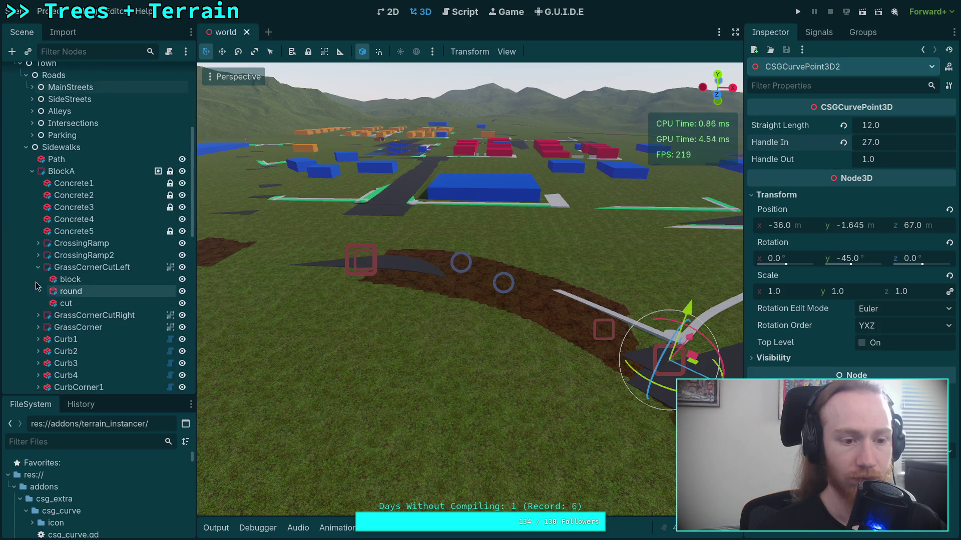
left_click(38, 269)
scroll(40, 267, "down", 3)
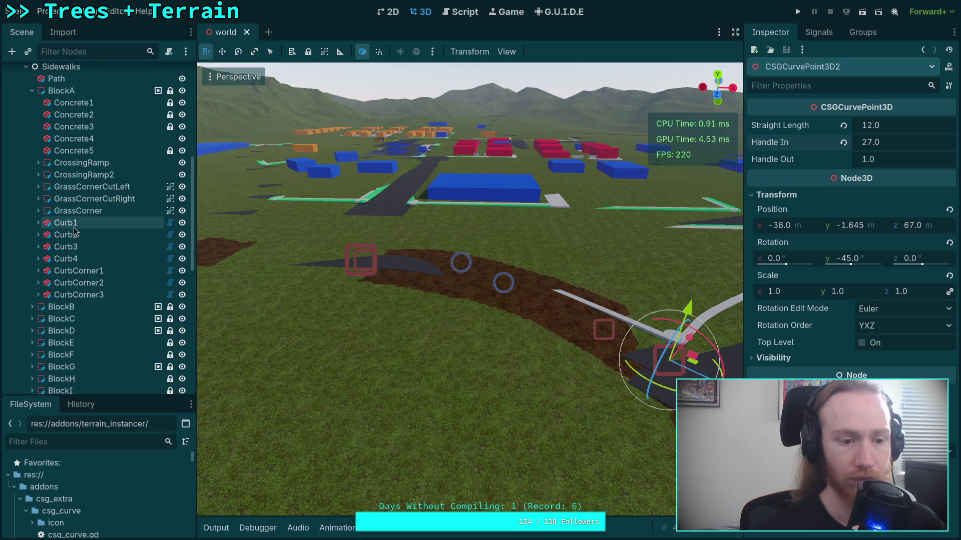
Revert Handle In and Handle Out to 1.0 on both Curb1 points and Curb2's first point
left_click(37, 224)
left_click(137, 239)
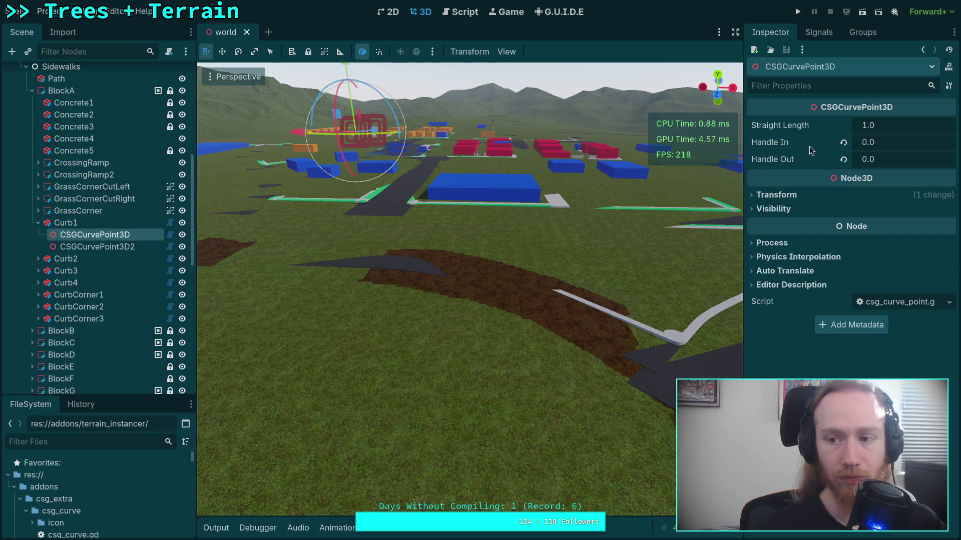
left_click(843, 142)
left_click(97, 247)
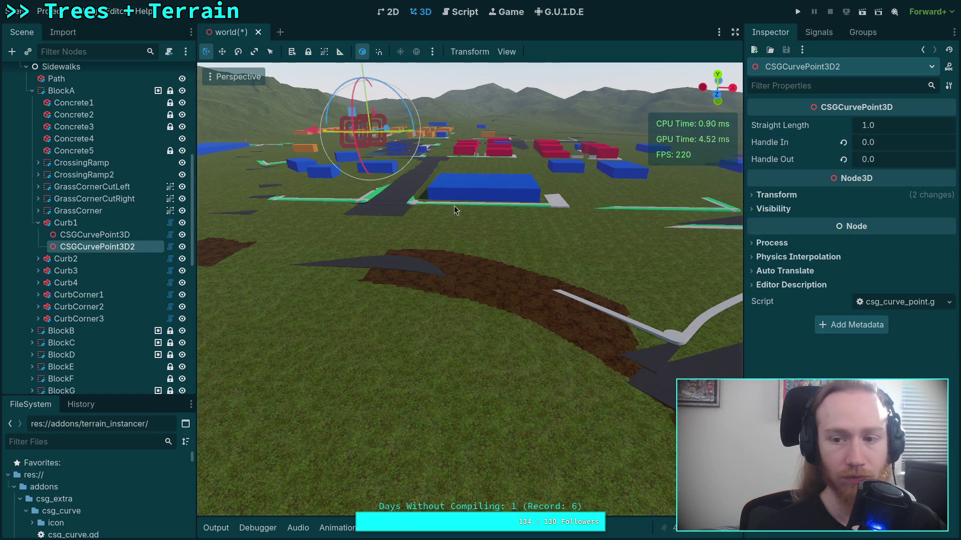
left_click(843, 159)
left_click(843, 142)
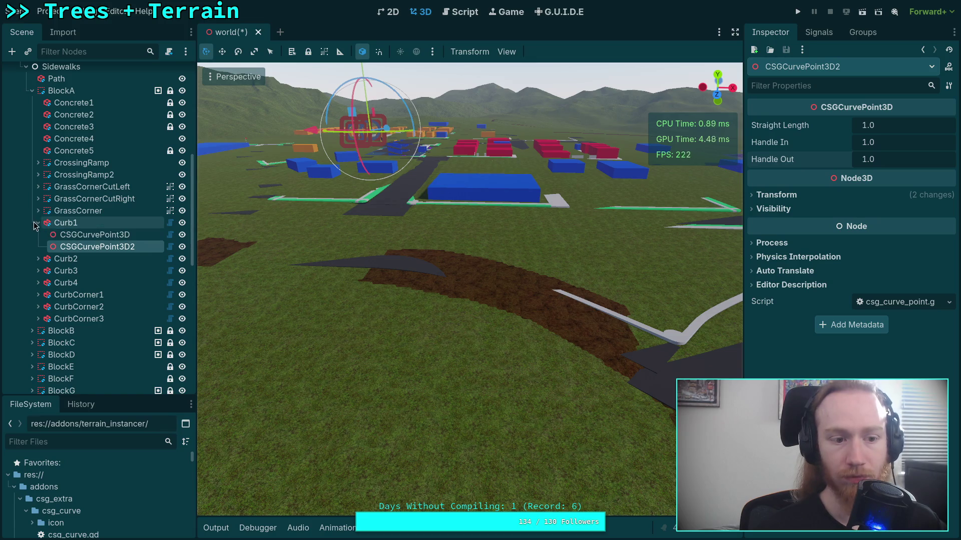
left_click(37, 222)
left_click(38, 234)
left_click(81, 247)
left_click(843, 142)
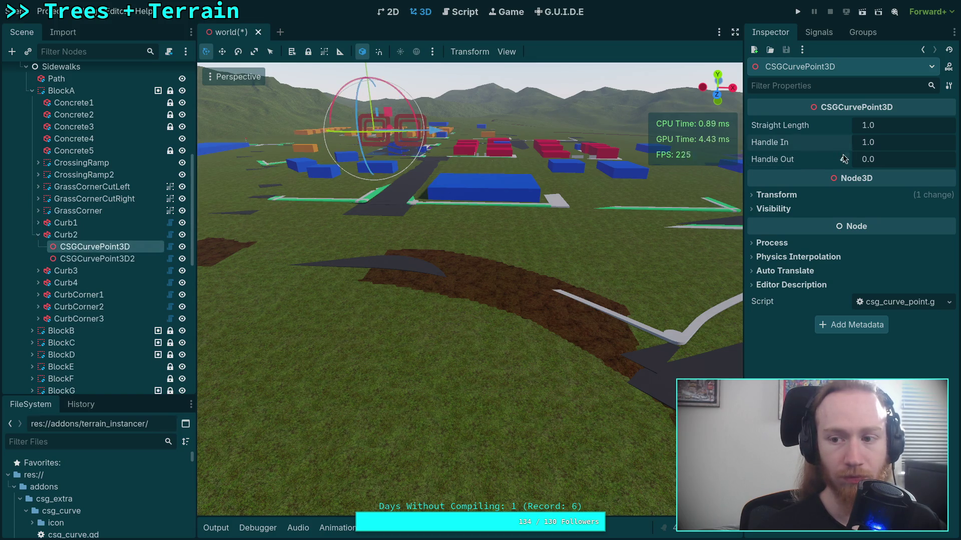
left_click(843, 160)
Revert Handle In and Handle Out to 1.0 on both Curb3 curve points
left_click(38, 235)
left_click(38, 247)
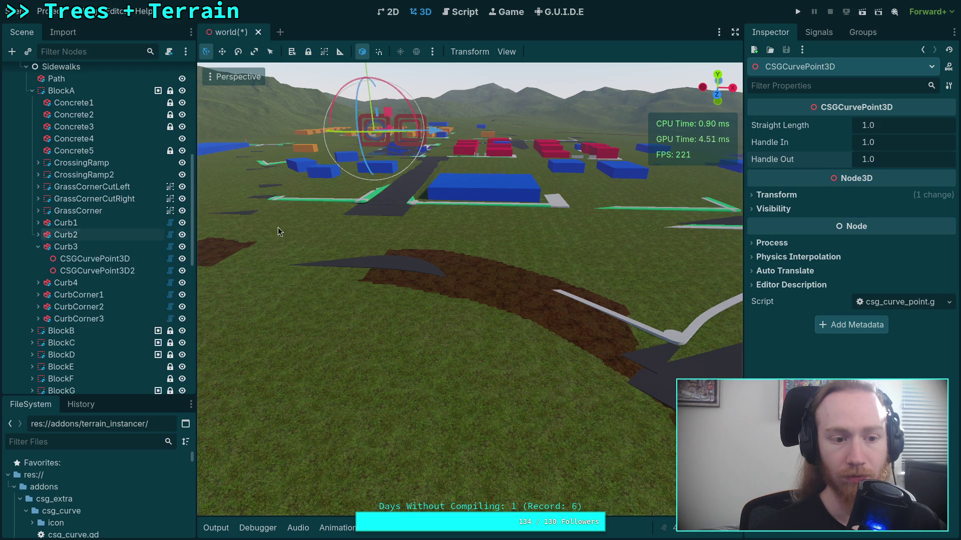
left_click(70, 258)
left_click(843, 143)
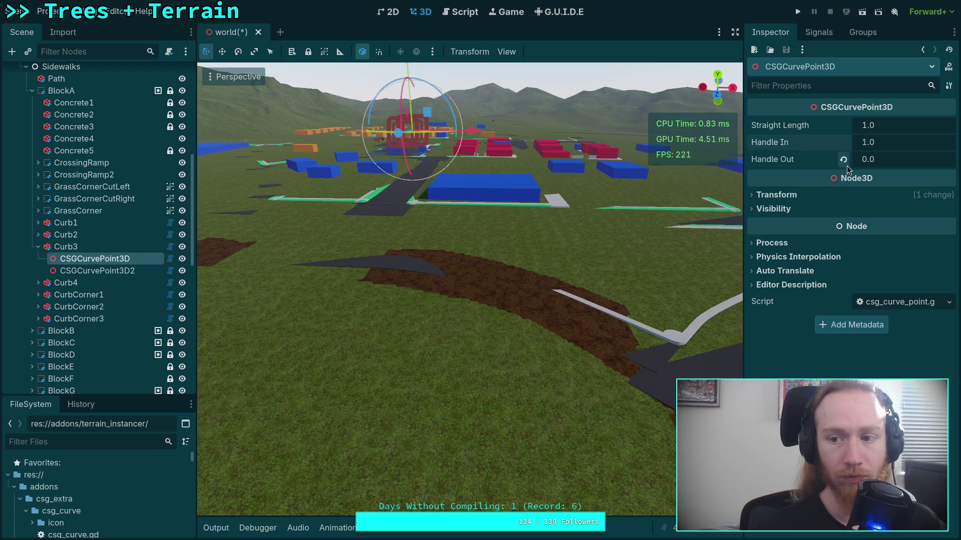
left_click(843, 159)
left_click(98, 270)
left_click(843, 142)
left_click(843, 159)
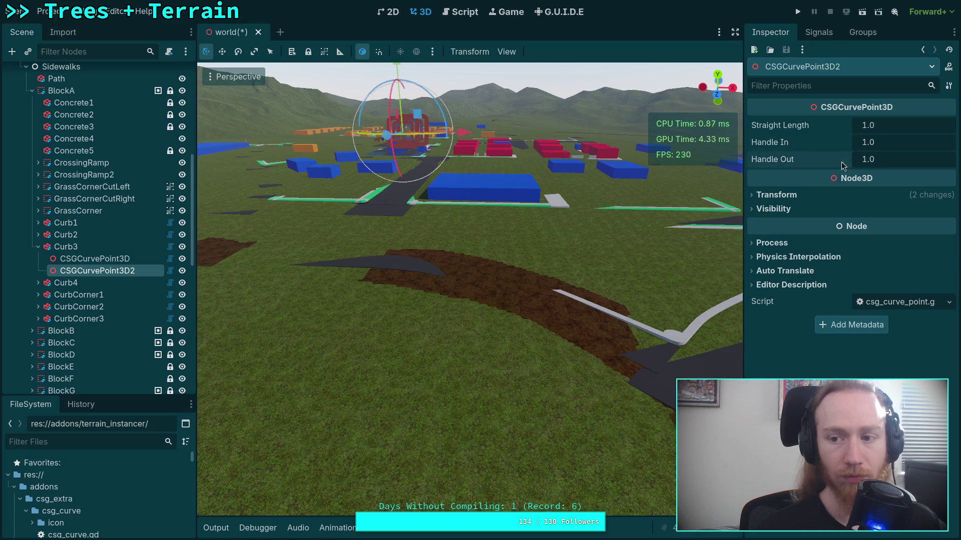
Revert Curb2's second curve point handles to 1.0
left_click(37, 234)
left_click(88, 258)
left_click(84, 249)
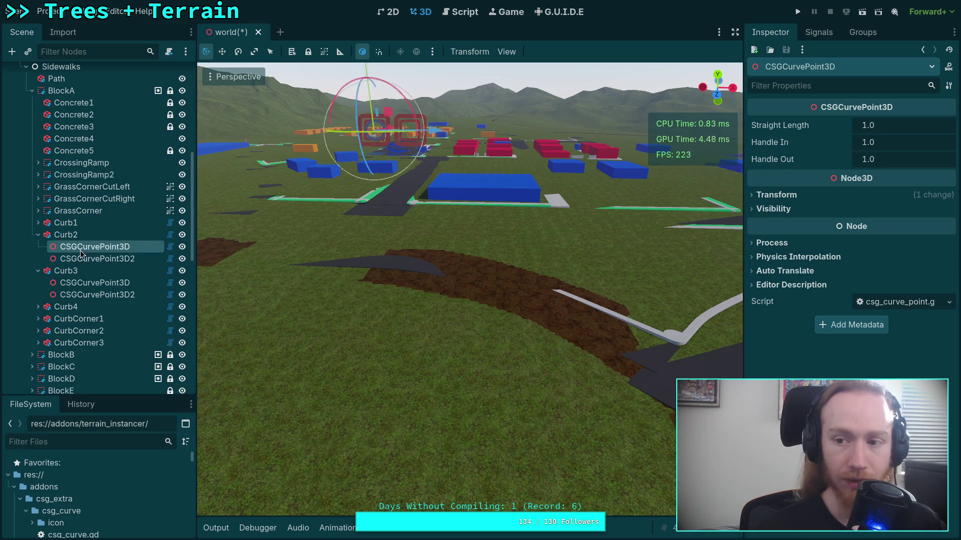
left_click(85, 259)
left_click(843, 142)
left_click(843, 159)
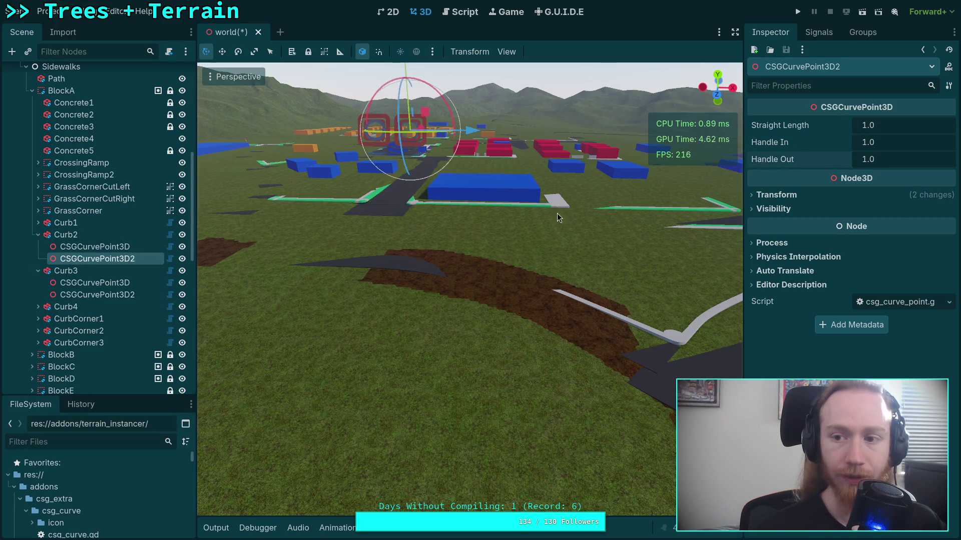
left_click(38, 235)
Revert both Curb4 curve points' handles to 1.0 and save the scene
left_click(38, 246)
left_click(55, 261)
left_click(37, 259)
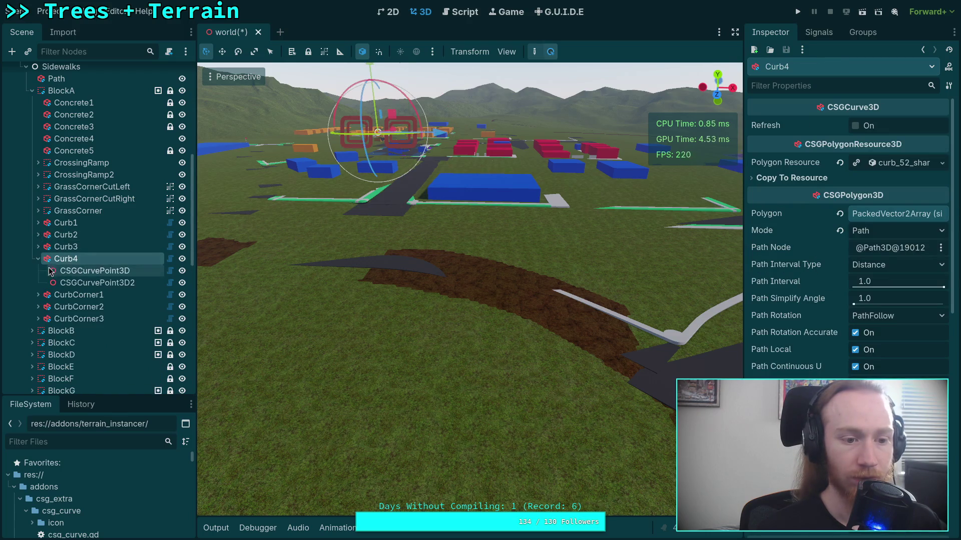
left_click(90, 271)
left_click(843, 143)
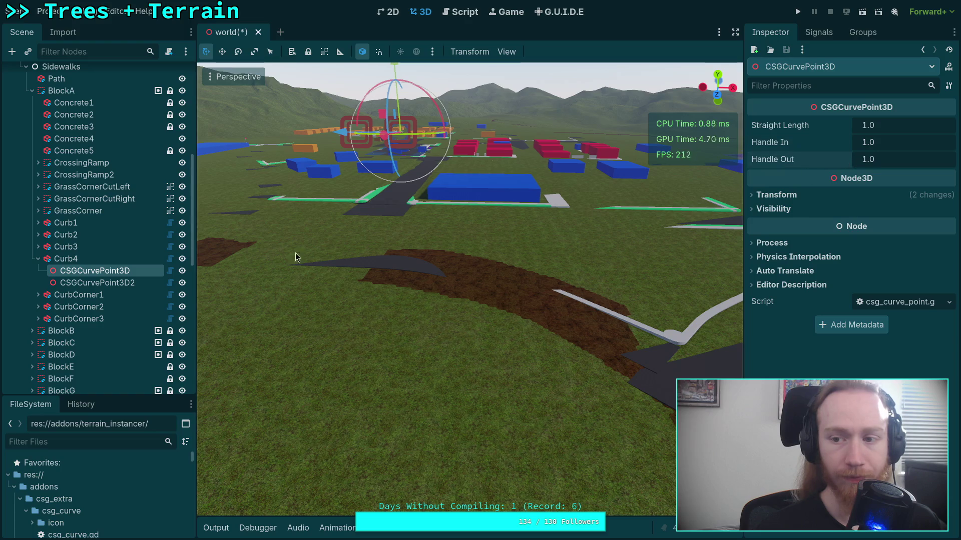
left_click(95, 283)
left_click(843, 142)
left_click(843, 160)
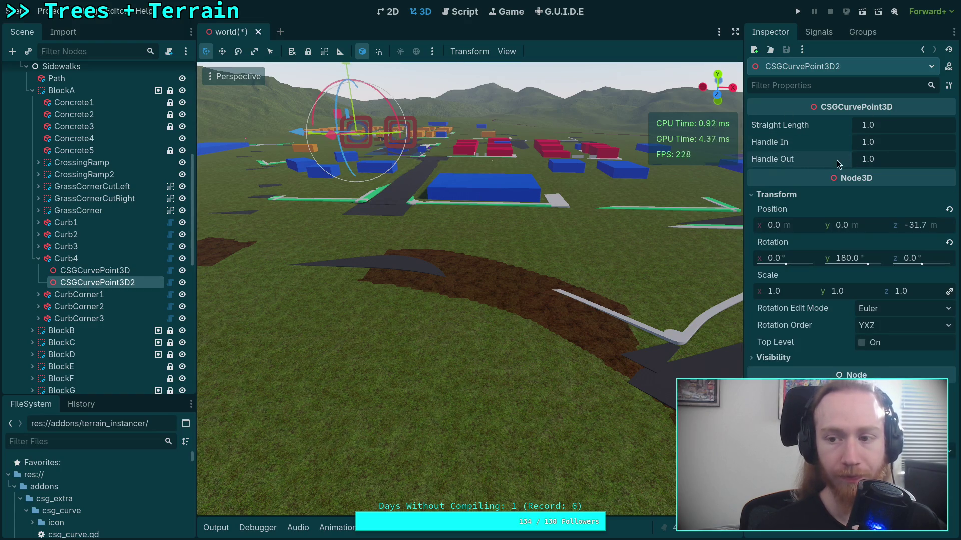
key("ctrl+s")
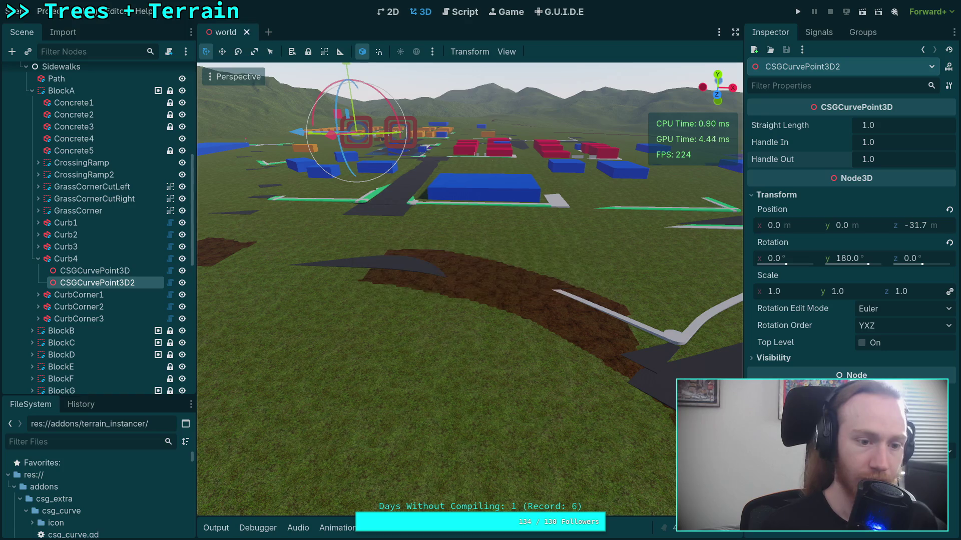
key("super+1")
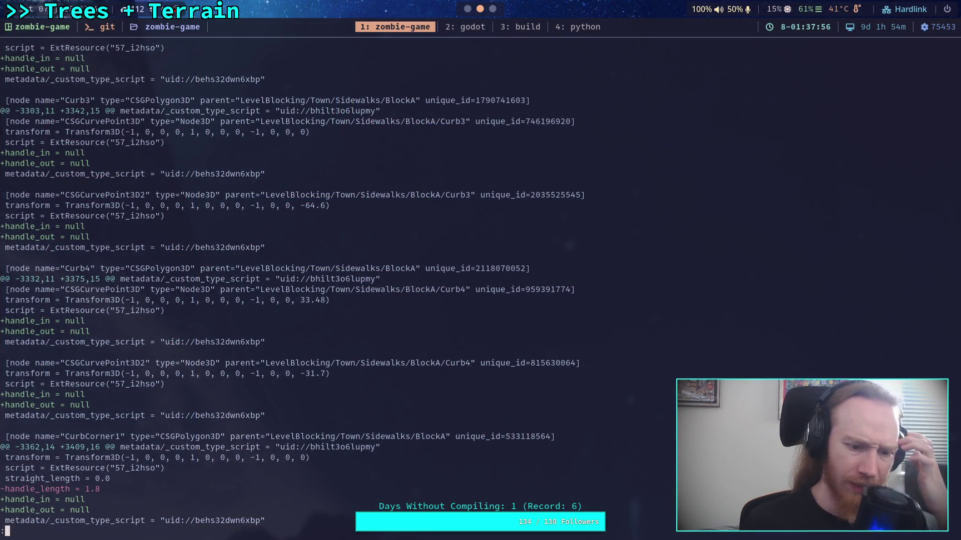
Scroll the diff to CurbCorner1–3, where handle_length 1.8 and 0.83 became null handles
scroll(290, 284, "down", 4)
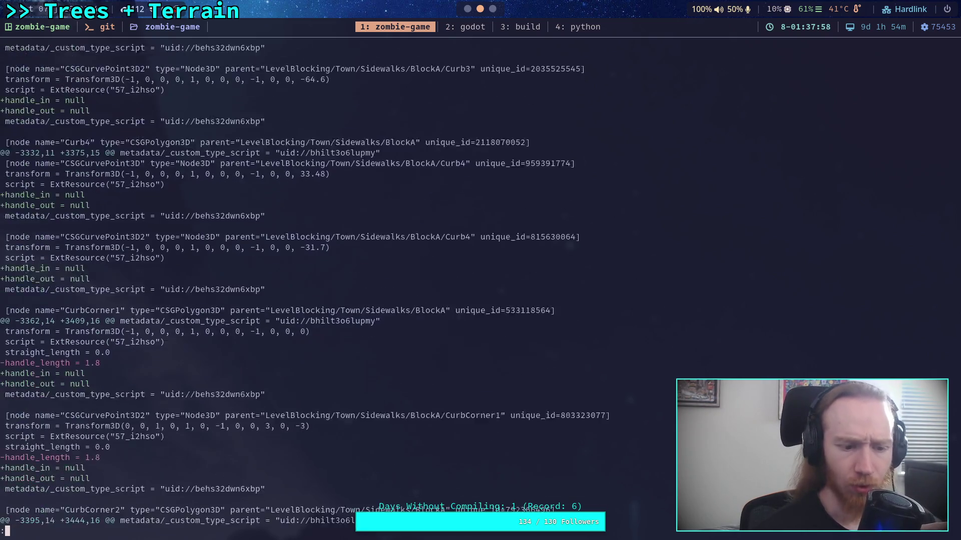
scroll(290, 284, "down", 4)
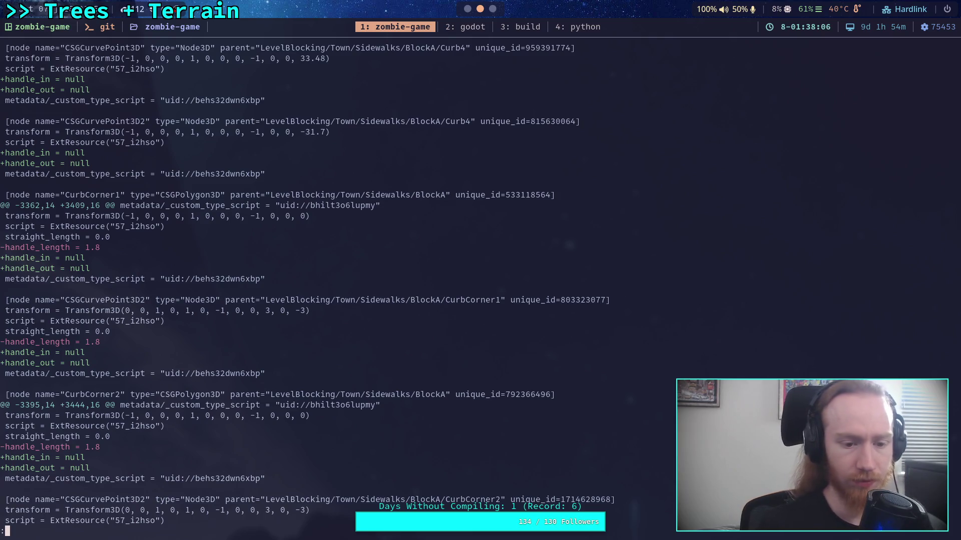
scroll(305, 284, "down", 4)
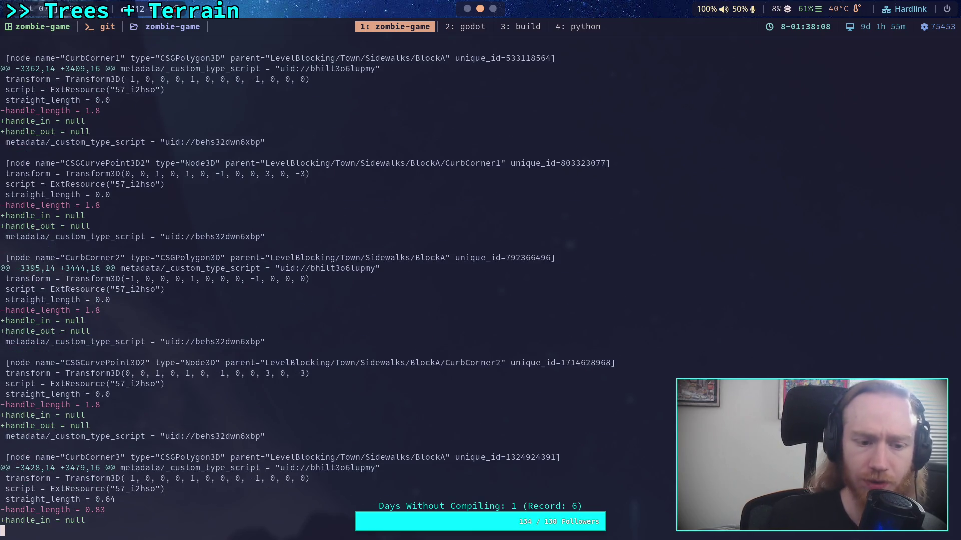
scroll(305, 284, "down", 4)
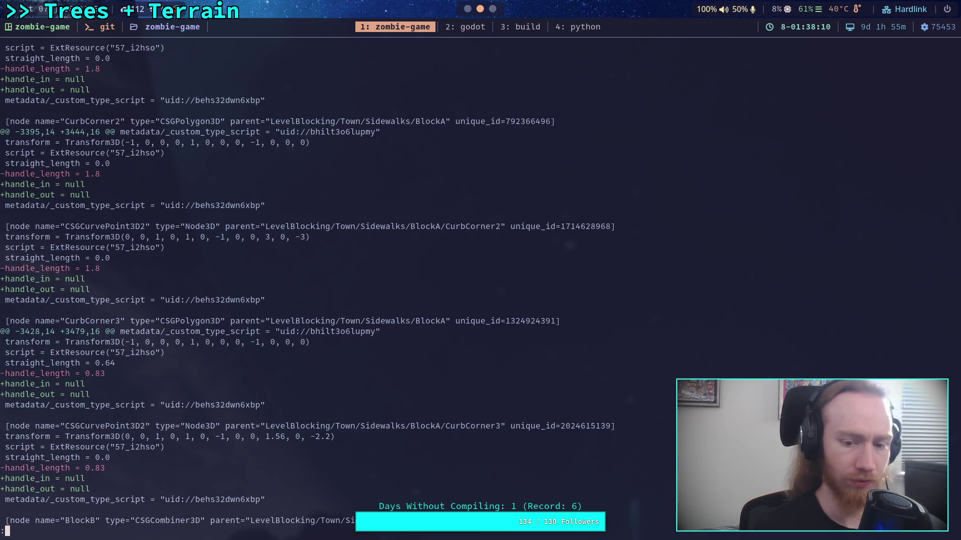
key("super+2")
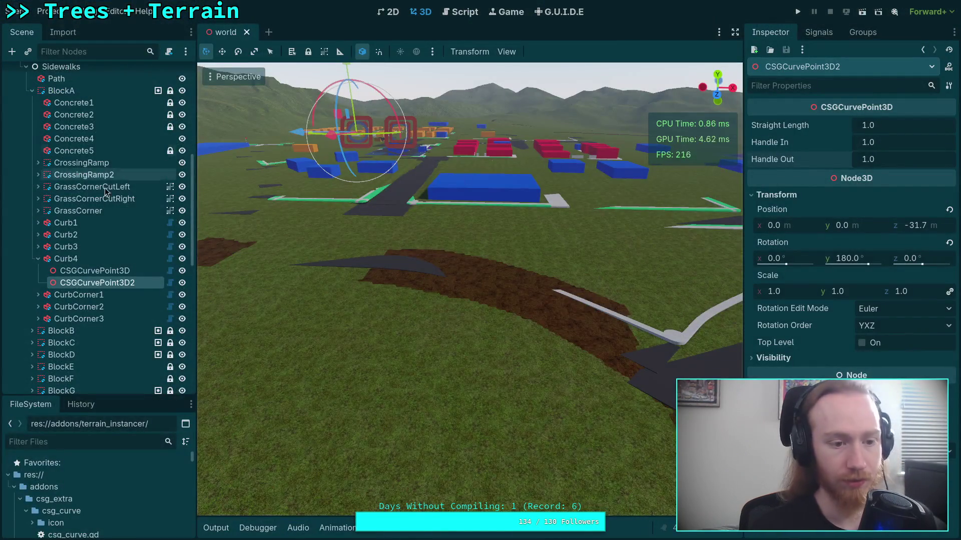
Give CurbCorner1's first curve point Handle In 1.0 and Handle Out 1.8
left_click(38, 258)
left_click(79, 271)
left_click(38, 271)
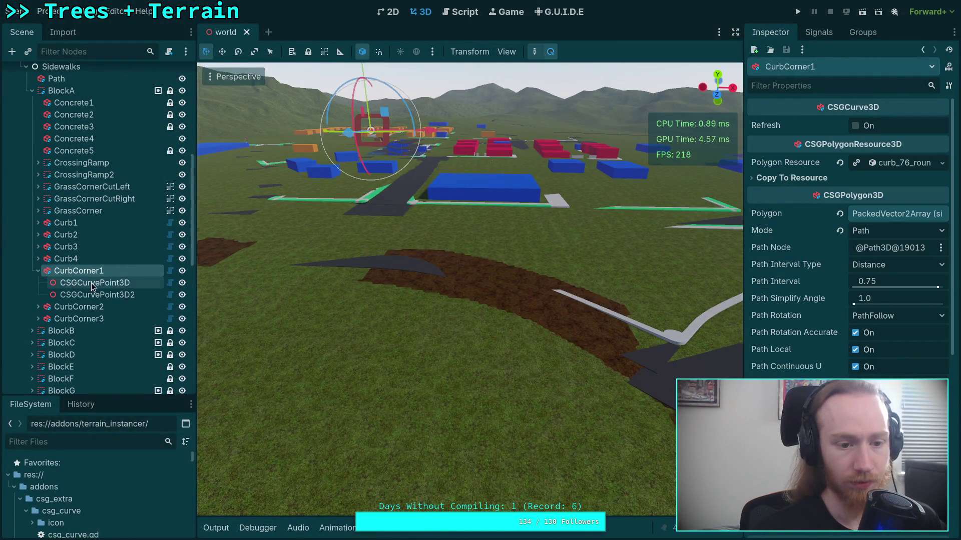
left_click(95, 283)
left_click(899, 143)
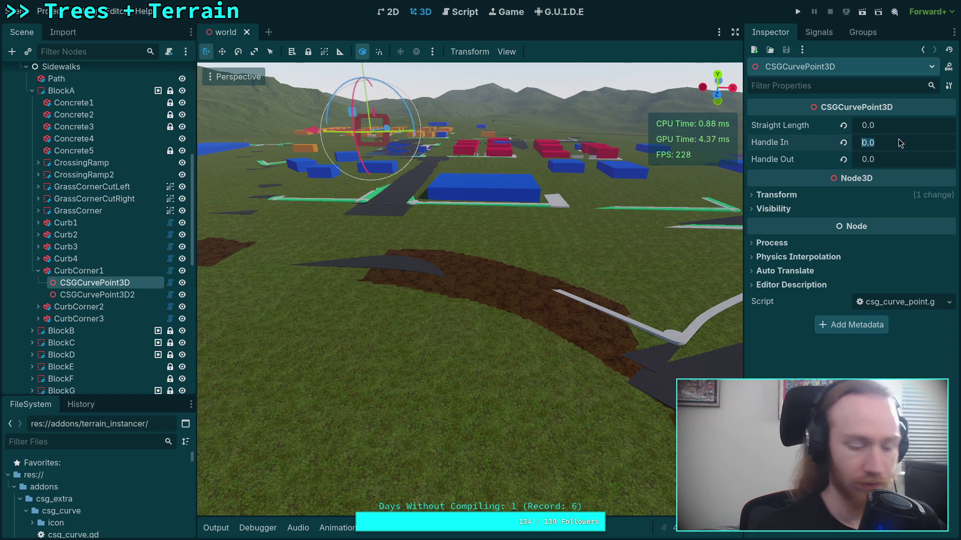
type("1,8")
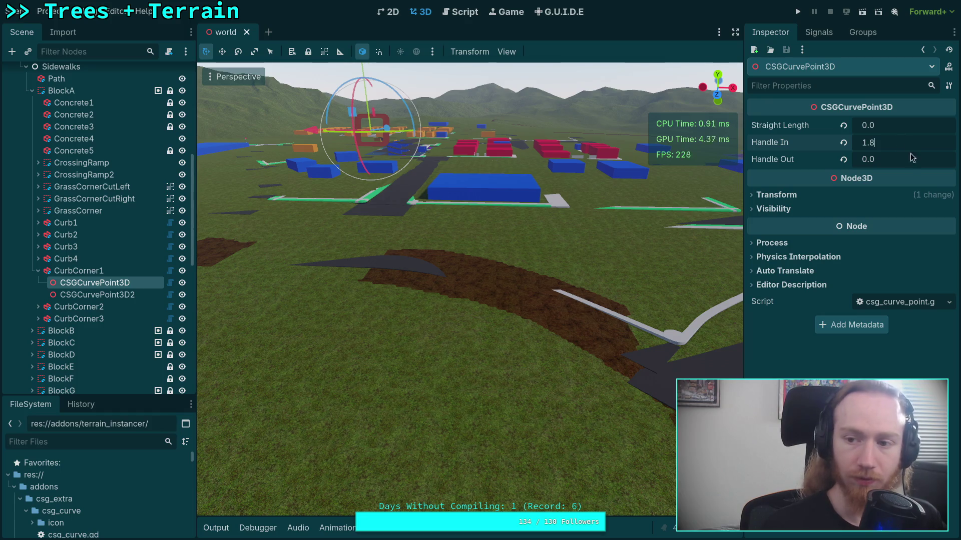
key("Tab")
type("1.")
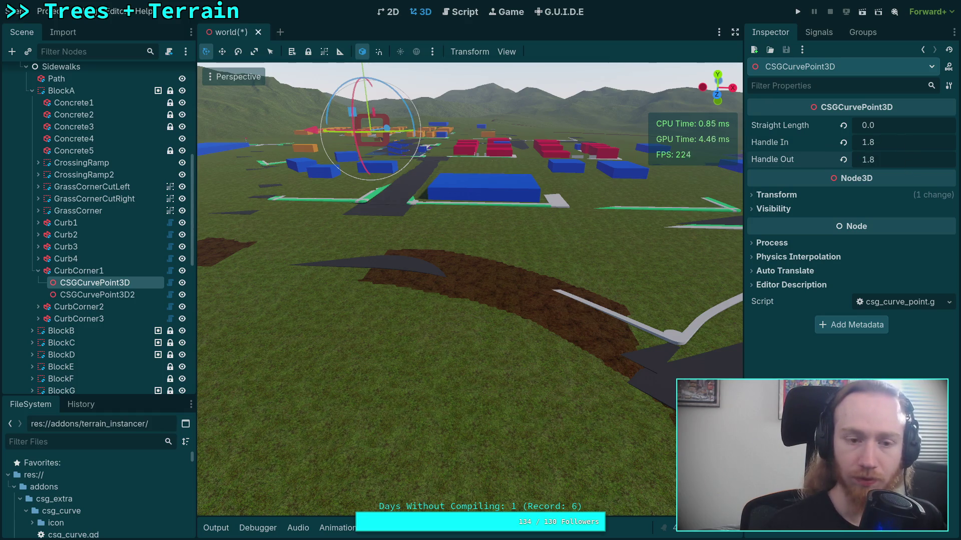
left_click(843, 142)
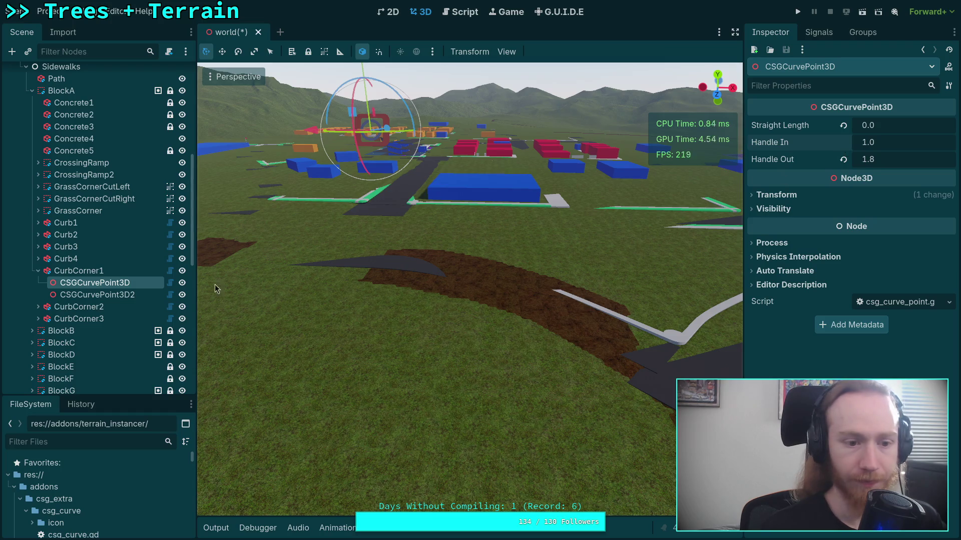
Set CurbCorner1's second point to Handle In 1.8, Handle Out 1.0, and save
left_click(135, 295)
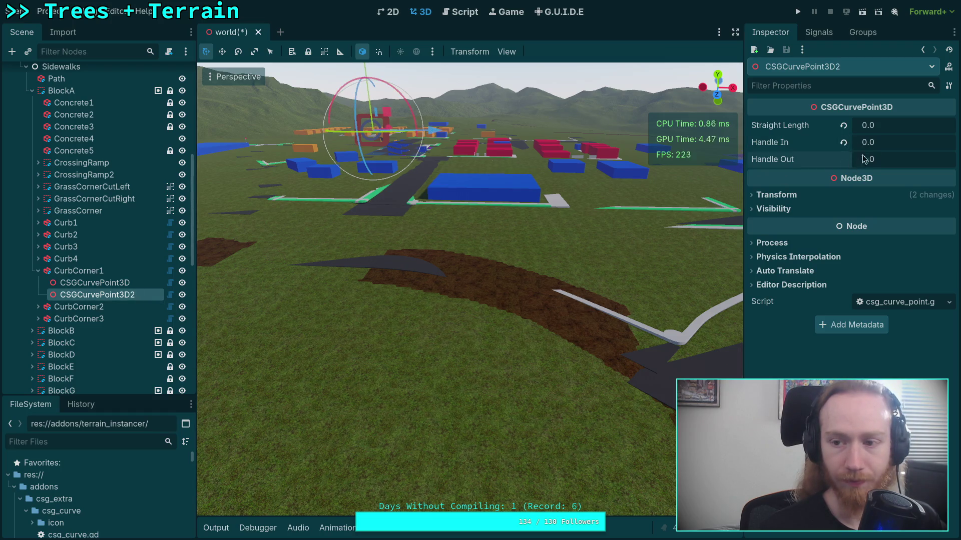
left_click(889, 142)
type("1.8")
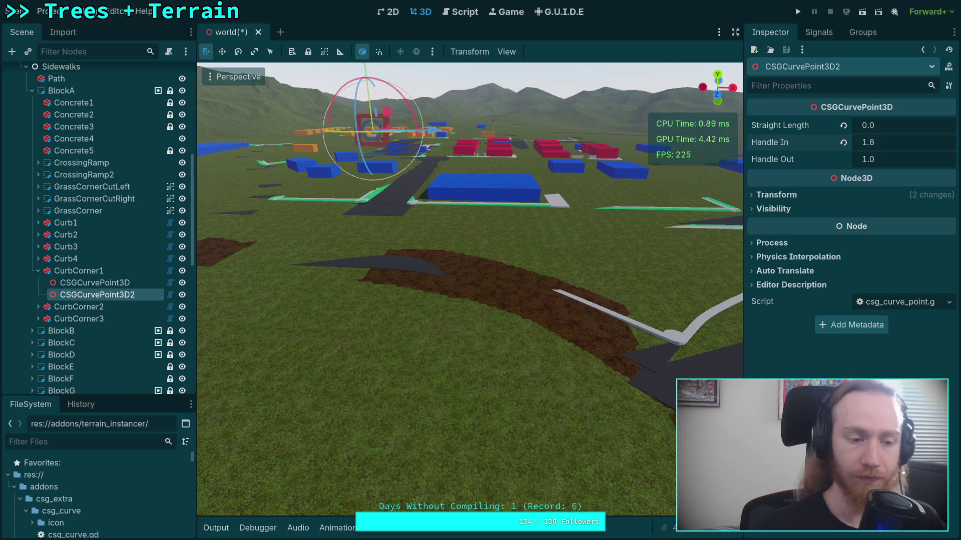
type("f")
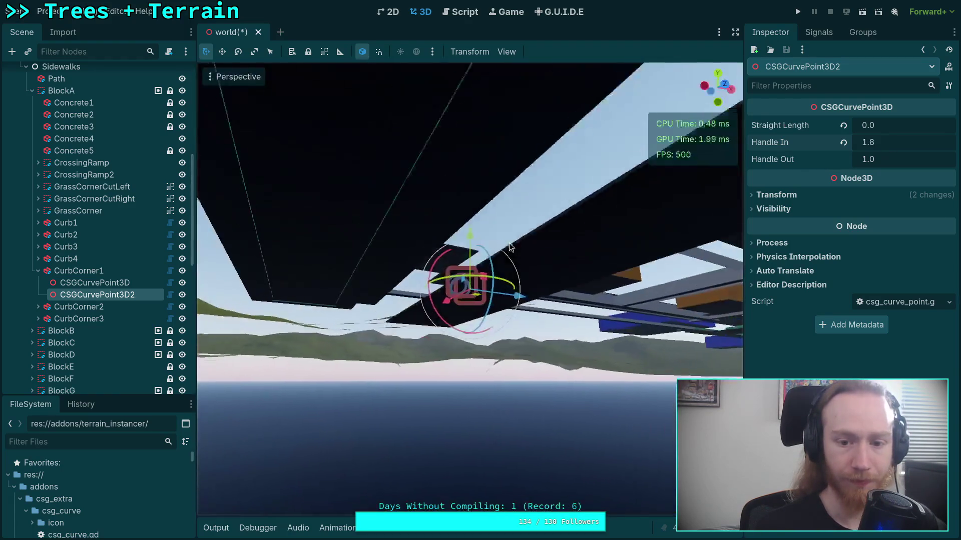
scroll(501, 292, "up", 3)
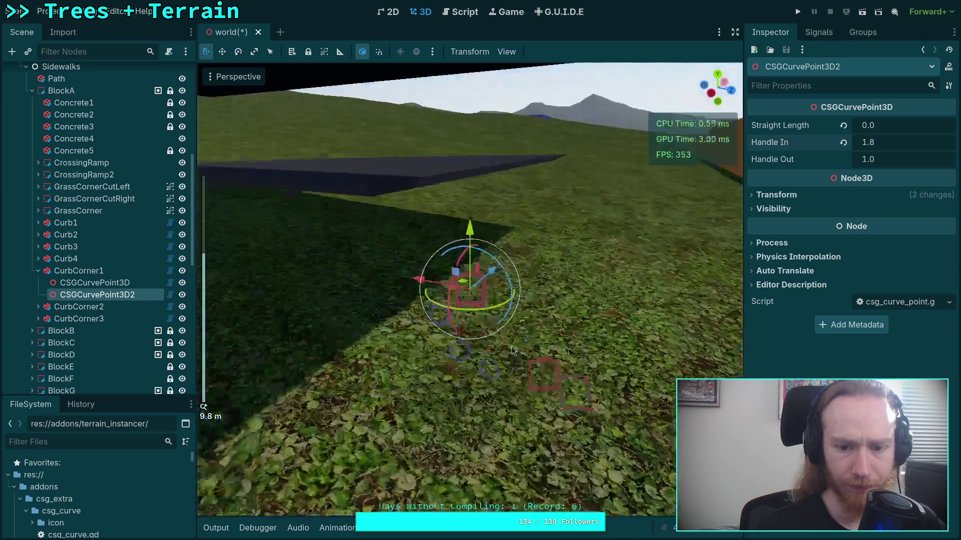
scroll(512, 346, "up", 3)
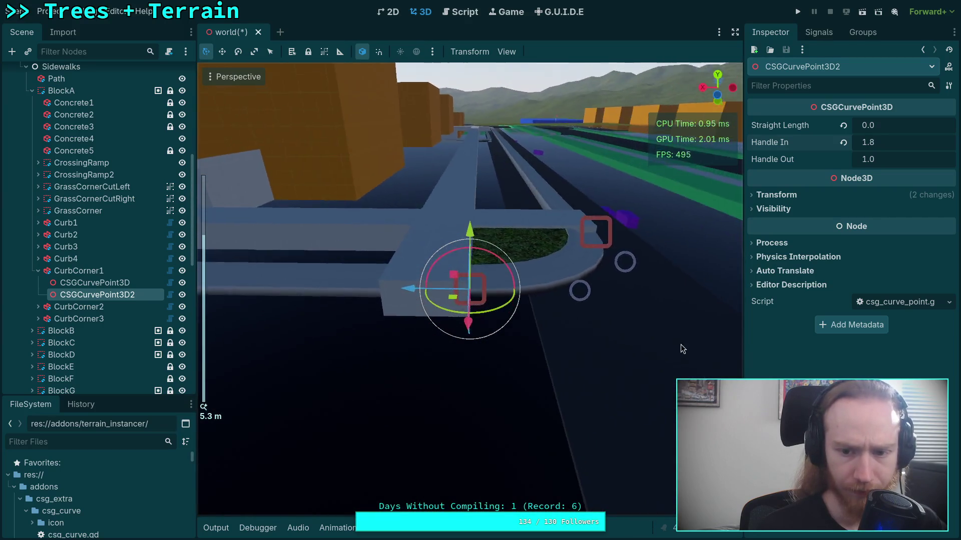
mouse_move(681, 344)
left_mouse_down()
mouse_move(574, 310)
mouse_move(675, 302)
mouse_move(695, 262)
mouse_move(710, 318)
left_mouse_up()
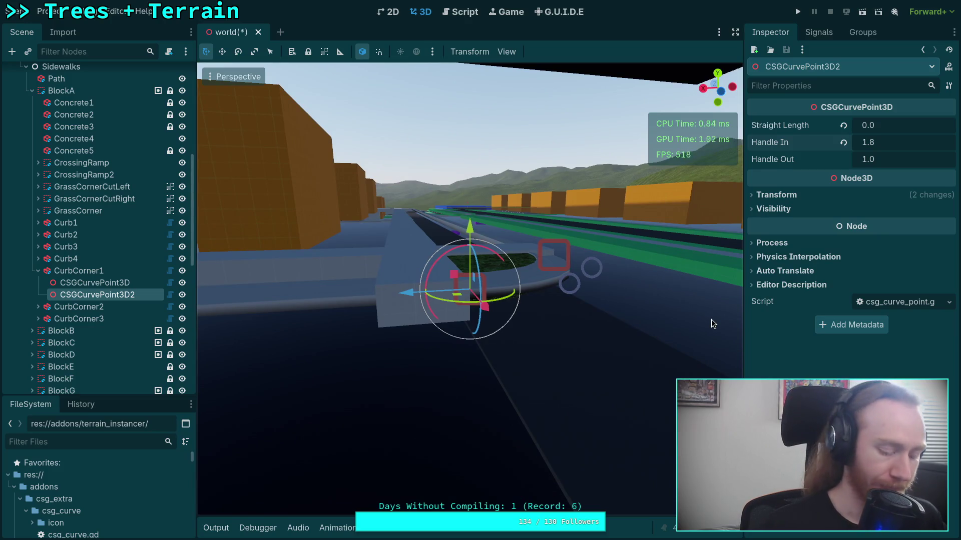
key("ctrl+s")
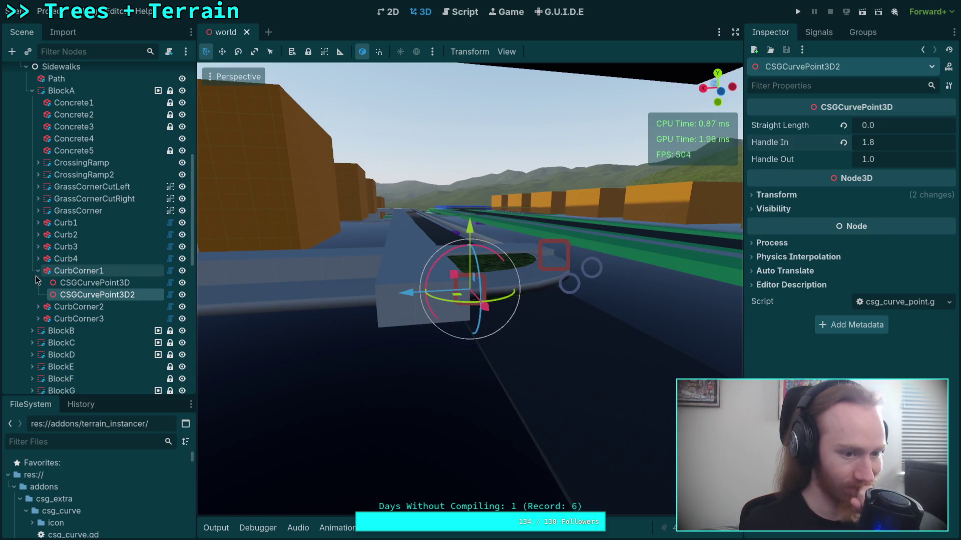
Select CurbCorner2's first curve point and frame it in the viewport
left_click(40, 271)
left_click(39, 271)
left_click(39, 282)
left_click(85, 294)
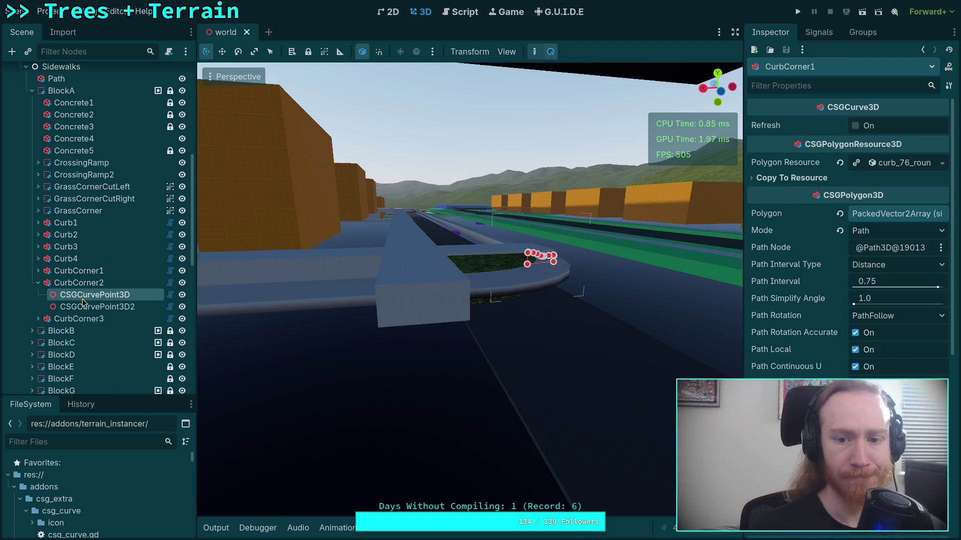
key("f")
mouse_move(325, 293)
left_mouse_down()
mouse_move(392, 328)
mouse_move(397, 367)
mouse_move(388, 332)
mouse_move(393, 341)
left_mouse_up()
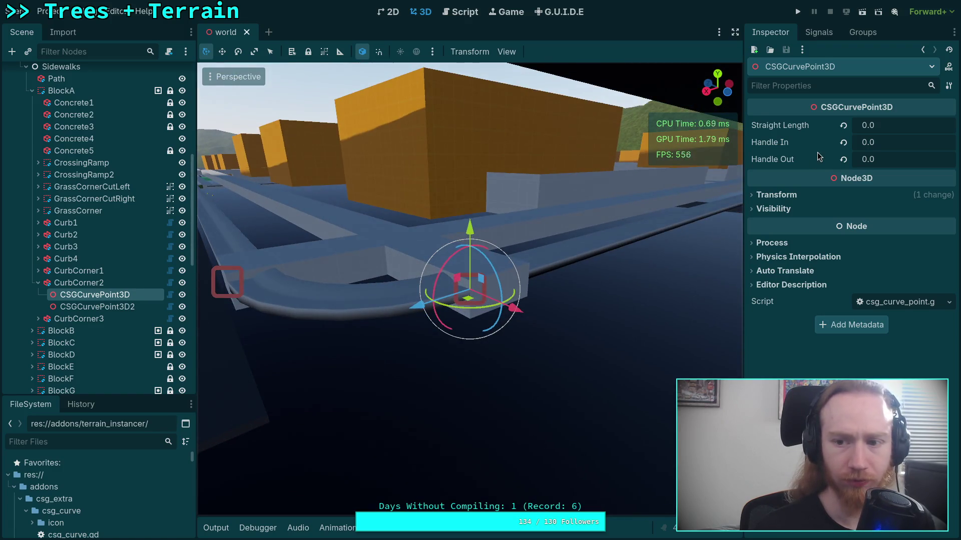
Give CurbCorner2's first curve point Handle In 1.0 and Handle Out 1.8
mouse_move(655, 217)
left_mouse_down()
mouse_move(545, 239)
mouse_move(650, 210)
left_mouse_up()
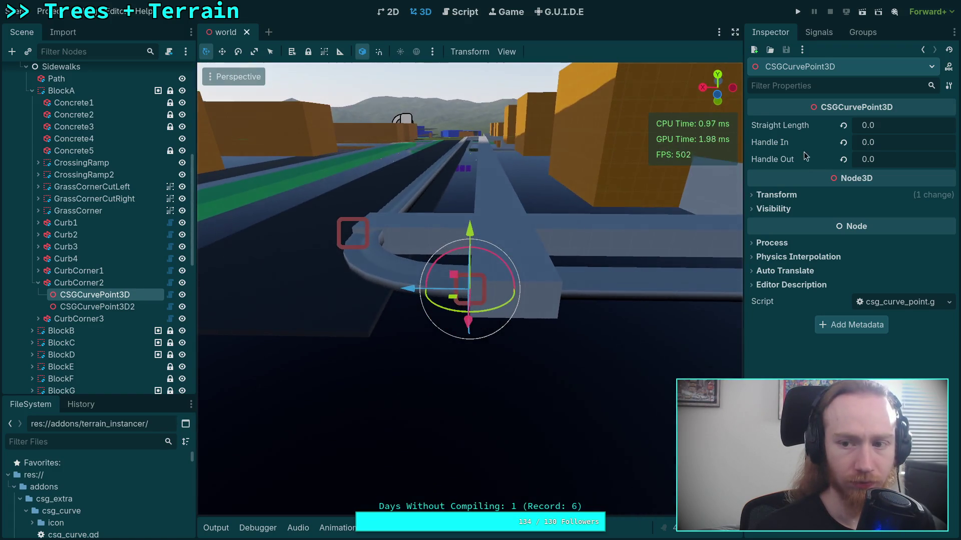
left_click(844, 145)
left_click(900, 161)
type("1.8")
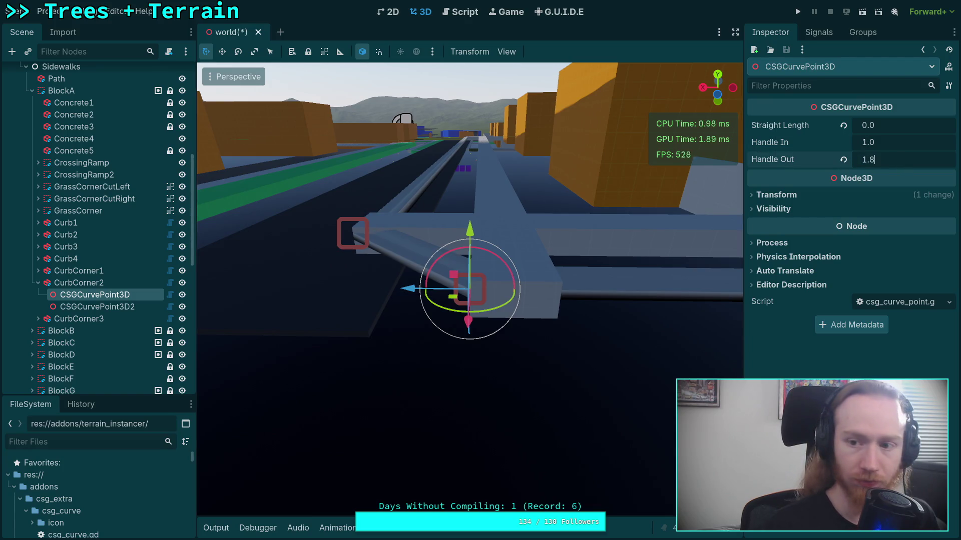
key("Return")
Set CurbCorner2's second point to Handle In 1.8, Handle Out 1.0, save, and check the git diff
left_click(121, 306)
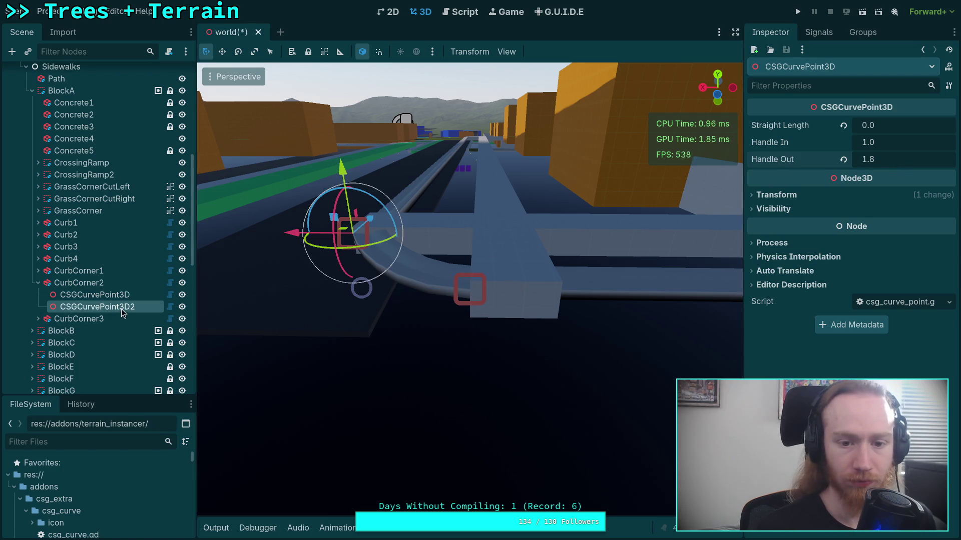
left_click(843, 159)
left_click(876, 147)
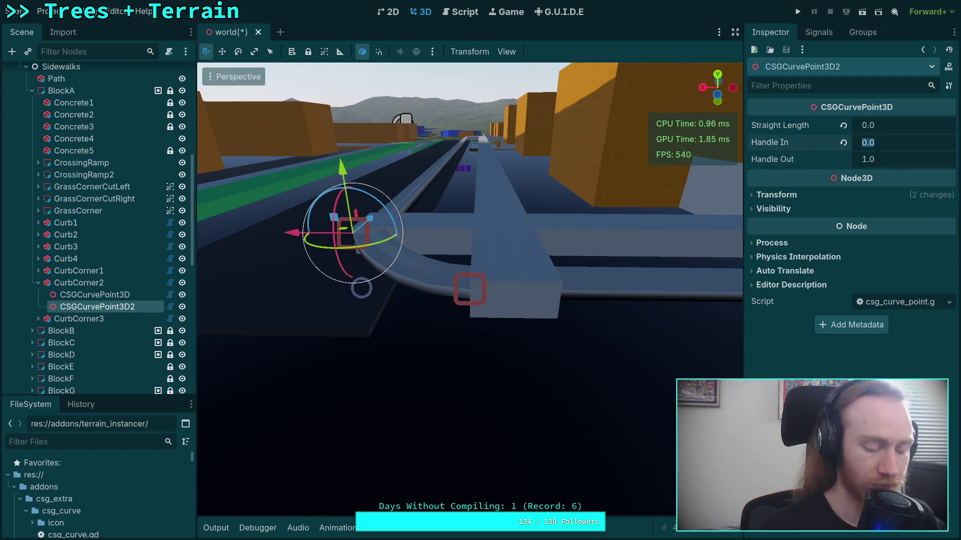
type("1.8")
key("Return")
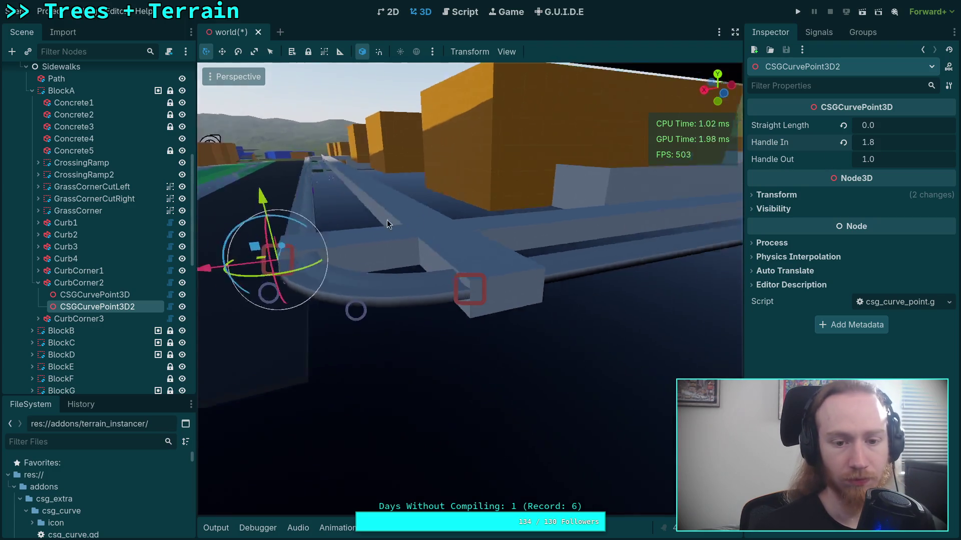
mouse_move(386, 220)
left_mouse_down()
mouse_move(455, 240)
mouse_move(380, 245)
mouse_move(412, 231)
left_mouse_up()
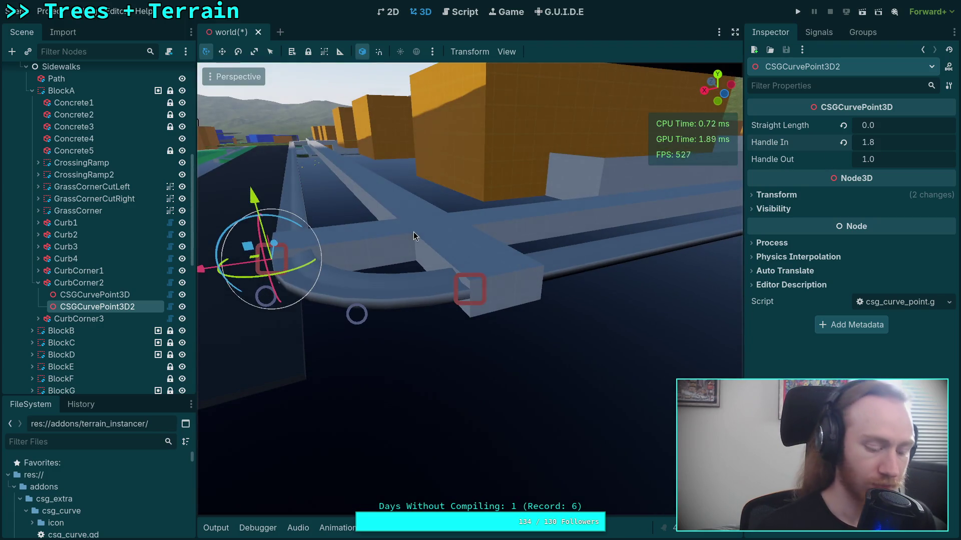
key("ctrl+s")
key("super+1")
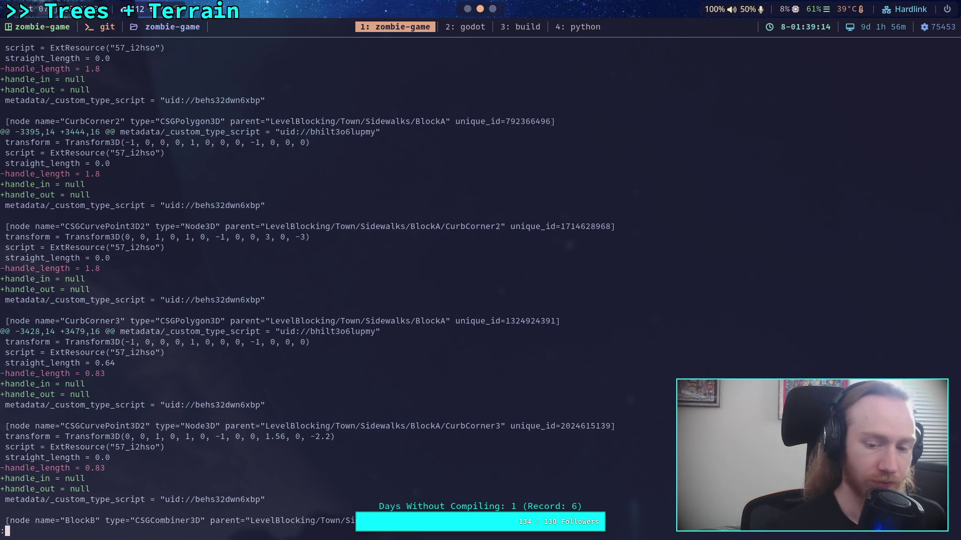
key("super+2")
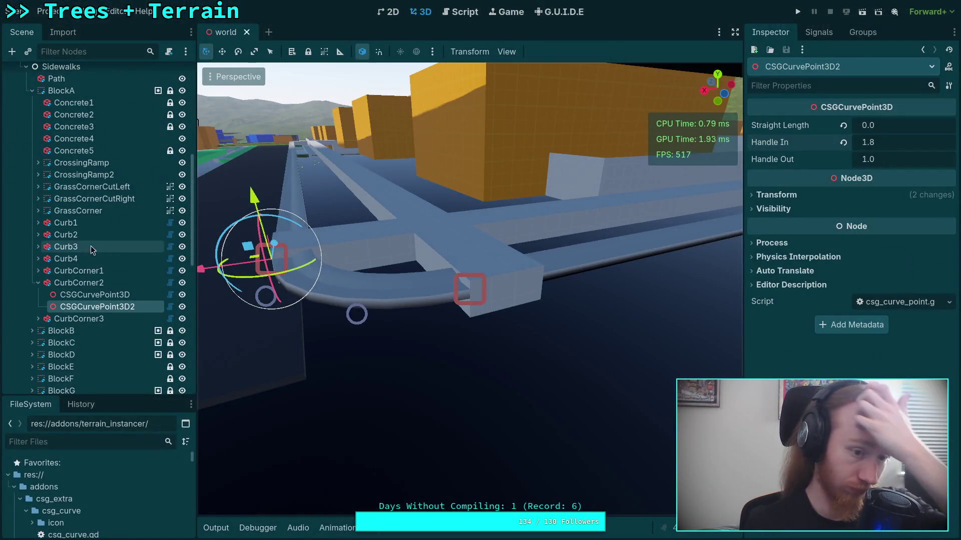
Select CurbCorner3 and frame it in the viewport to locate the curb
left_click(38, 283)
left_click(60, 283)
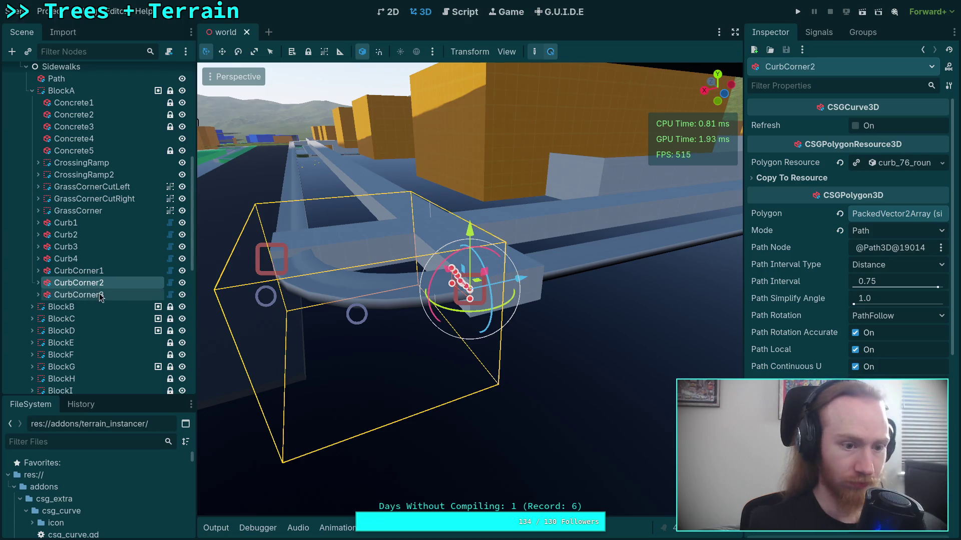
left_click(46, 295)
key("f")
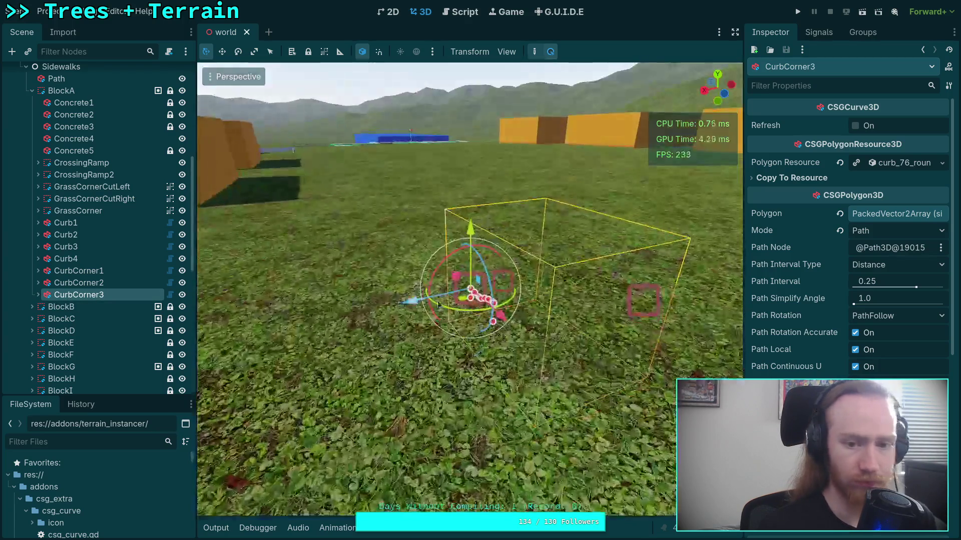
scroll(253, 272, "up", 3)
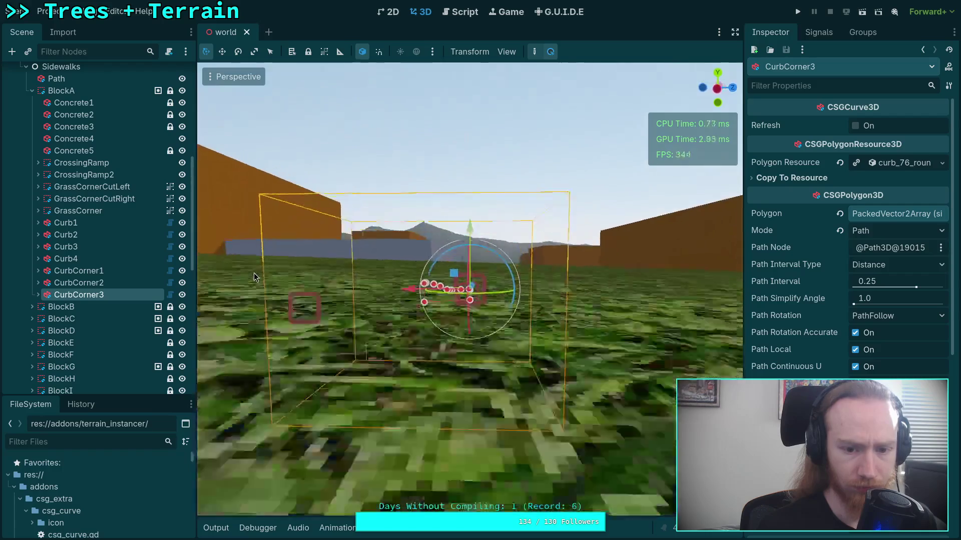
mouse_move(261, 268)
left_mouse_down()
mouse_move(271, 278)
mouse_move(263, 293)
mouse_move(290, 283)
mouse_move(372, 285)
mouse_move(378, 245)
mouse_move(328, 222)
mouse_move(337, 220)
left_mouse_up()
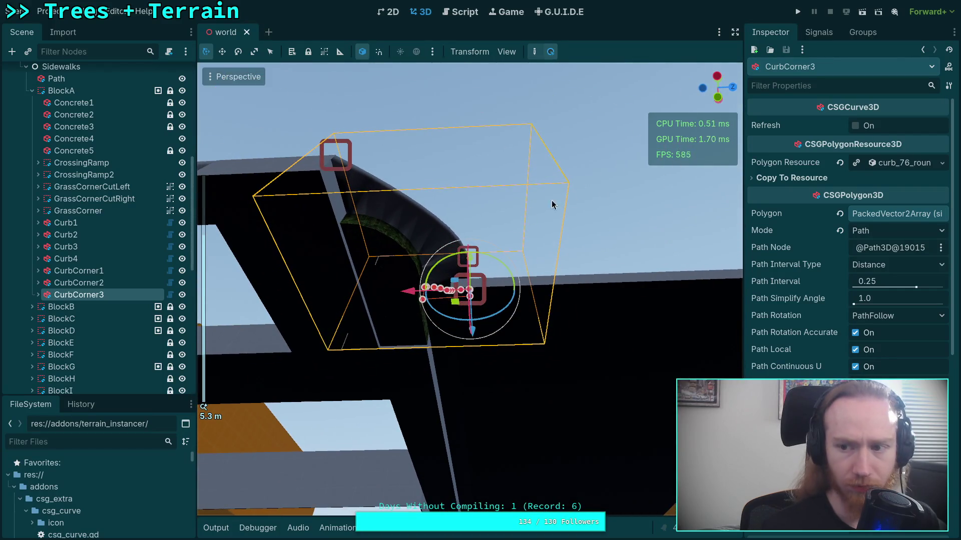
Set CurbCorner3's first curve point to Handle In 1.0 and Handle Out 0.83
left_click(38, 295)
left_click(95, 306)
left_click(879, 142)
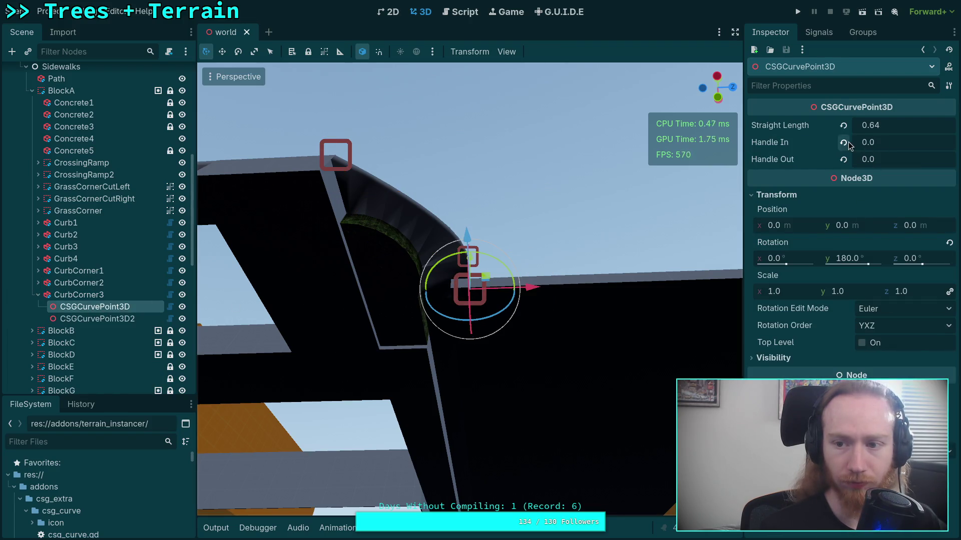
type("1")
key("Tab")
type(".")
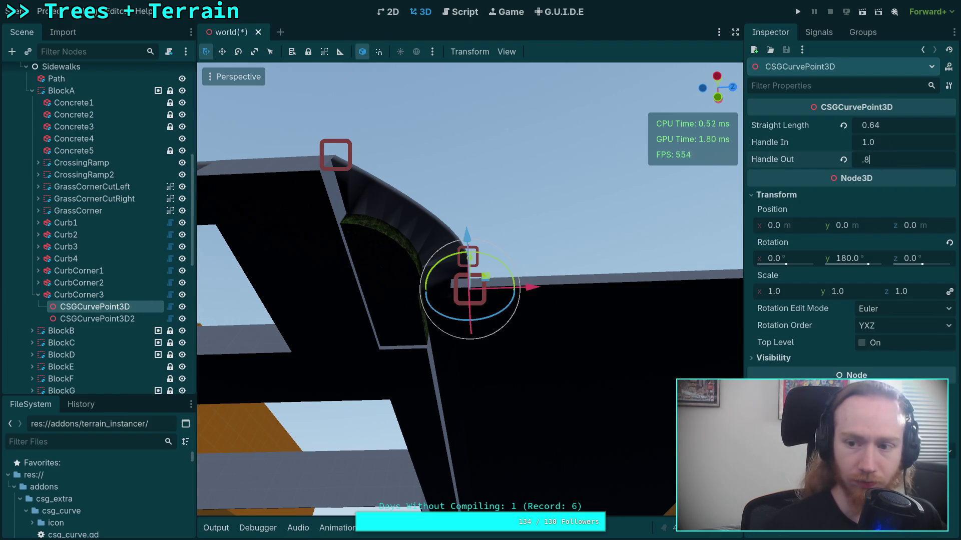
key("Return")
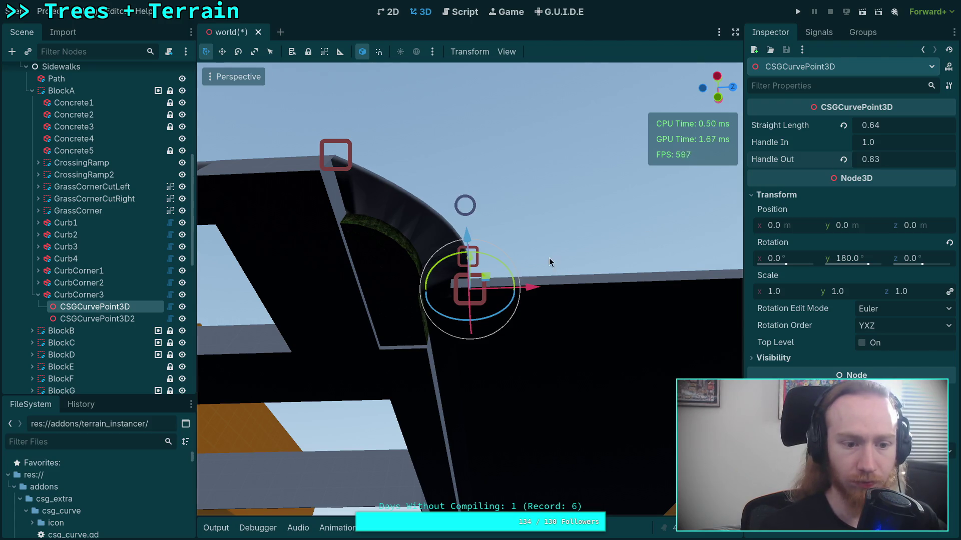
Set CurbCorner3's second curve point to Handle In 0.83 with Handle Out reset
left_click(95, 318)
left_click(868, 160)
type("1")
key("shift+Tab")
type(".84")
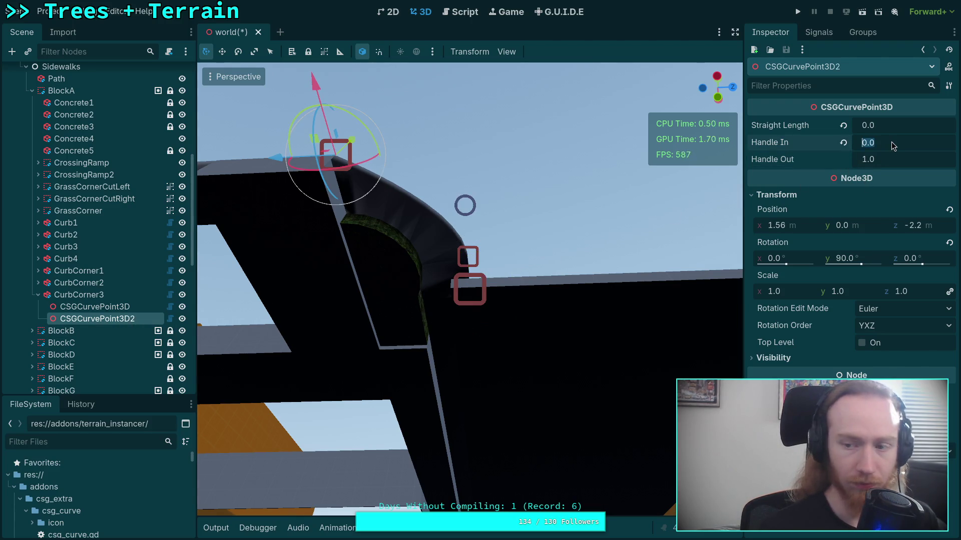
type("4")
key("Return")
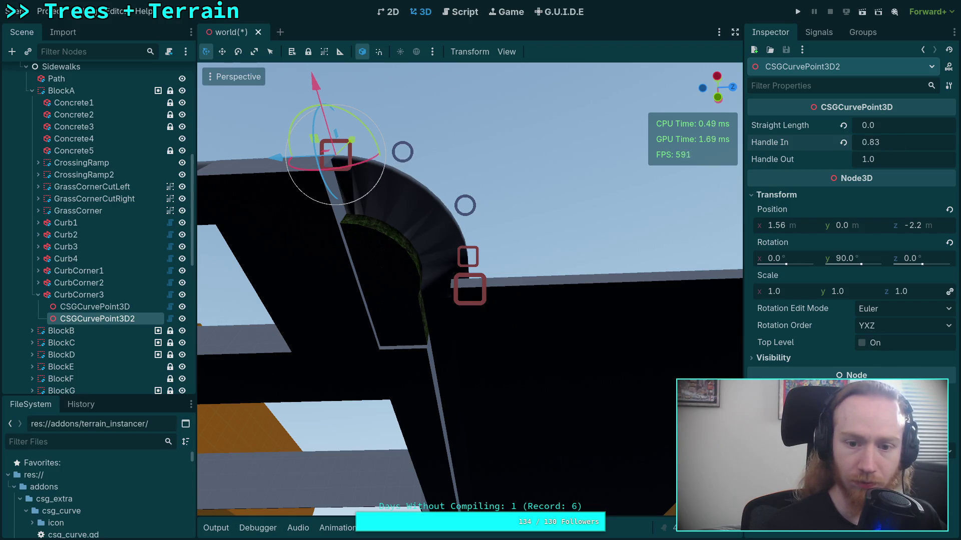
Check the curve shape, hide and re-show Terrain3D, save, and switch to the git diff
left_click(114, 307)
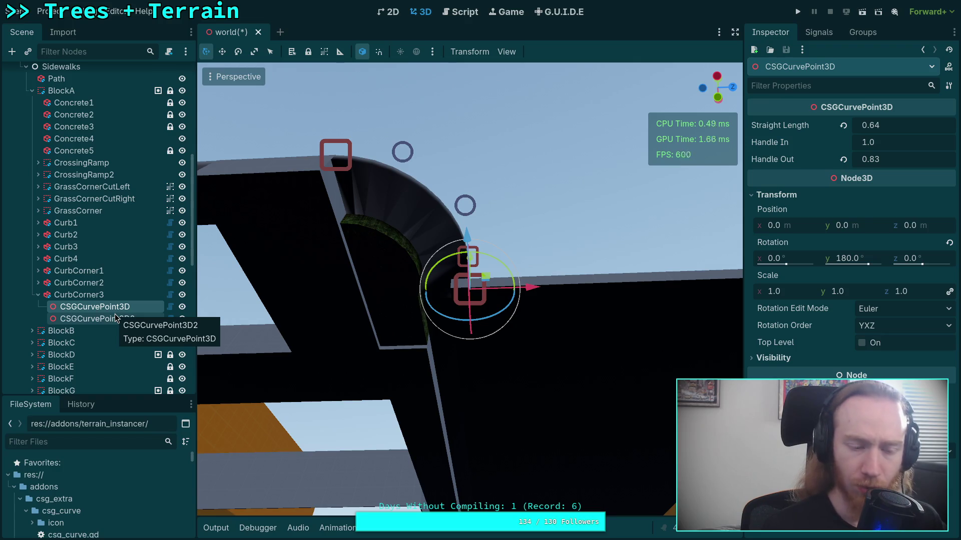
mouse_move(405, 270)
left_mouse_down()
mouse_move(391, 257)
mouse_move(551, 442)
mouse_move(634, 391)
mouse_move(601, 415)
mouse_move(425, 395)
mouse_move(447, 403)
mouse_move(472, 435)
mouse_move(465, 430)
left_mouse_up()
scroll(75, 150, "up", 5)
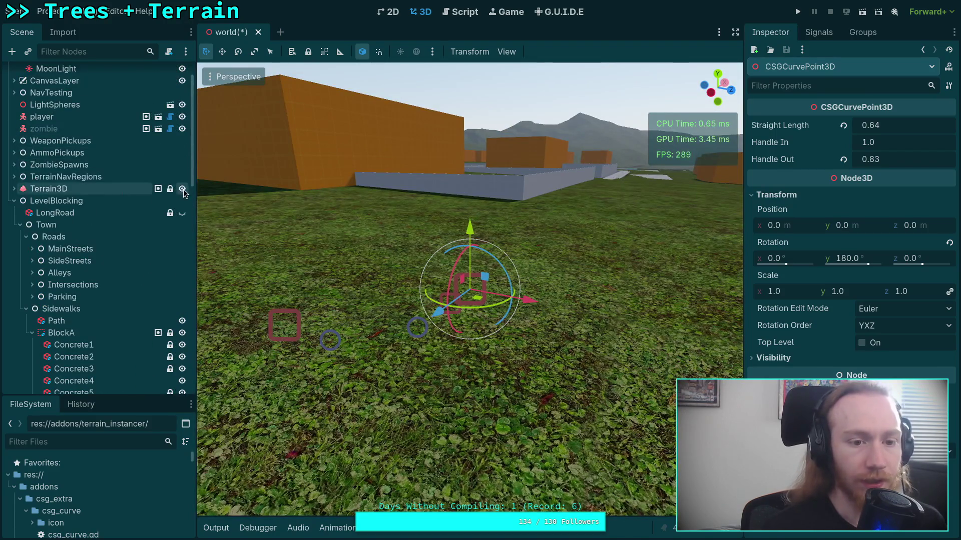
left_click(182, 189)
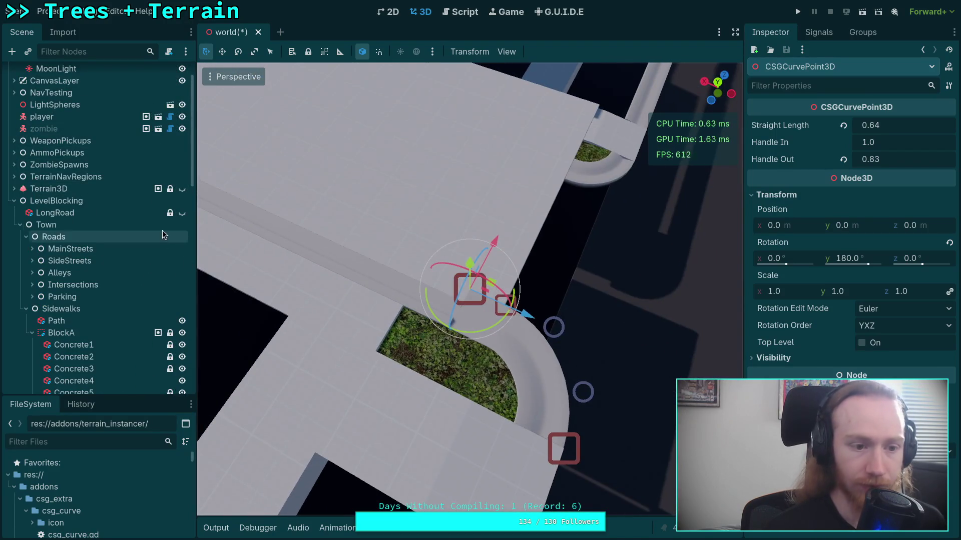
left_click(182, 189)
scroll(472, 264, "down", 3)
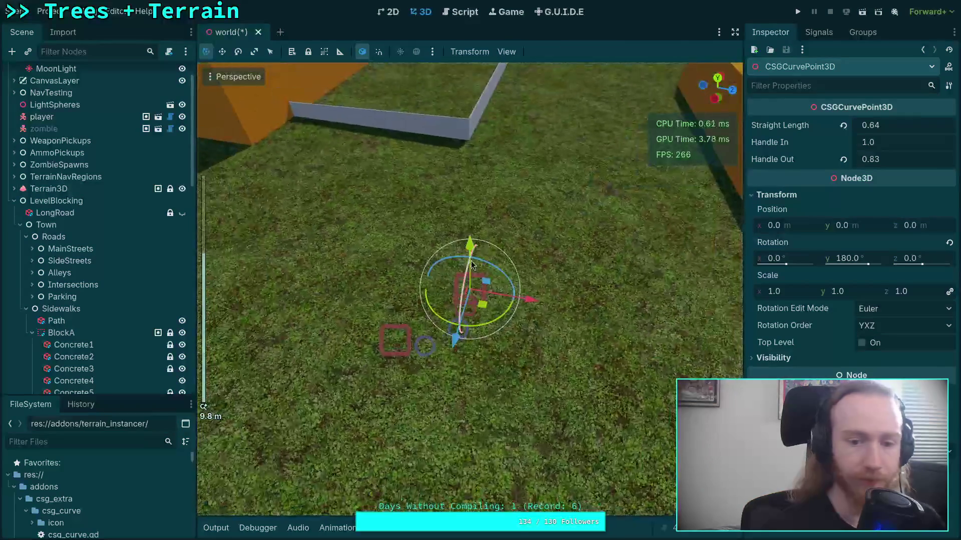
key("ctrl+s")
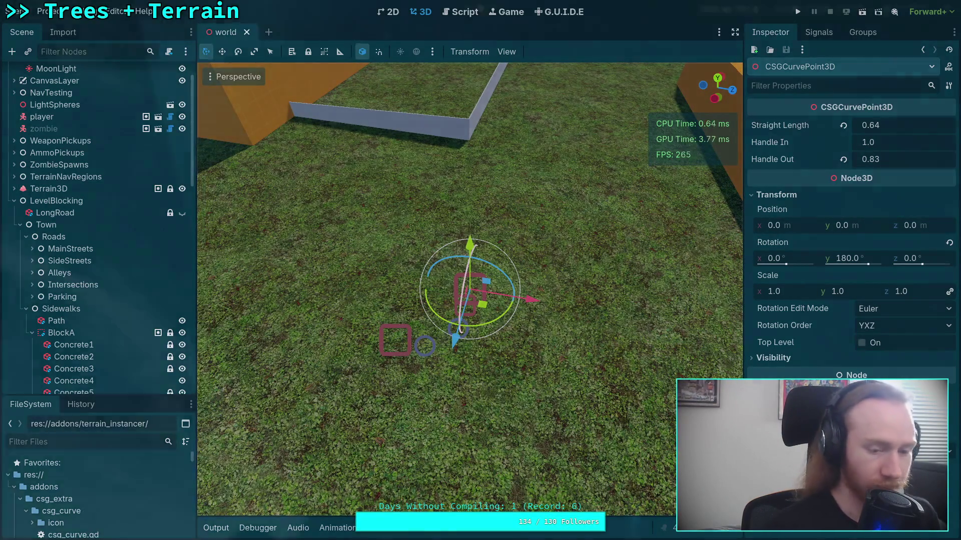
key("super+1")
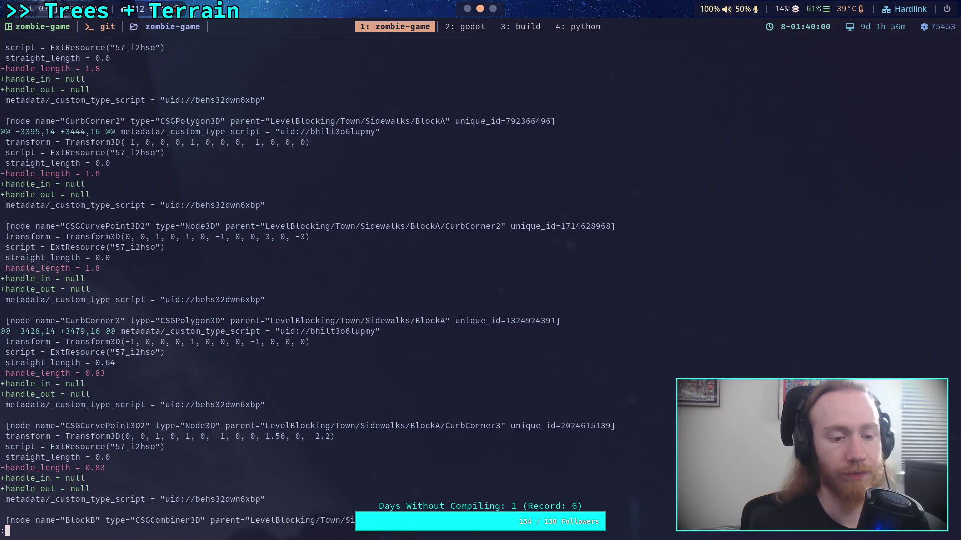
Review BlockC's Curb1–4 and CurbCorner hunks with null handle_in/handle_out, then return to Godot
key("Down")
key("Down")
key("Down")
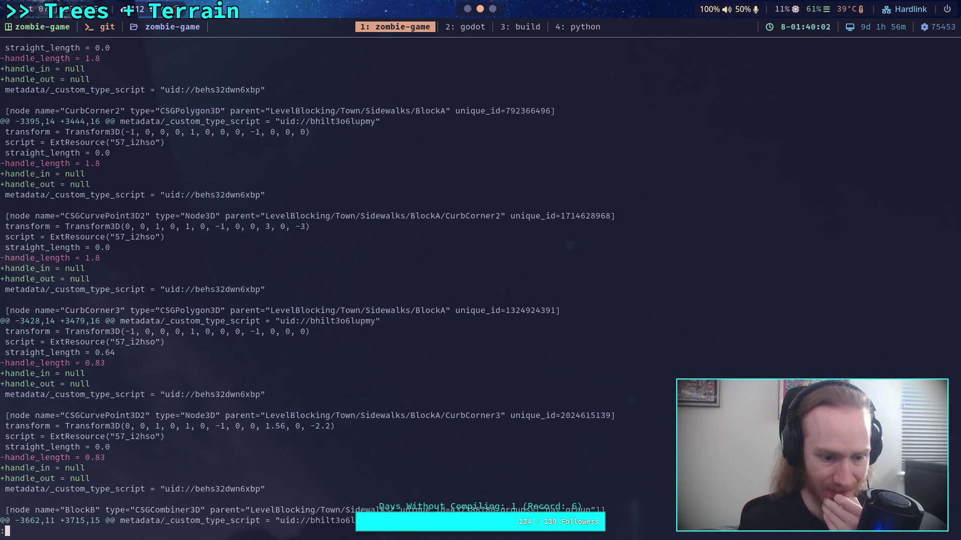
key("Up")
key("Up")
key("Up")
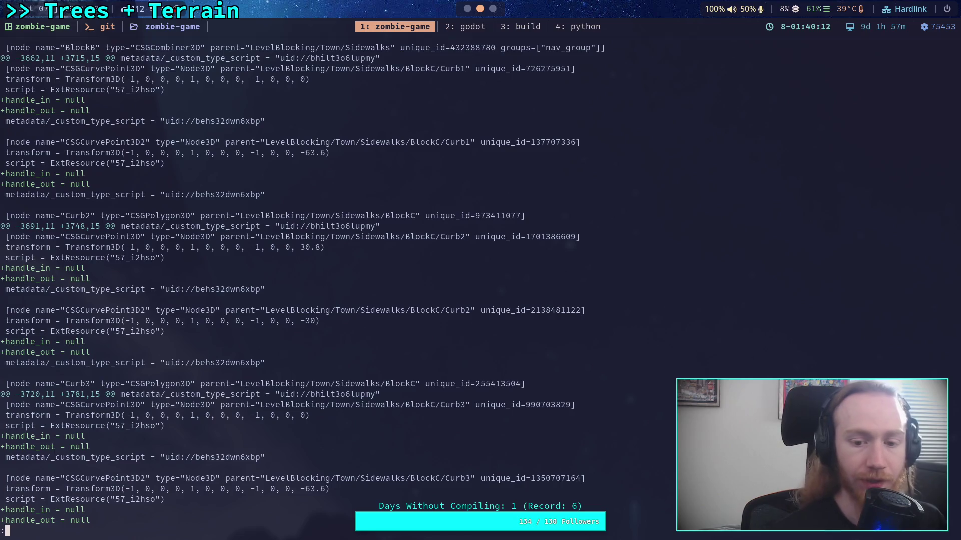
key("q")
key("space")
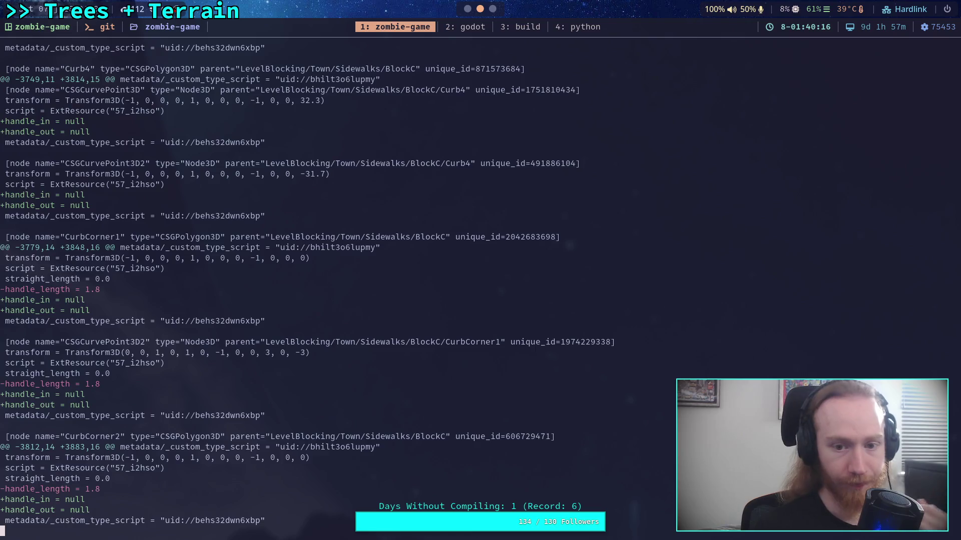
key("b")
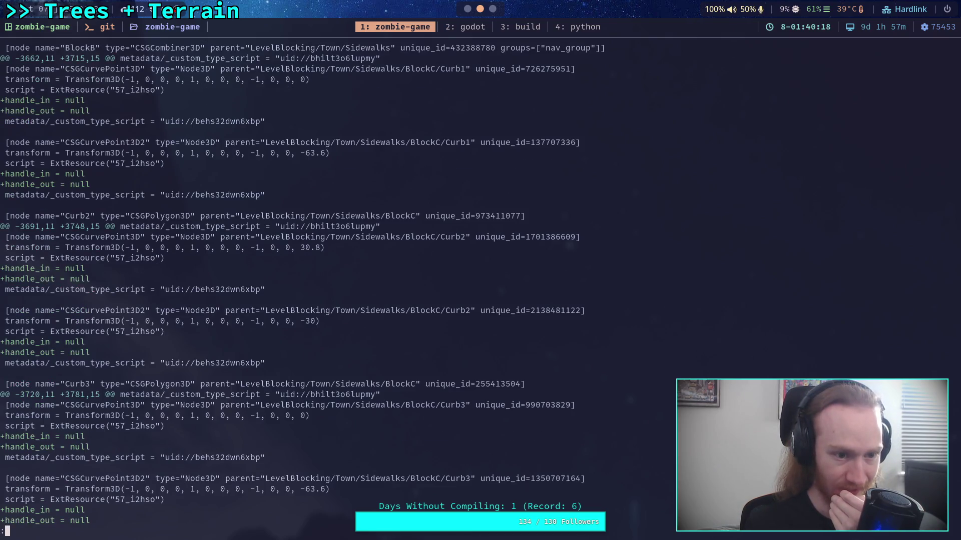
key("b")
key("b")
key("b")
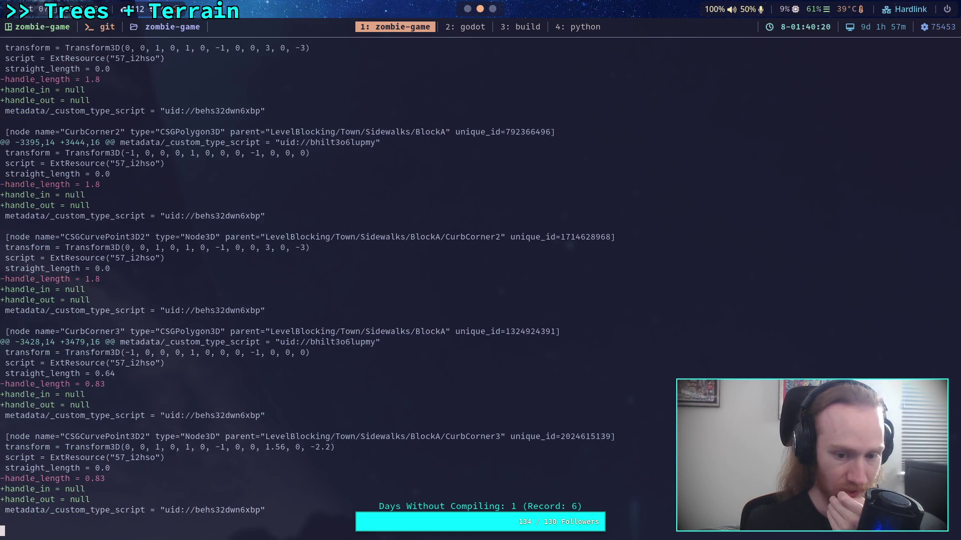
key("space")
key("space")
key("space")
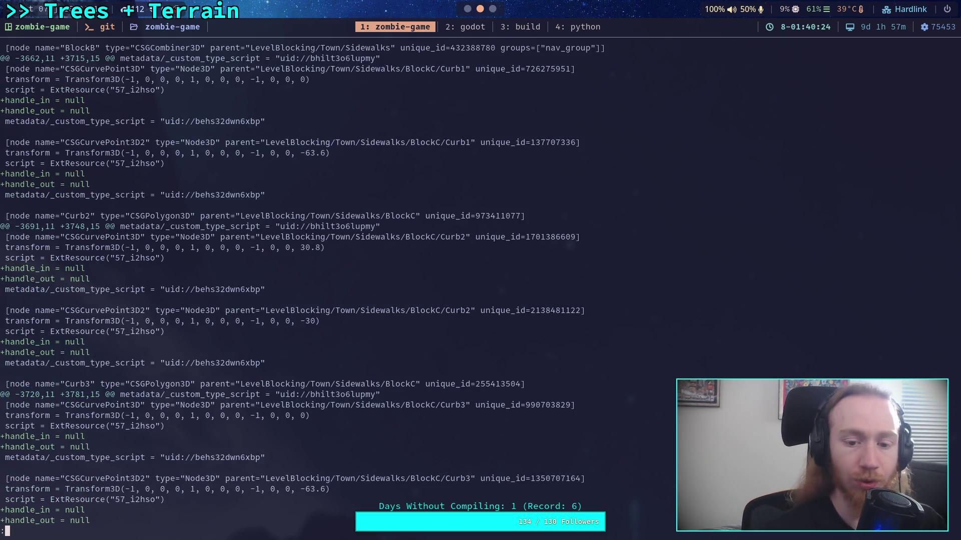
key("space")
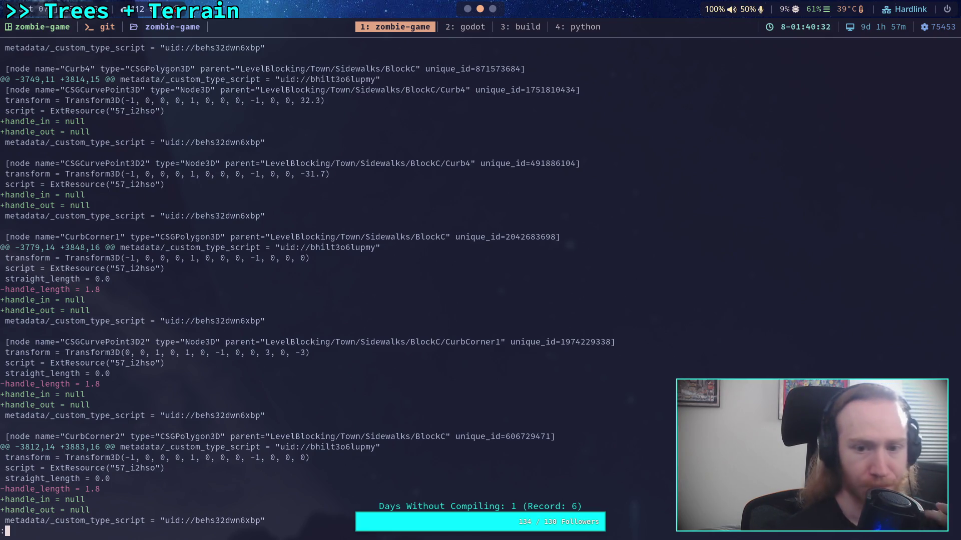
key("super+2")
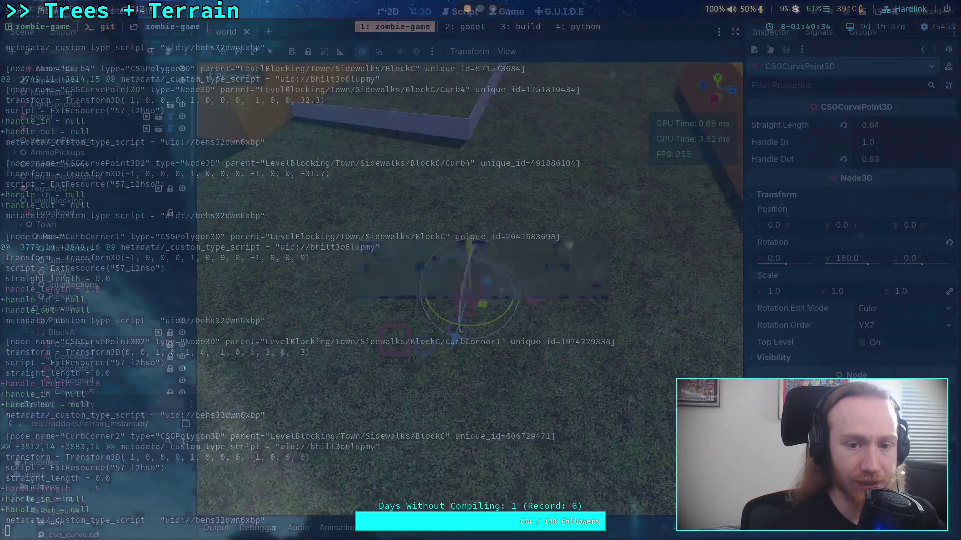
Expand BlockC in the Scene tree and select its Curb1 curve
scroll(103, 235, "down", 5)
left_click(32, 211)
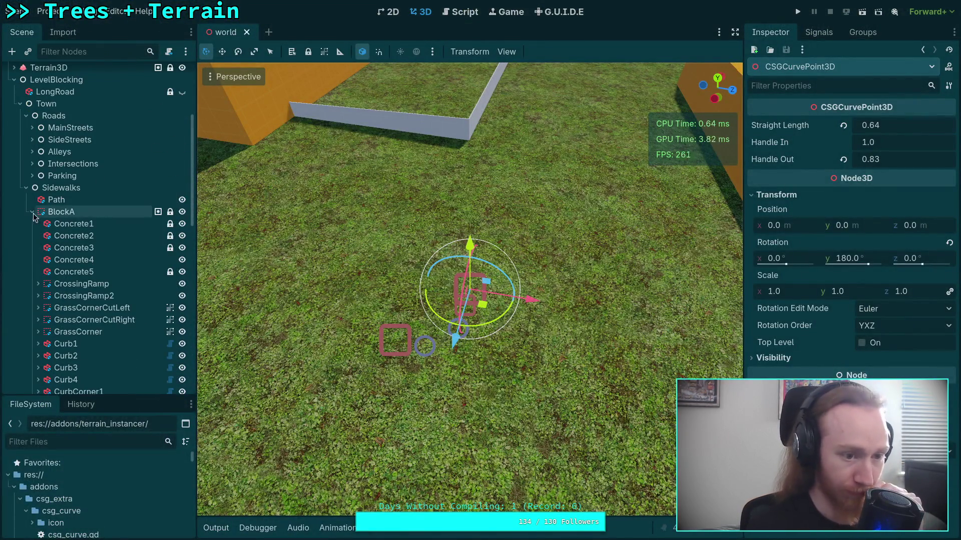
left_click(32, 223)
left_click(32, 223)
left_click(32, 236)
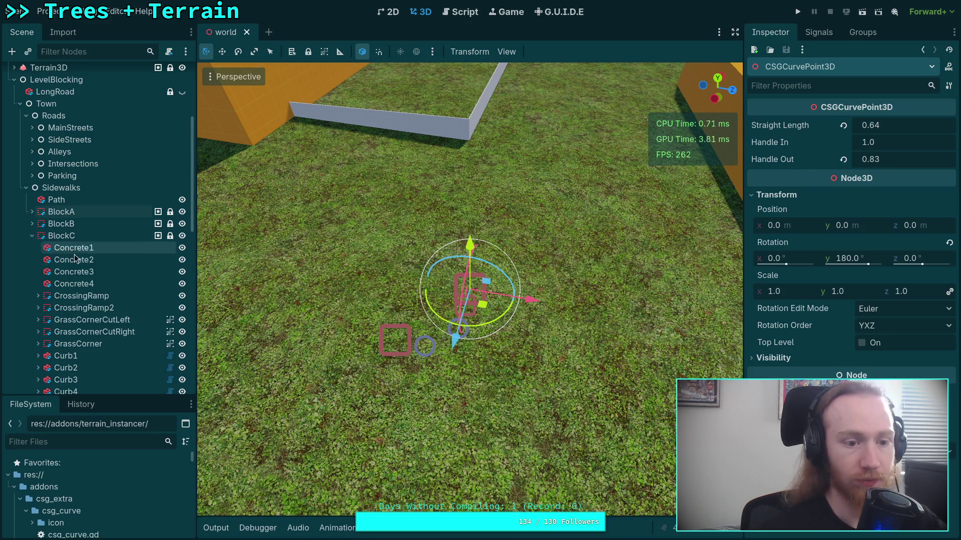
scroll(70, 280, "down", 3)
left_click(70, 276)
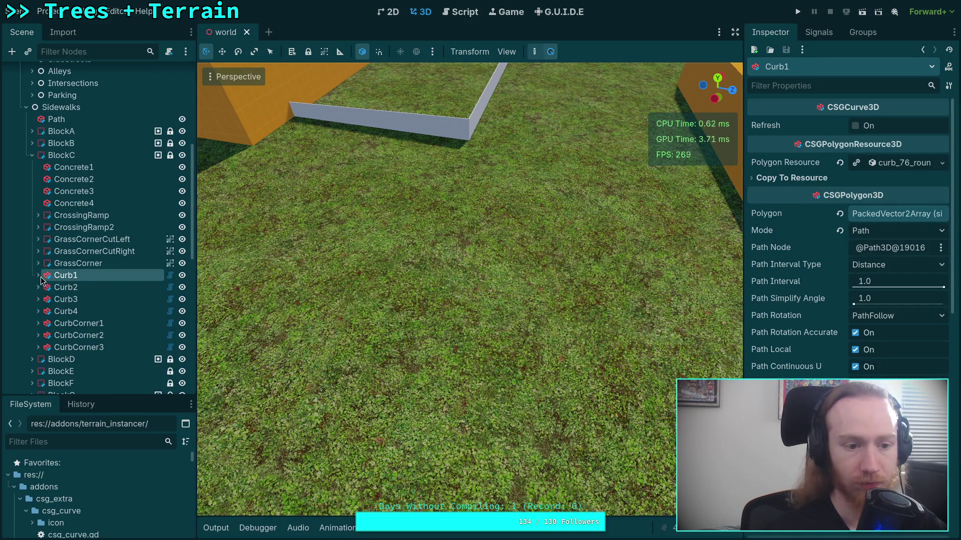
Inspect Curb1's curve points and restore Curb2's second point to Handle In and Out 1.0
left_click(38, 275)
left_click(90, 287)
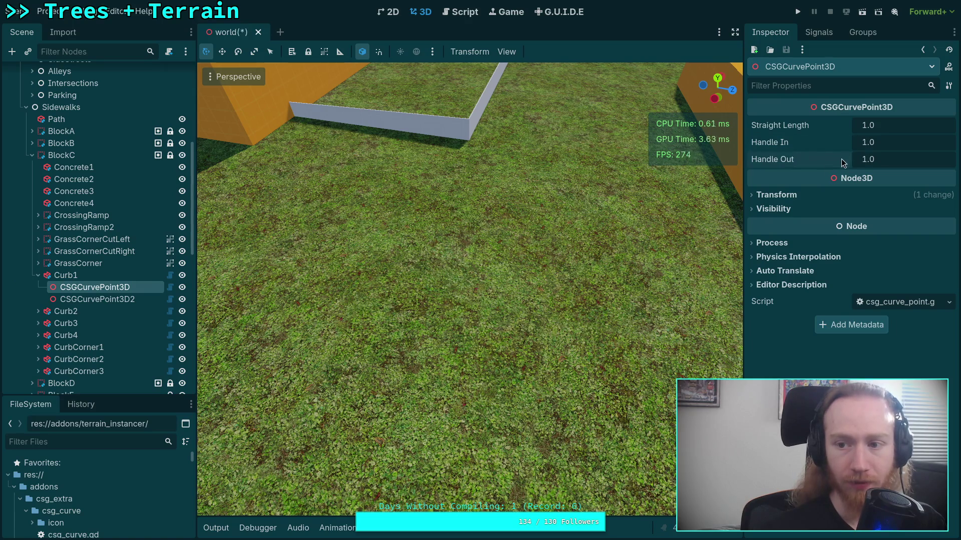
left_click(115, 299)
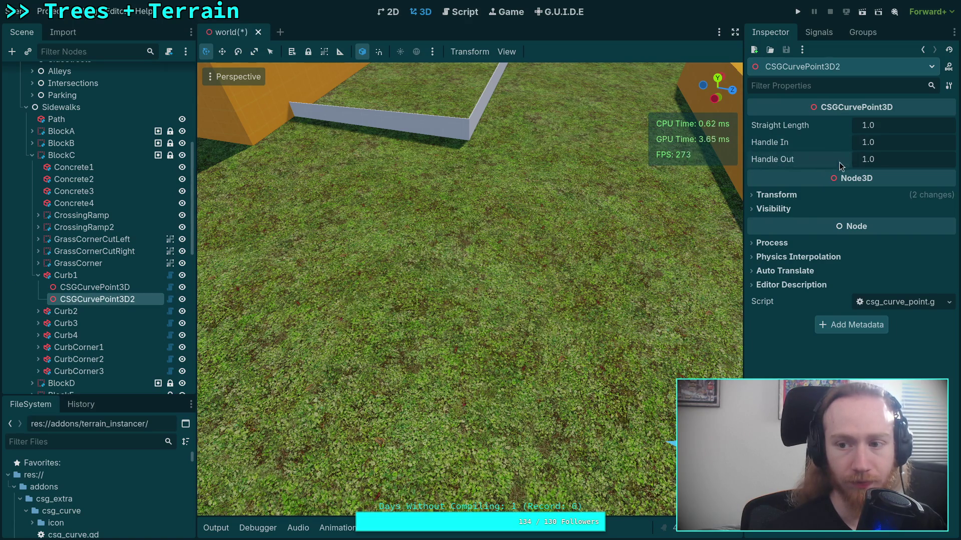
left_click(38, 275)
left_click(39, 288)
left_click(90, 299)
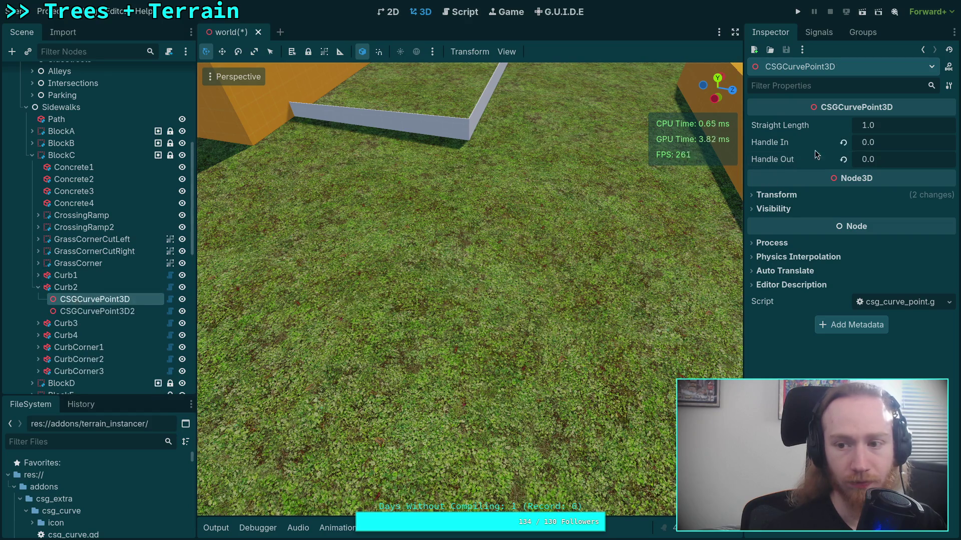
left_click(98, 311)
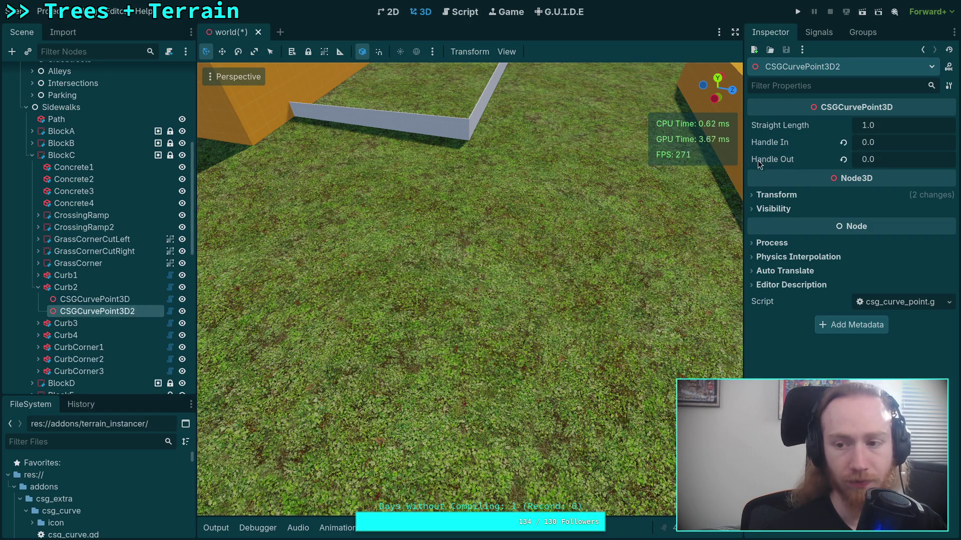
left_click(843, 142)
left_click(843, 159)
Restore Handle In and Handle Out to 1.0 on both of Curb3's curve points
left_click(38, 287)
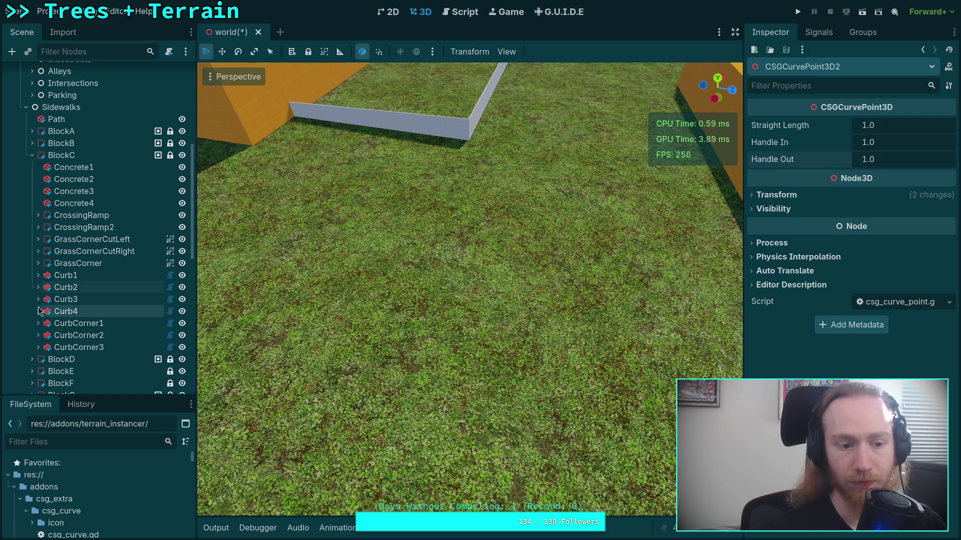
left_click(38, 311)
left_click(38, 299)
left_click(90, 311)
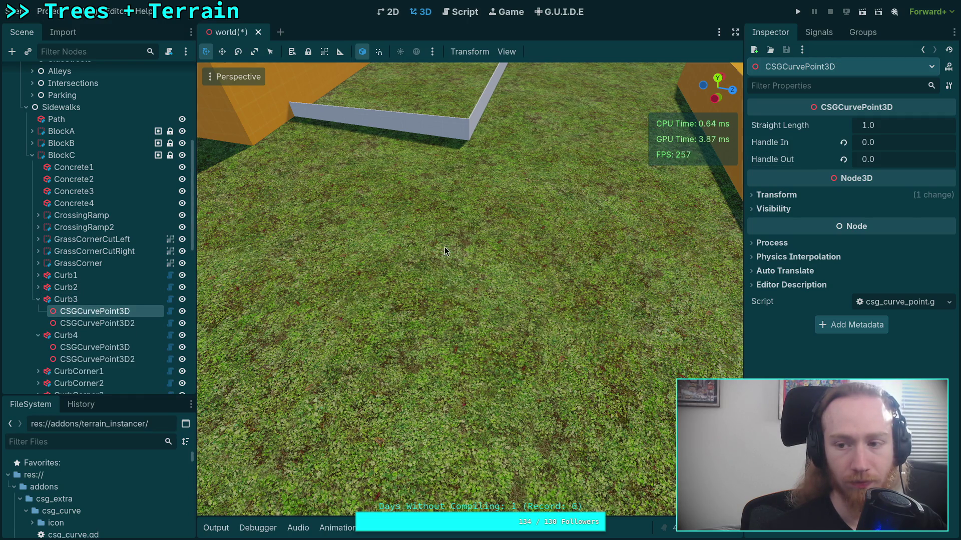
left_click(843, 142)
left_click(843, 159)
left_click(100, 323)
left_click(843, 142)
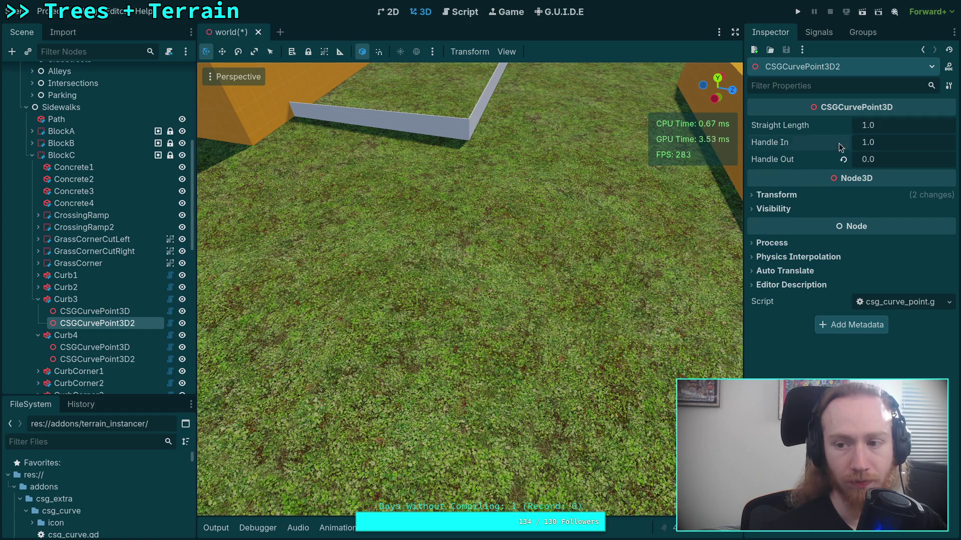
left_click(843, 159)
left_click(37, 299)
Restore Curb4's second curve point handles to 1.0, save the scene, and view the diff
left_click(90, 324)
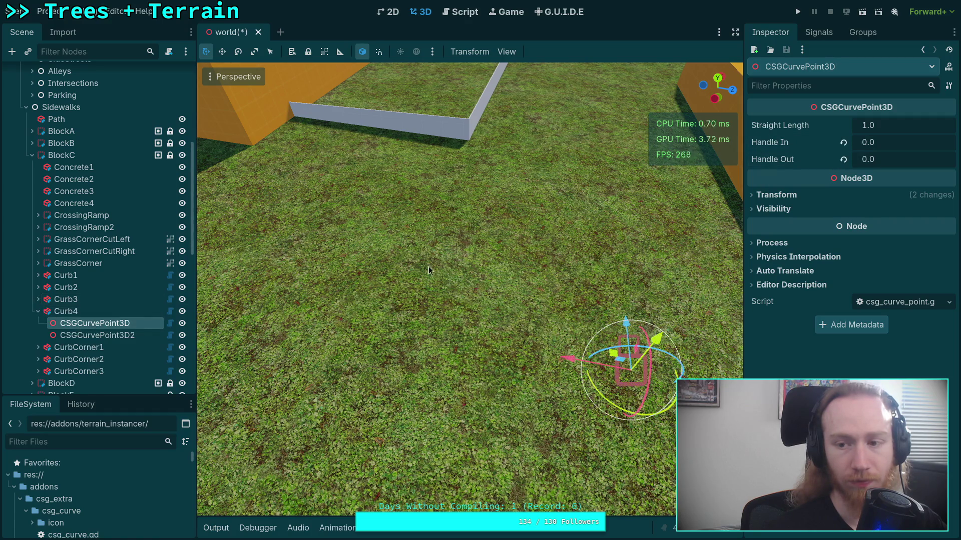
left_click(90, 335)
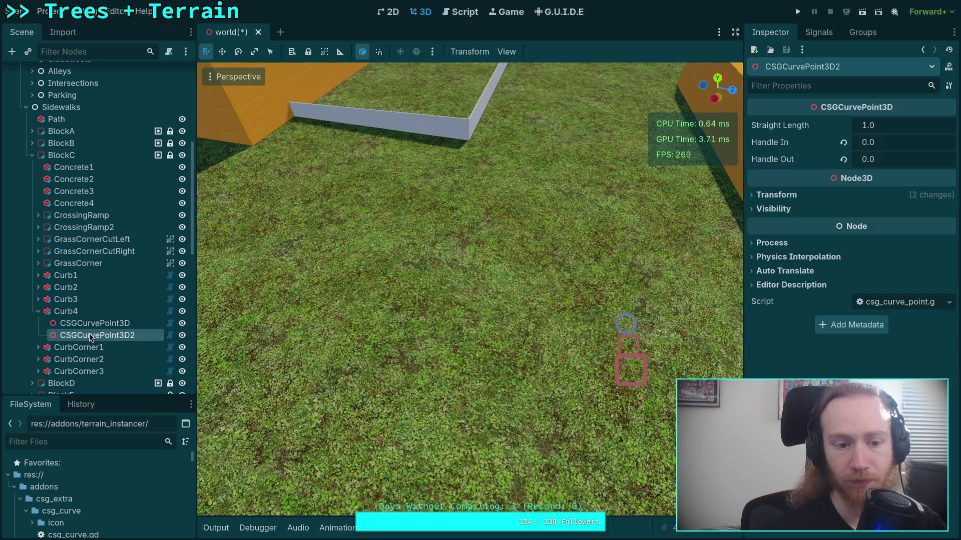
left_click(843, 143)
left_click(843, 159)
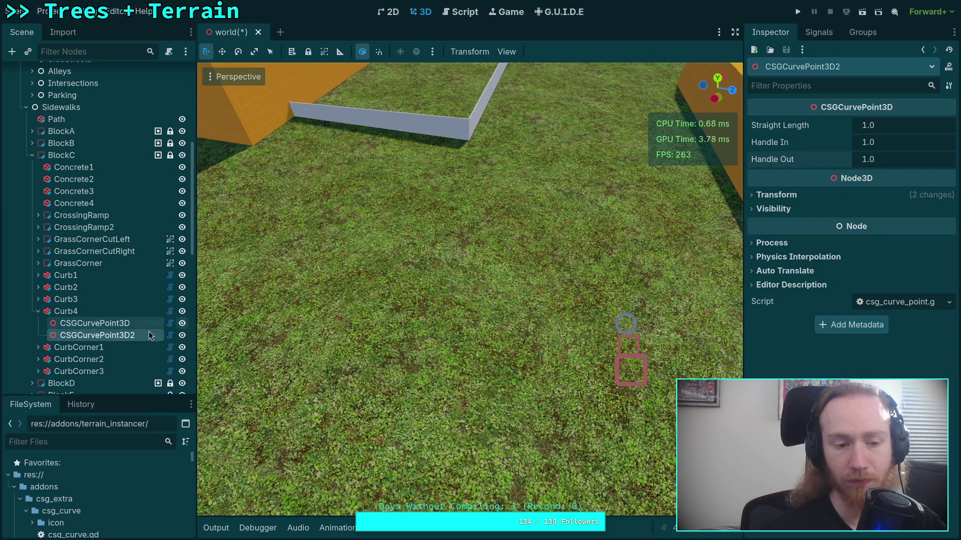
left_click(97, 323)
mouse_move(474, 312)
left_mouse_down()
mouse_move(430, 222)
mouse_move(463, 230)
mouse_move(443, 225)
mouse_move(536, 309)
left_mouse_up()
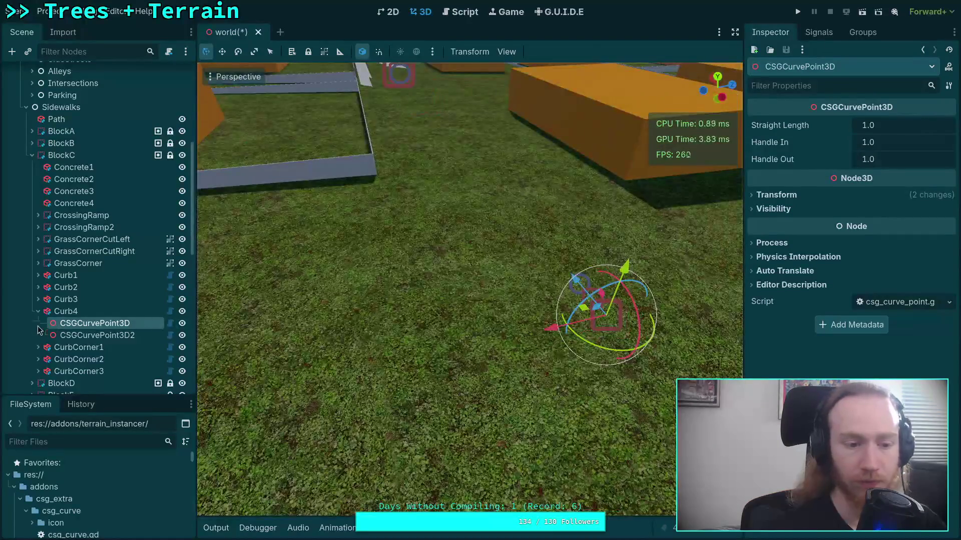
left_click(38, 311)
key("ctrl+s")
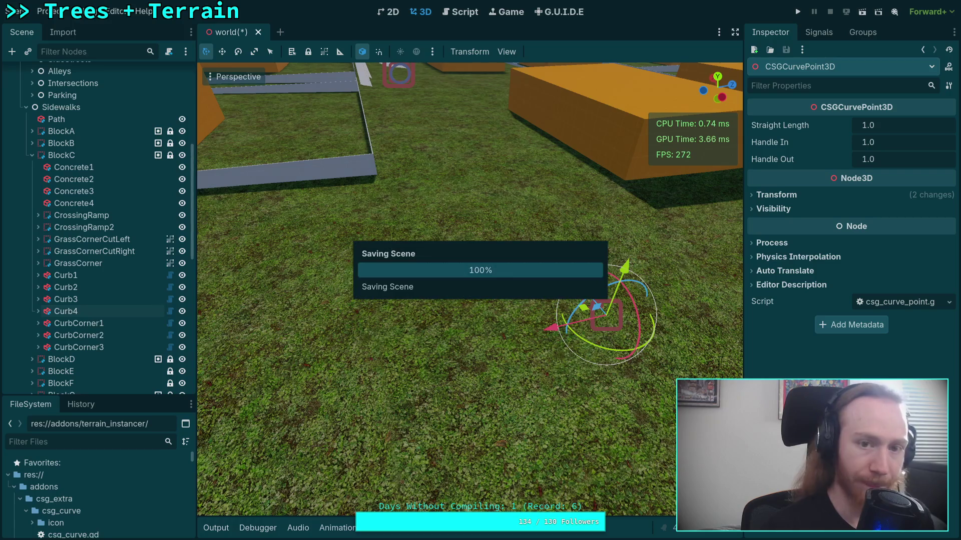
key("super+1")
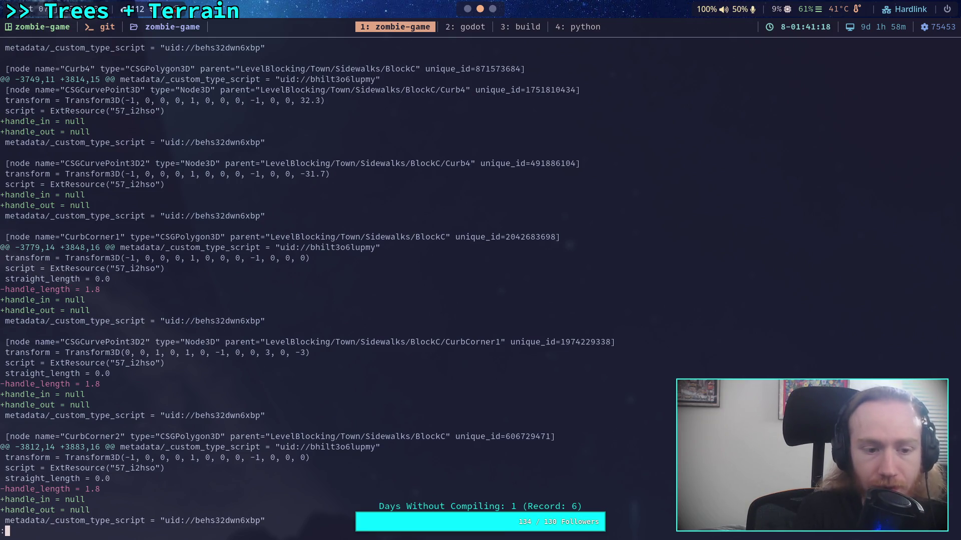
Return from the git diff to the Godot editor
key("super+2")
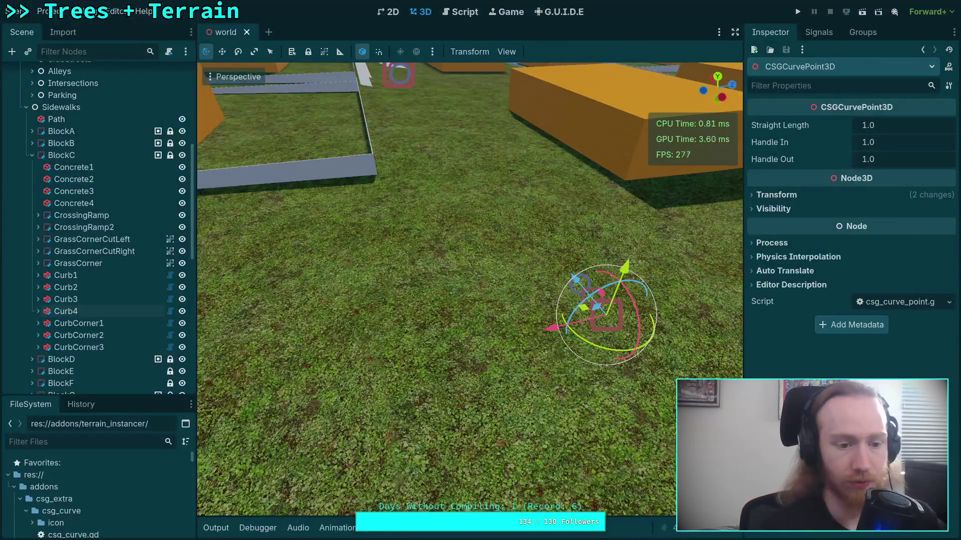
Give CurbCorner1's first curve point Handle In 1.0 and Handle Out 1.8
left_click(56, 323)
left_click(38, 323)
left_click(95, 335)
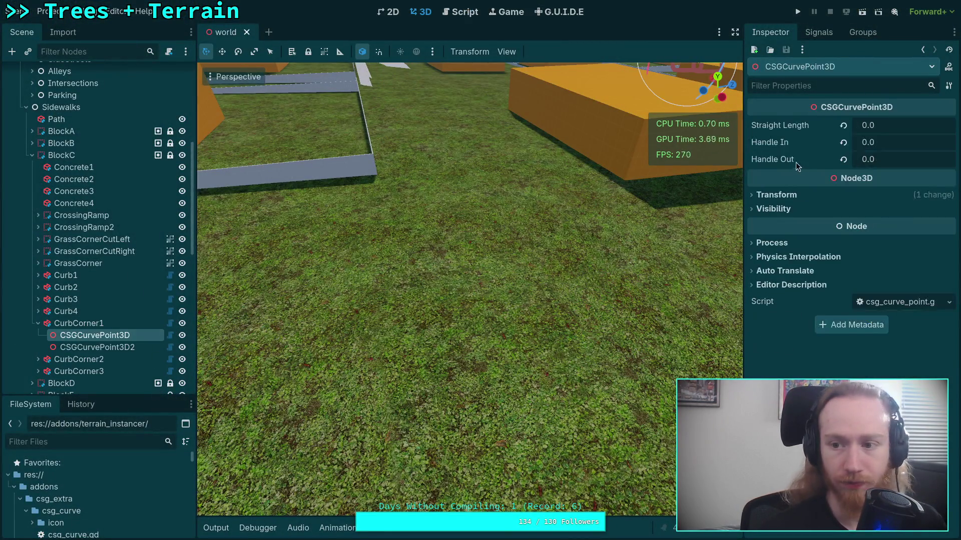
left_click(843, 142)
left_click(888, 160)
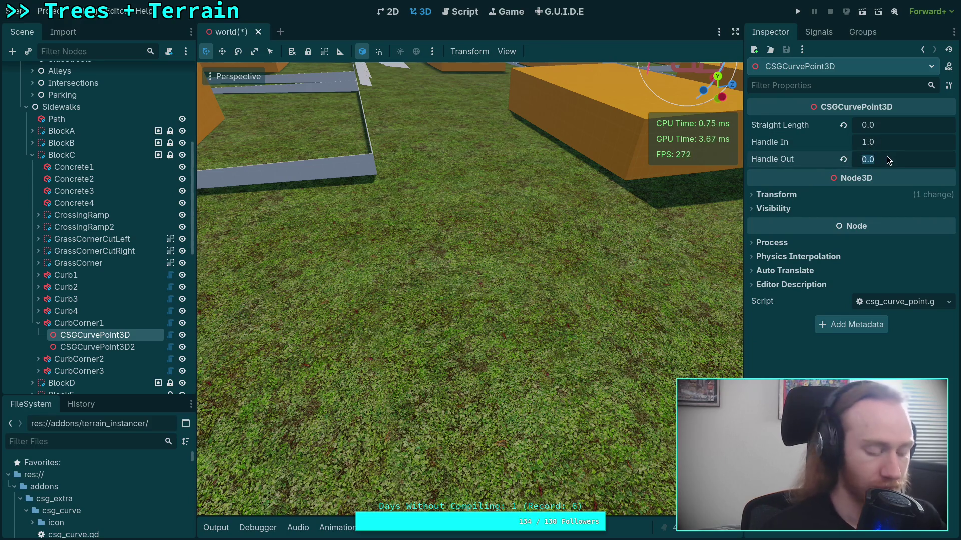
type("1.8")
Give CurbCorner1's second curve point Handle Out 1.0 and Handle In 1.8
left_click(95, 347)
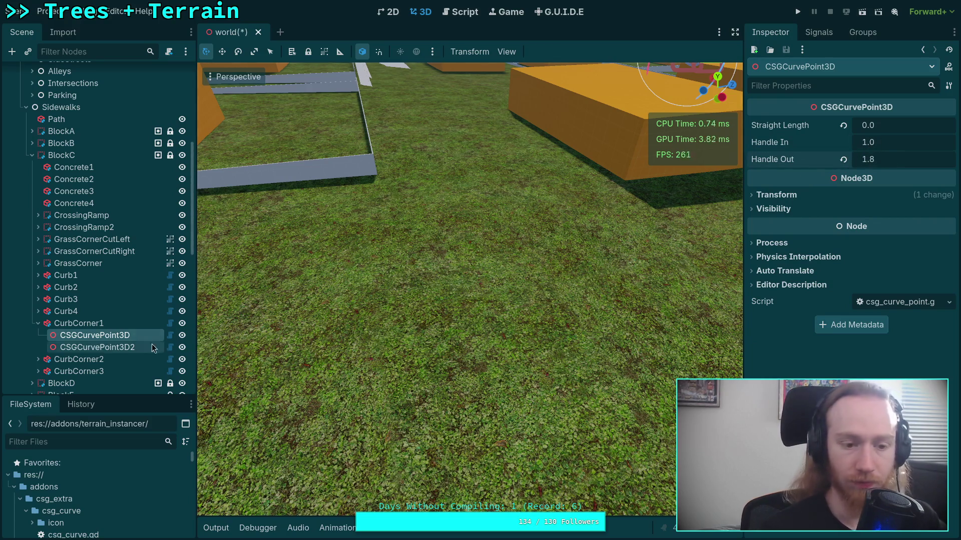
left_click(843, 159)
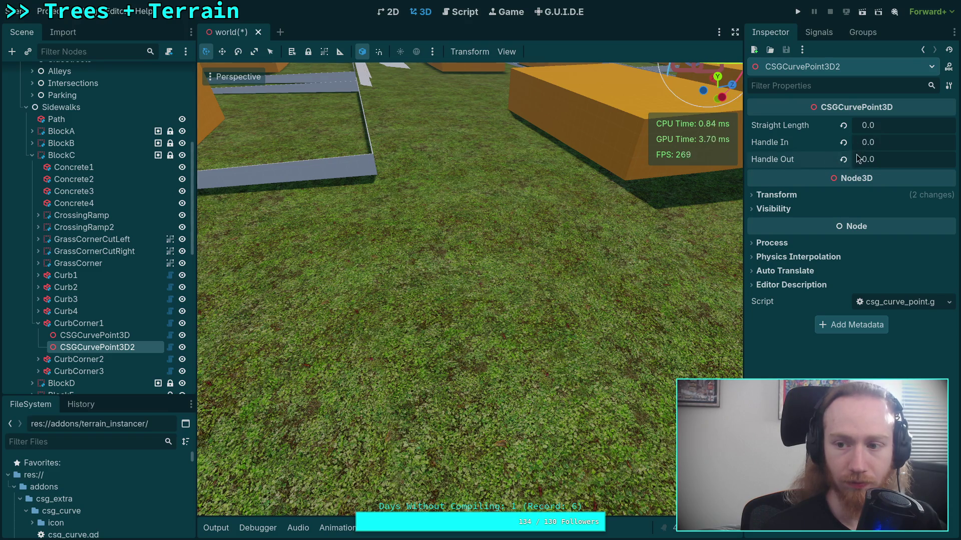
left_click(893, 143)
type("1.8")
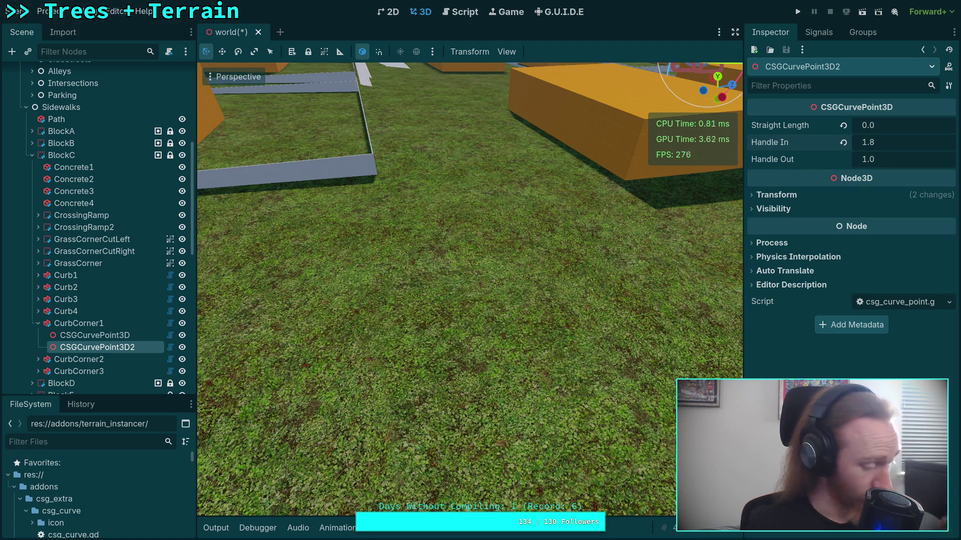
Select CurbCorner2's first curve point, then switch to the git diff
left_click(38, 323)
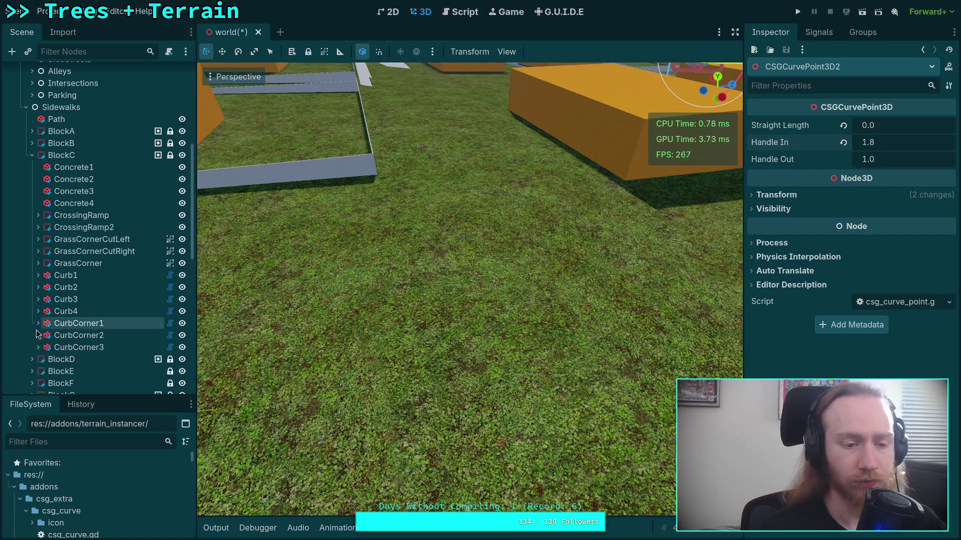
left_click(38, 335)
left_click(90, 348)
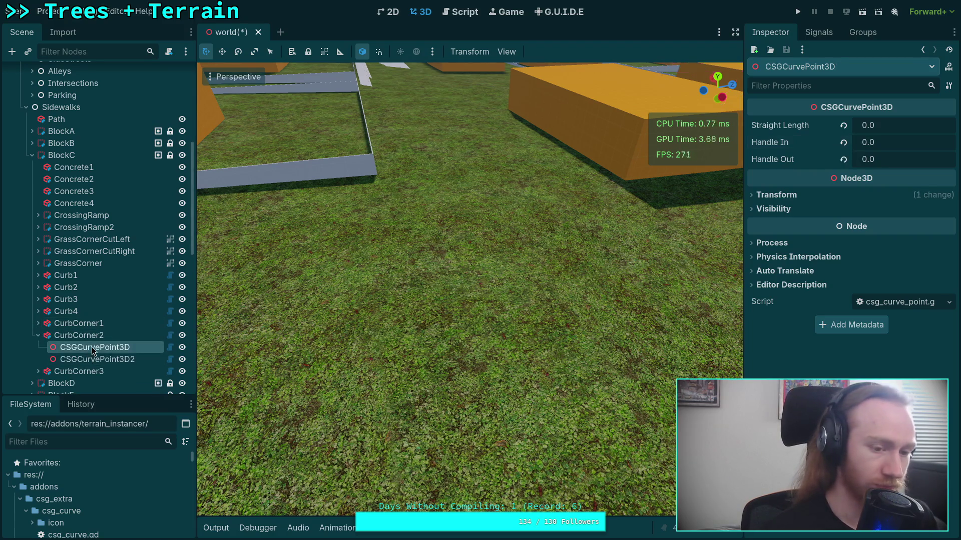
left_click(93, 351)
key("super+1")
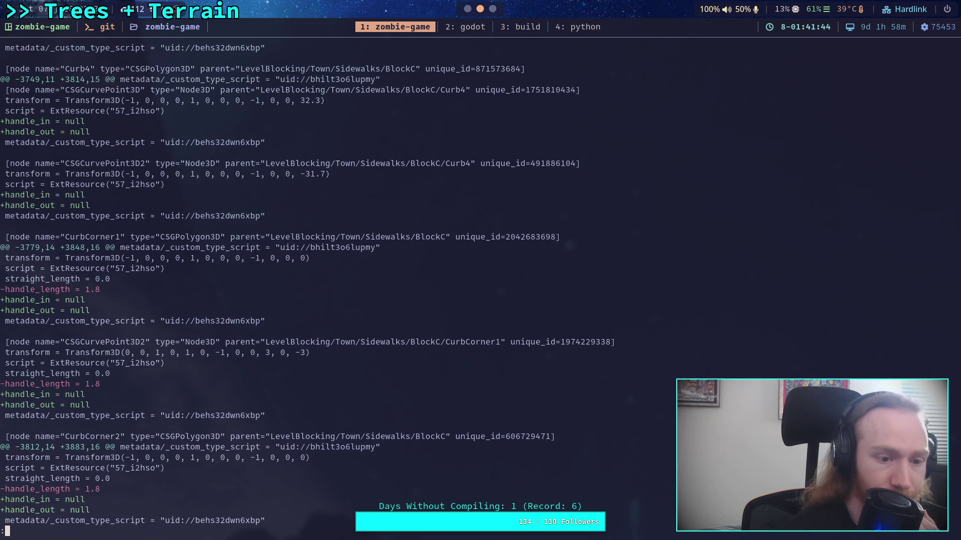
scroll(305, 285, "down", 7)
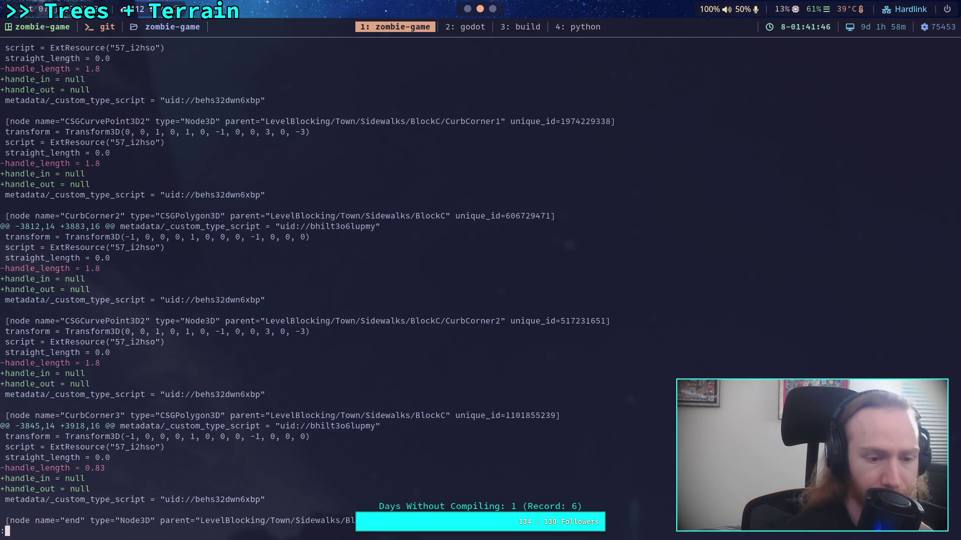
key("super+2")
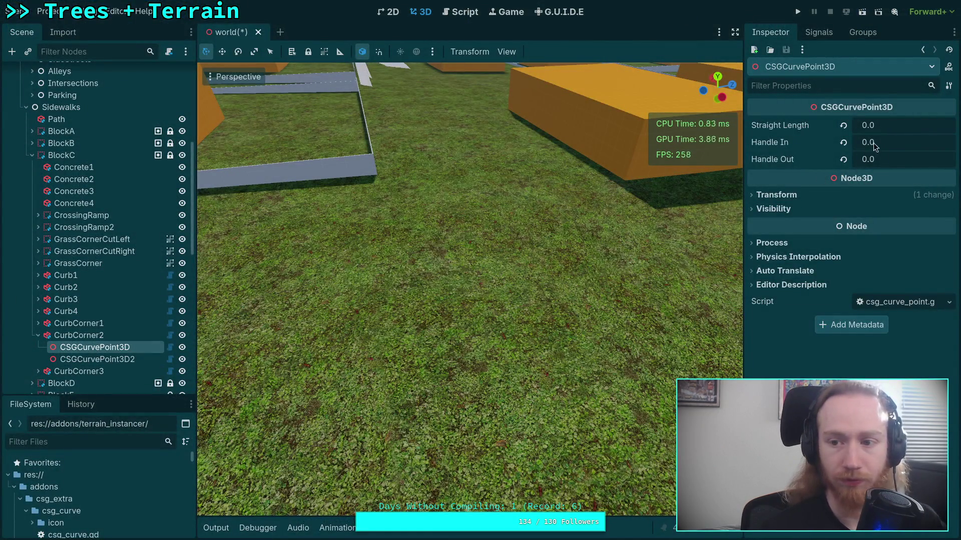
Set CurbCorner2's first curve point to Handle In 1 and Handle Out 1.8
left_click(857, 145)
type("1")
left_click(889, 158)
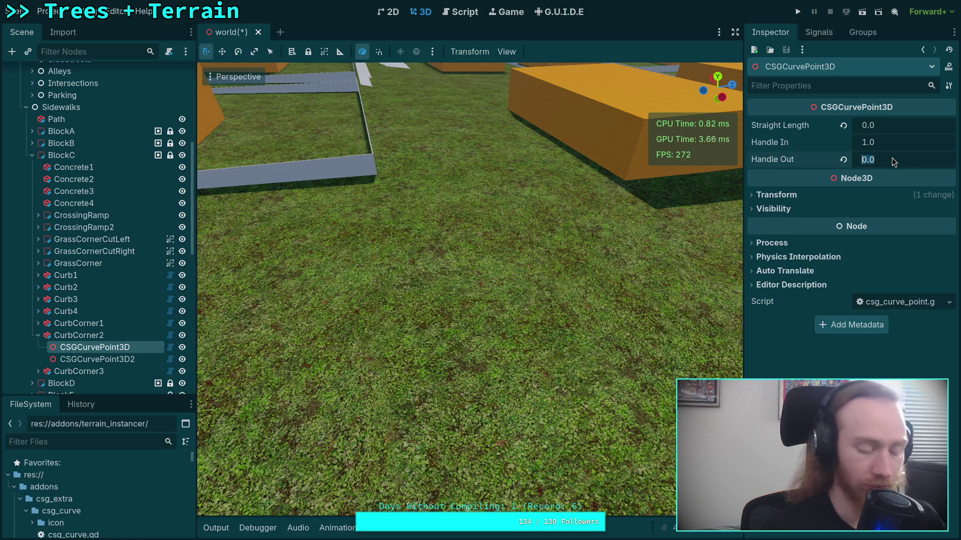
type("1.8")
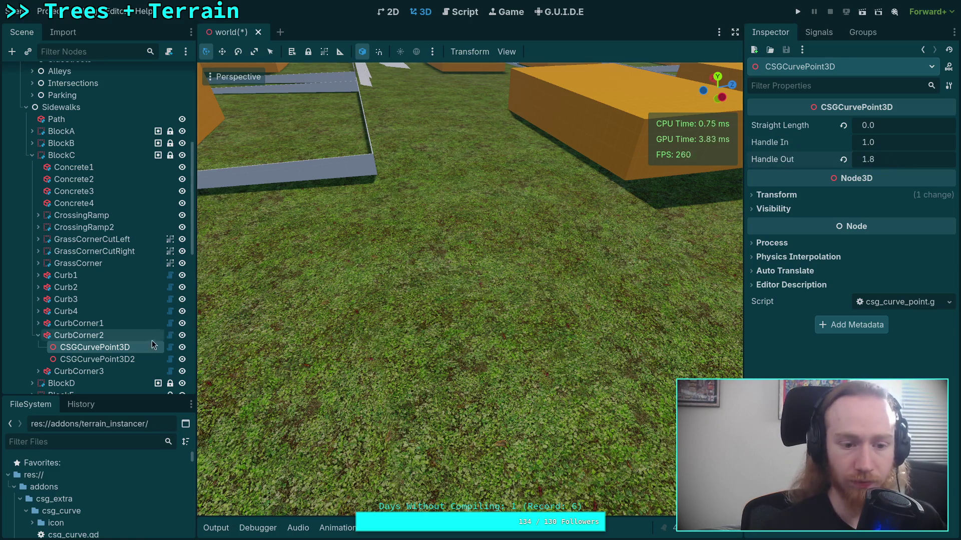
Set CurbCorner2's second point to Handle In 1.8, Handle Out 1.0, and save the scene
left_click(98, 360)
left_click(893, 142)
type("1.8")
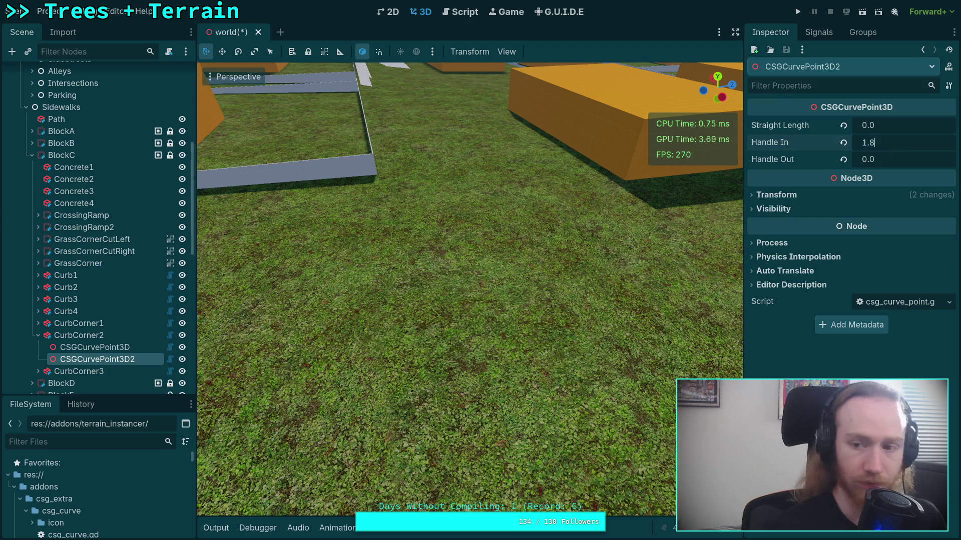
left_click(843, 159)
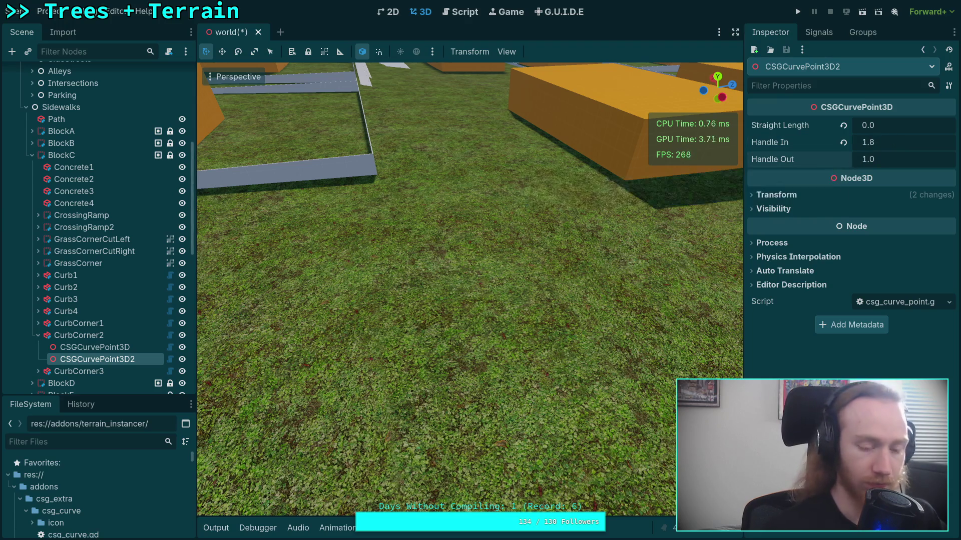
key("ctrl+s")
Scroll the git diff to CurbCorner3's entries, then return to Godot
key("super+1")
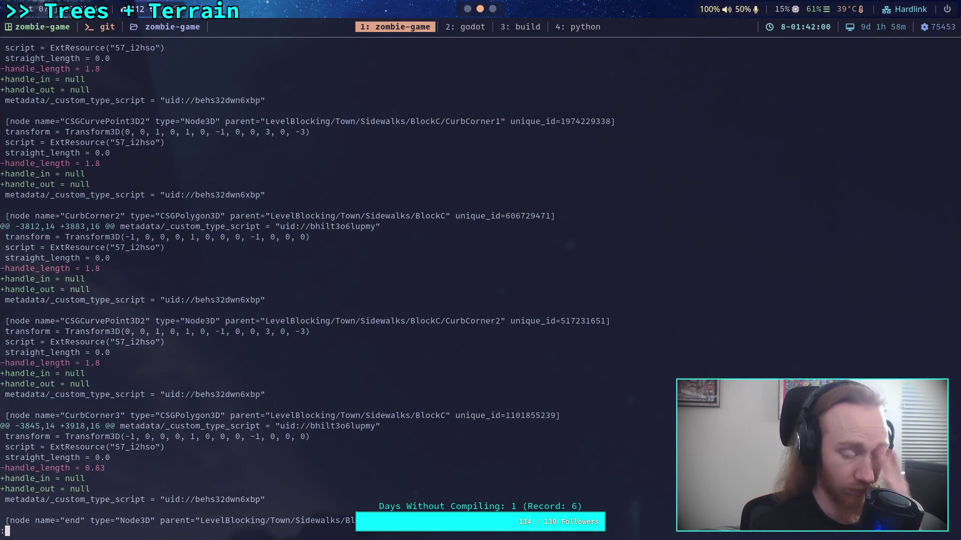
key("j")
key("j")
key("j")
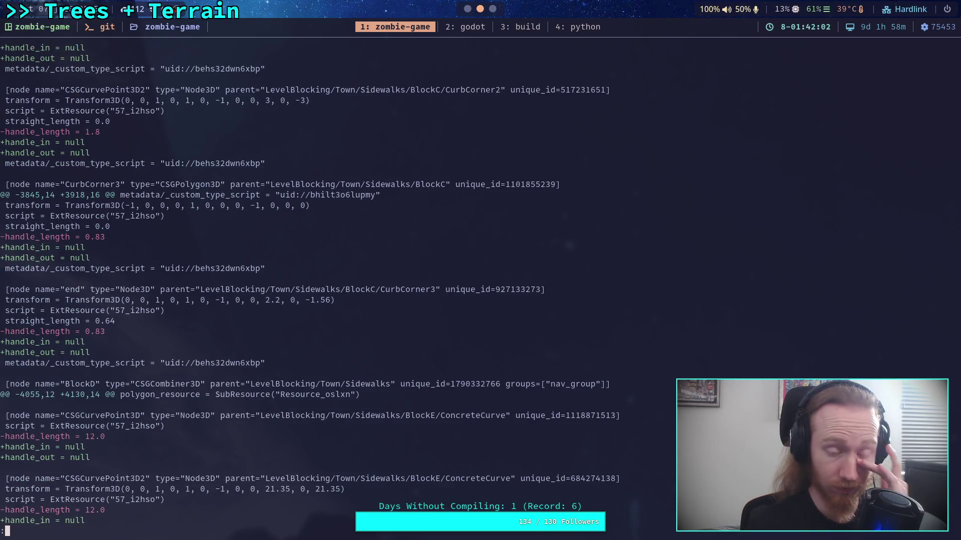
key("j")
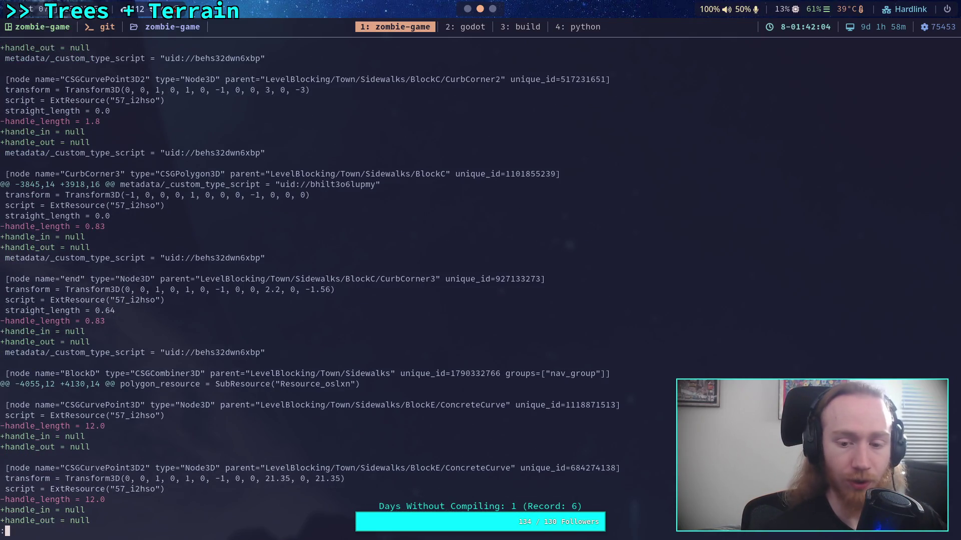
key("super+2")
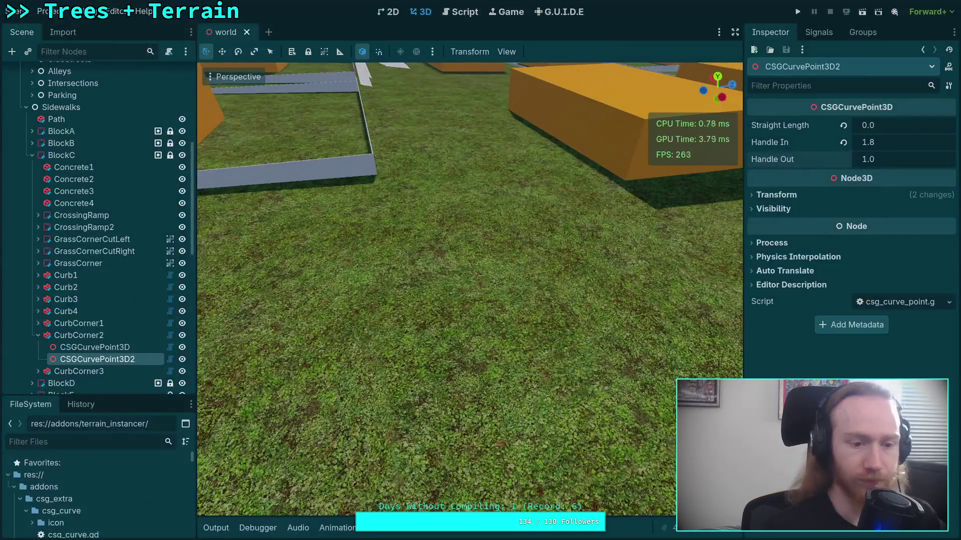
Set CurbCorner3's start point to Handle In 1 and Handle Out 0.83
left_click(38, 335)
left_click(38, 347)
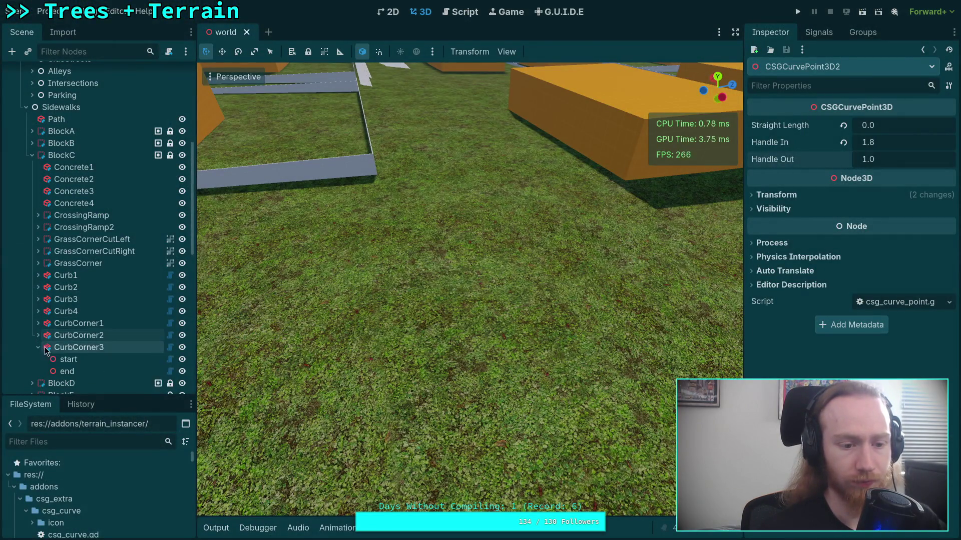
left_click(70, 358)
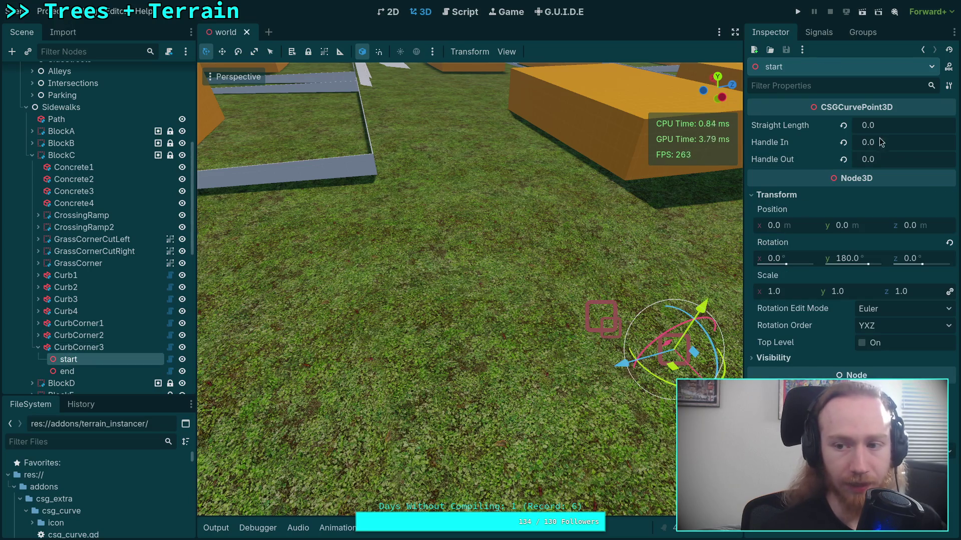
left_click(859, 142)
type("1")
key("Return")
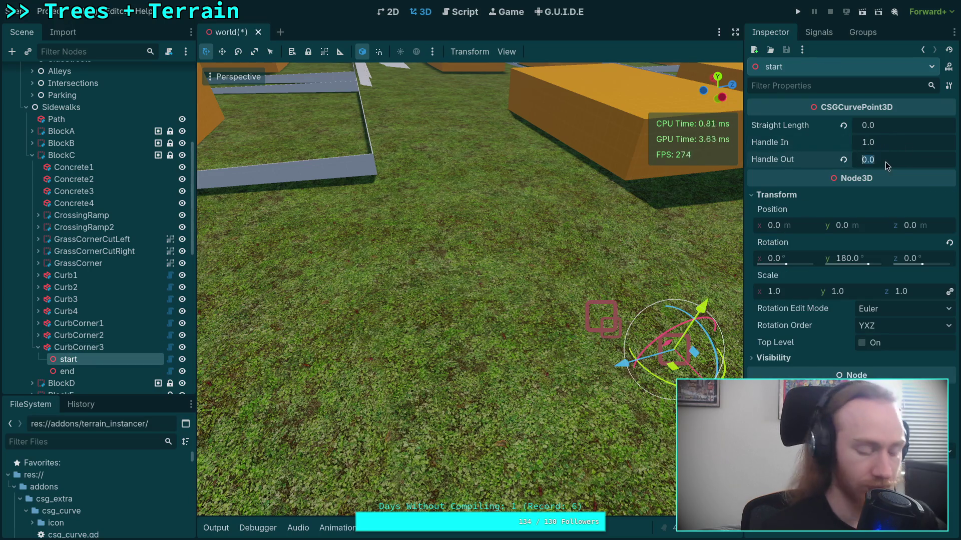
left_click(884, 161)
type(".83")
key("Return")
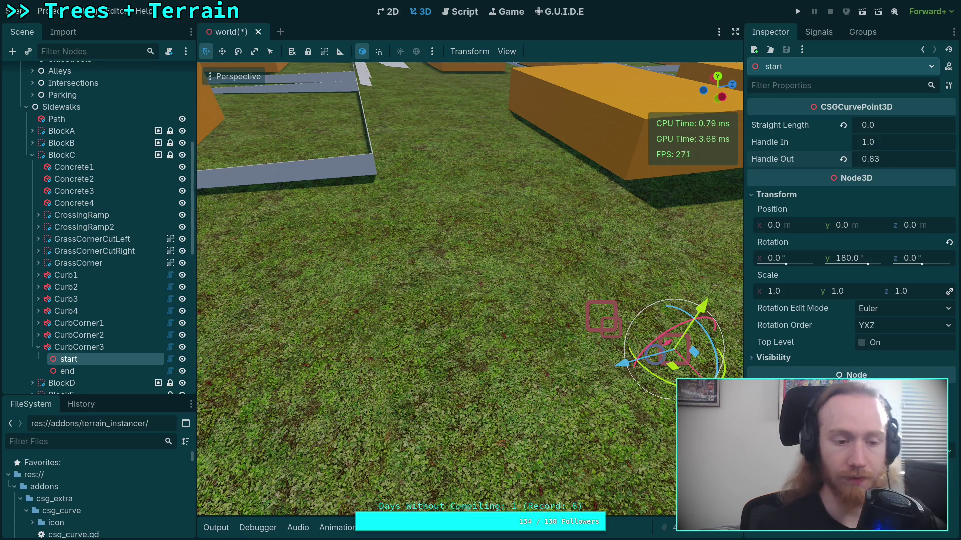
Set CurbCorner3's end point to Handle In 0.83, Handle Out 1.0, then save and collapse it
left_click(67, 371)
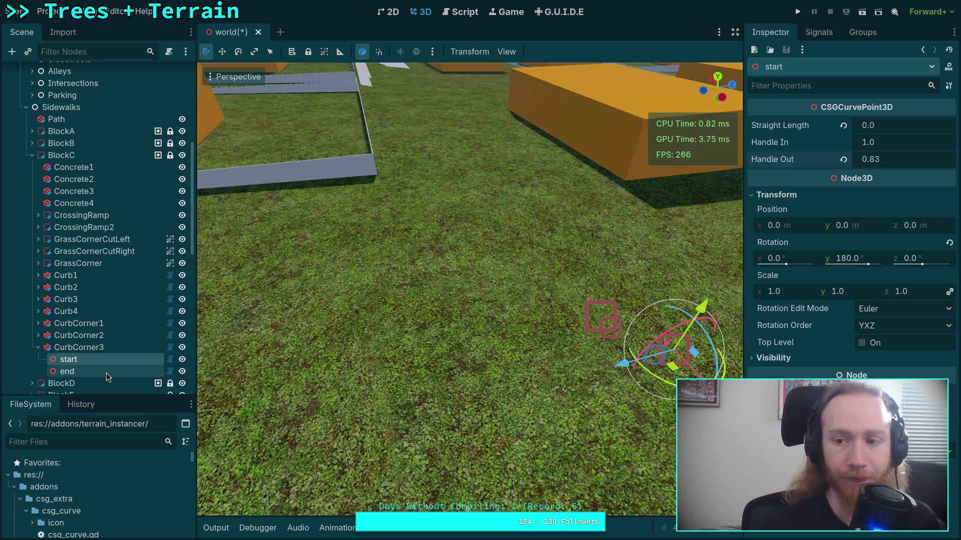
left_click(912, 145)
type(".83")
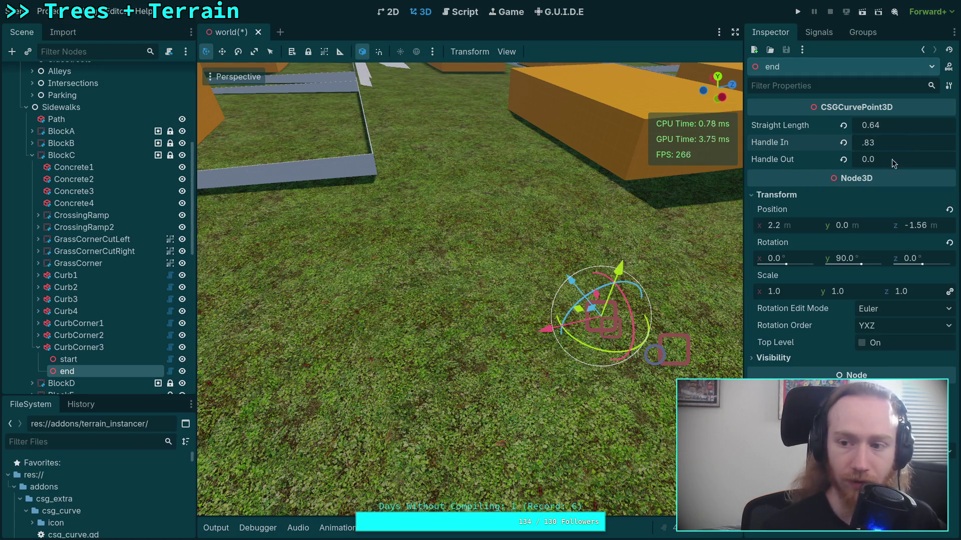
key("Return")
left_click(842, 159)
key("ctrl+s")
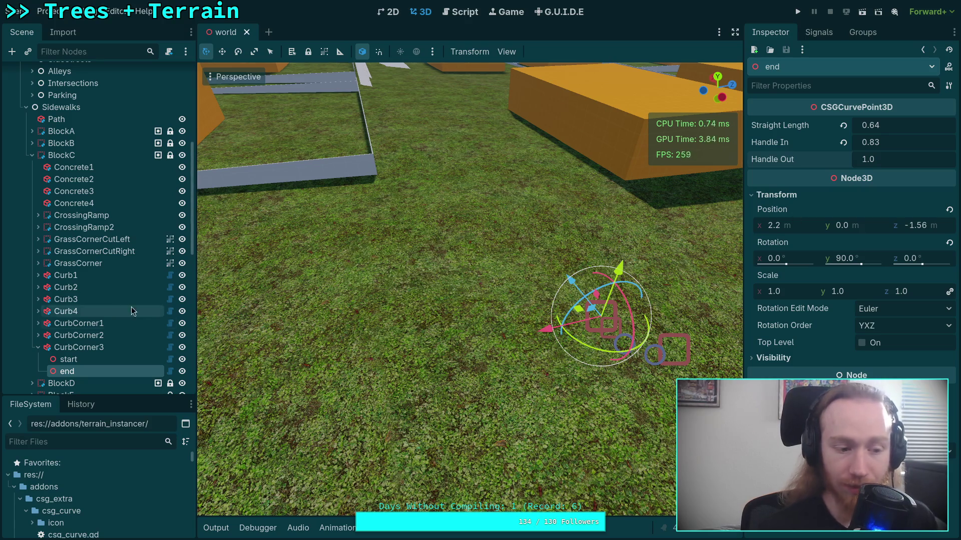
scroll(100, 307, "down", 2)
left_click(39, 306)
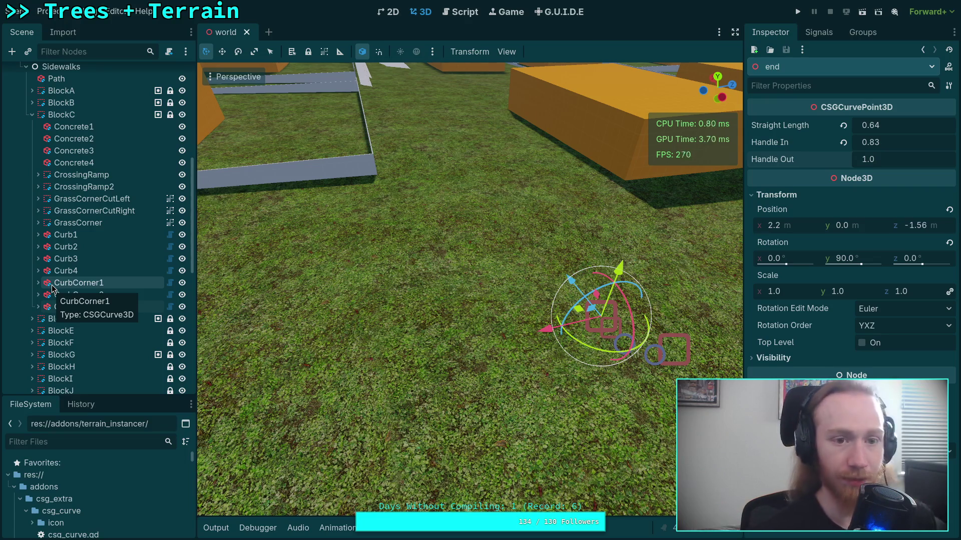
Switch to the terminal's git diff showing CurbCorner3's end point with null handles
key("super+1")
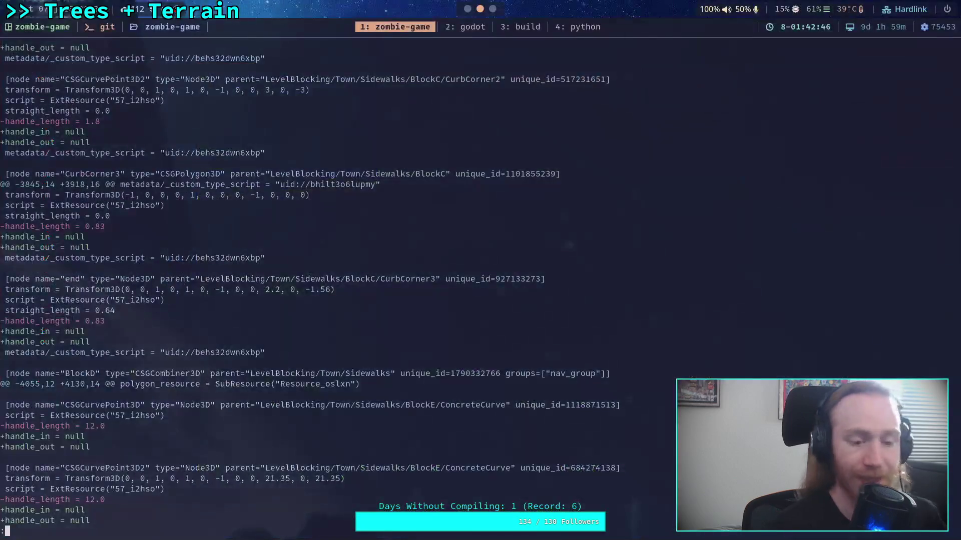
Leave the diff and start patch-mode interactive staging (git add -i, option 5) on world.tscn
key("q")
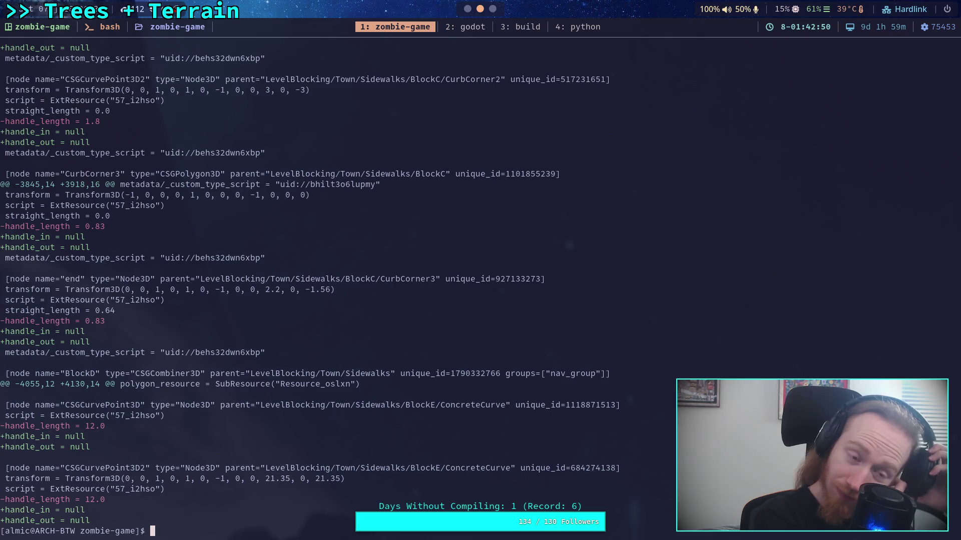
key("Up")
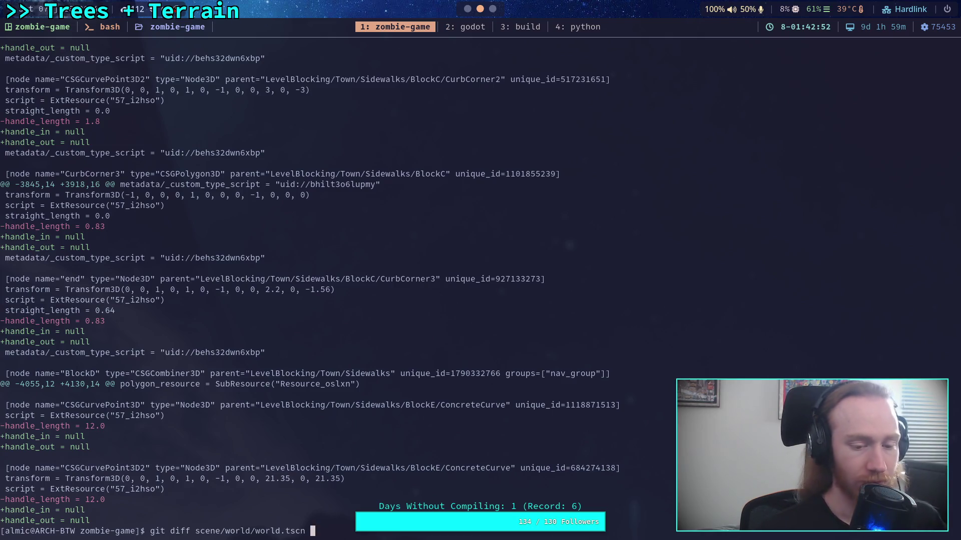
key("Up")
key("Return")
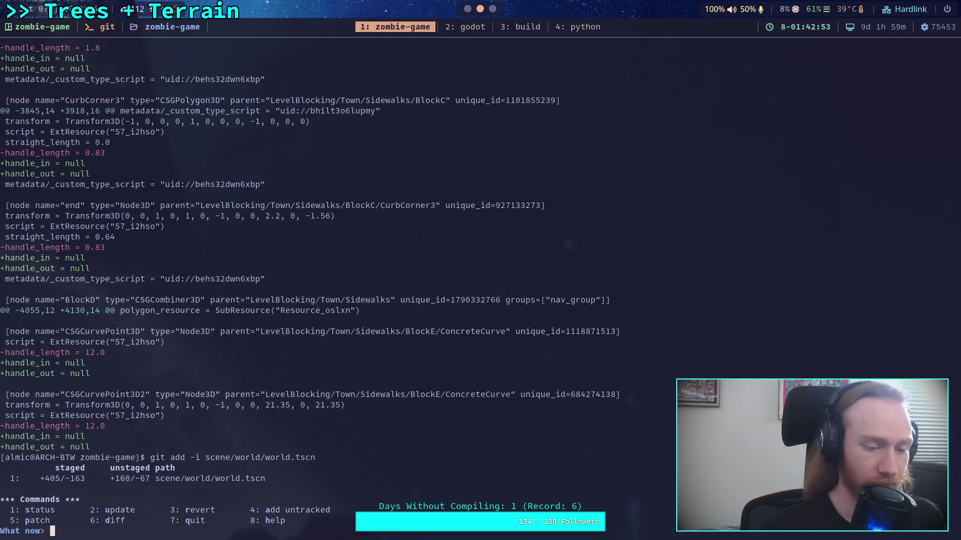
type("5")
key("Return")
type("1")
key("Return")
key("Return")
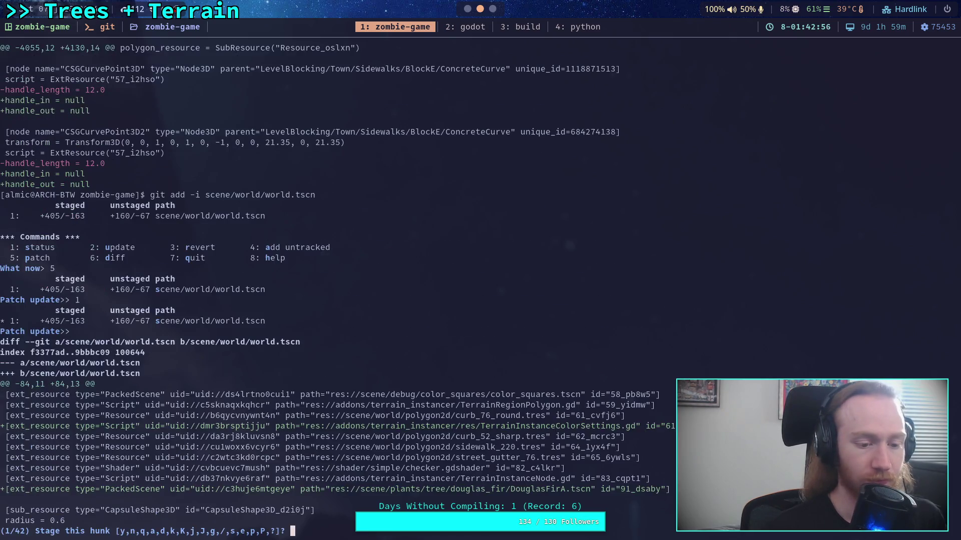
Leave the first six hunks of world.tscn unstaged
type("nn")
key("Return")
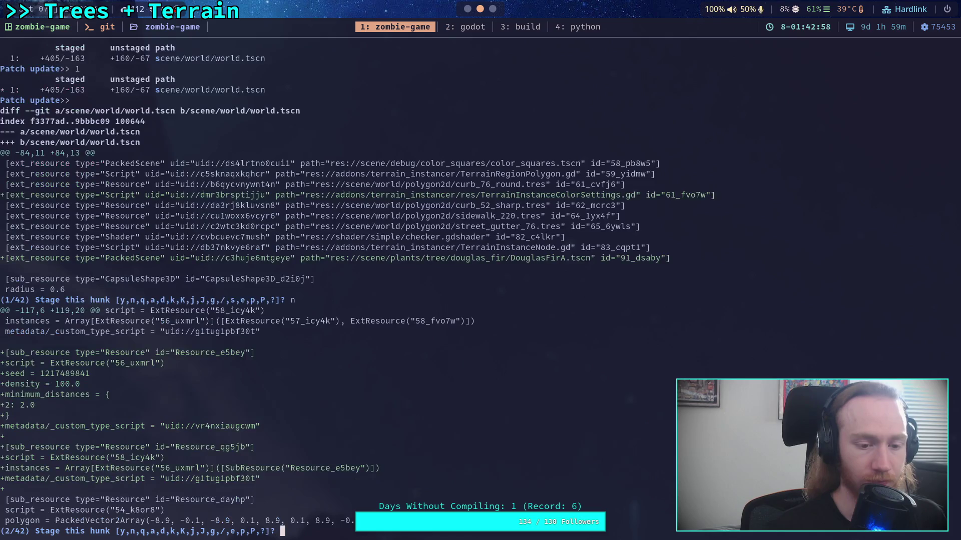
type("n")
key("Return")
type("n")
key("Return")
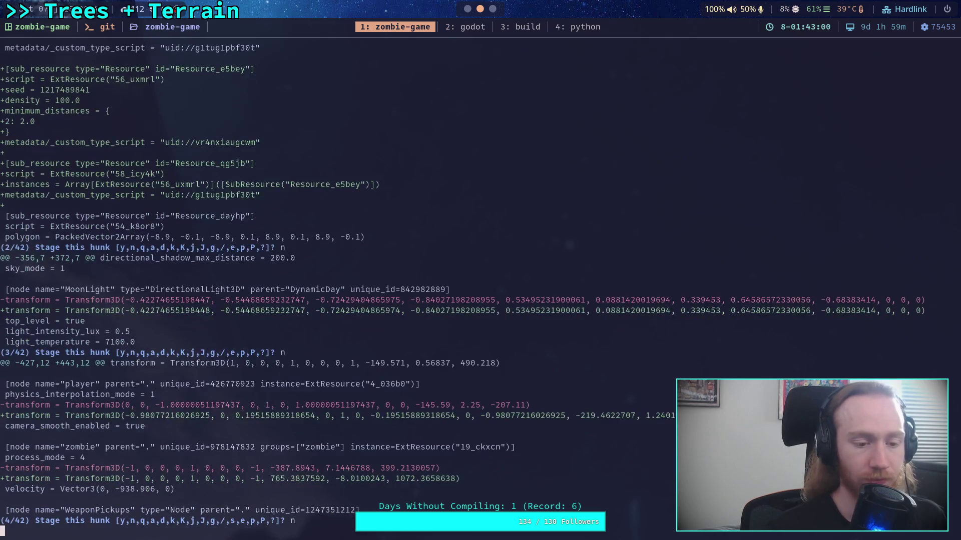
type("n")
key("Return")
type("n")
key("Return")
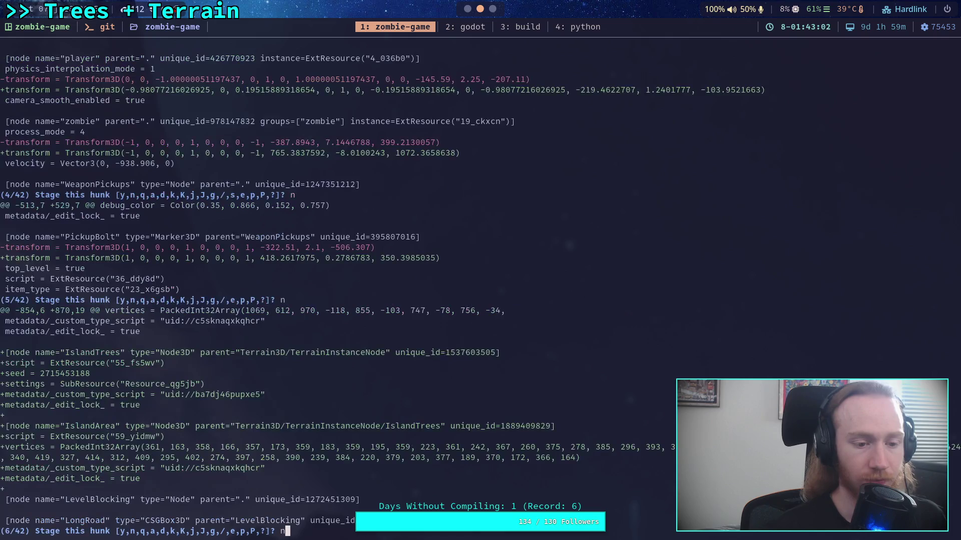
type("n")
key("Return")
Stage hunks 7–13: the KeplerStreet curve and BlockA/BlockC CurbCorner1–3 handle changes
type("y")
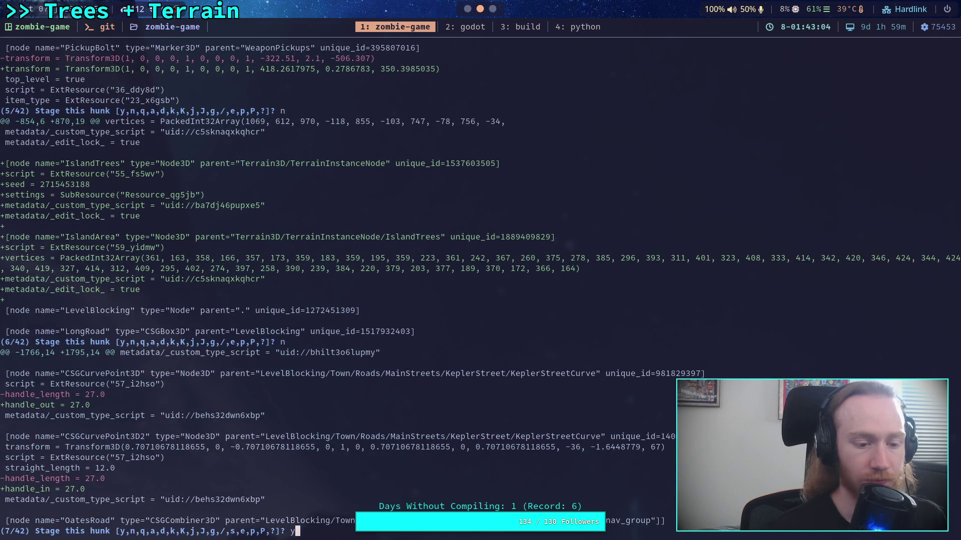
key("Return")
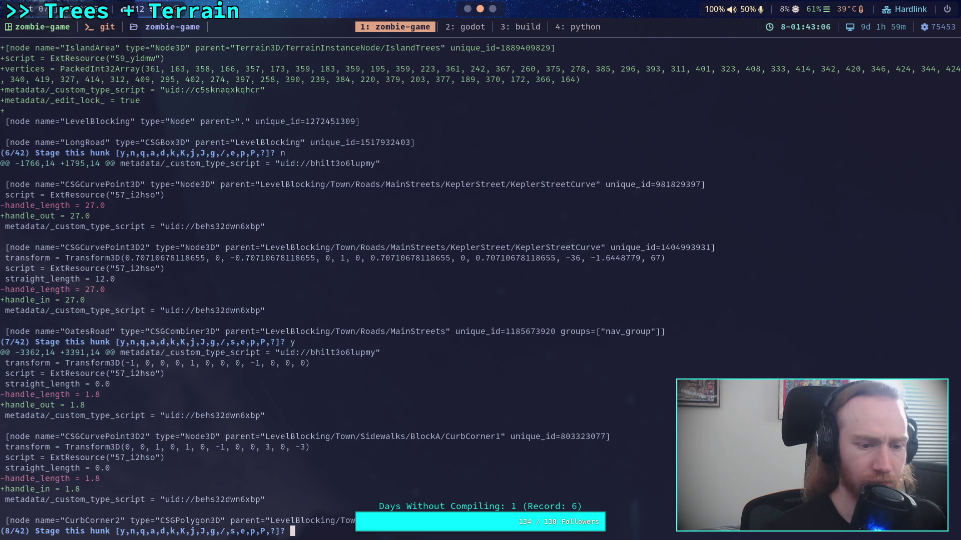
type("y")
key("Return")
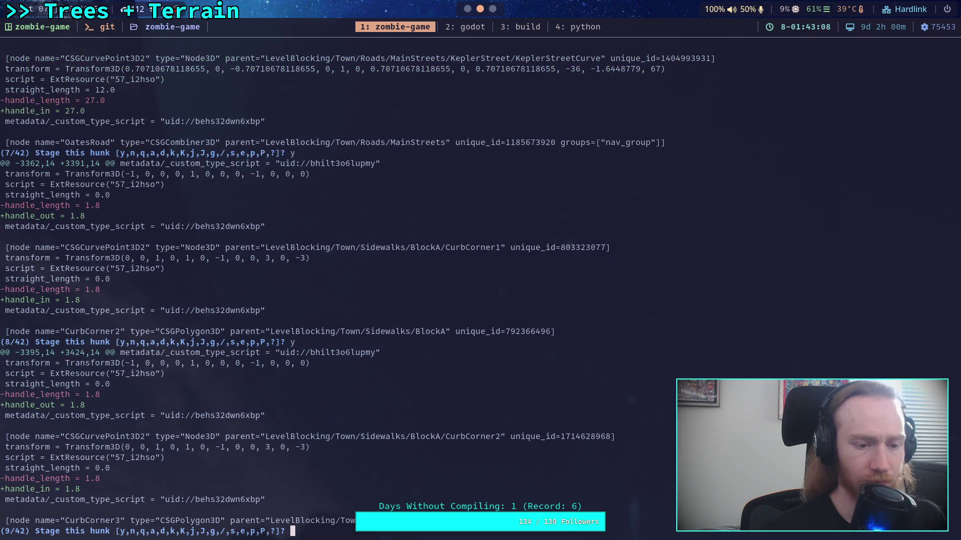
type("y")
key("Return")
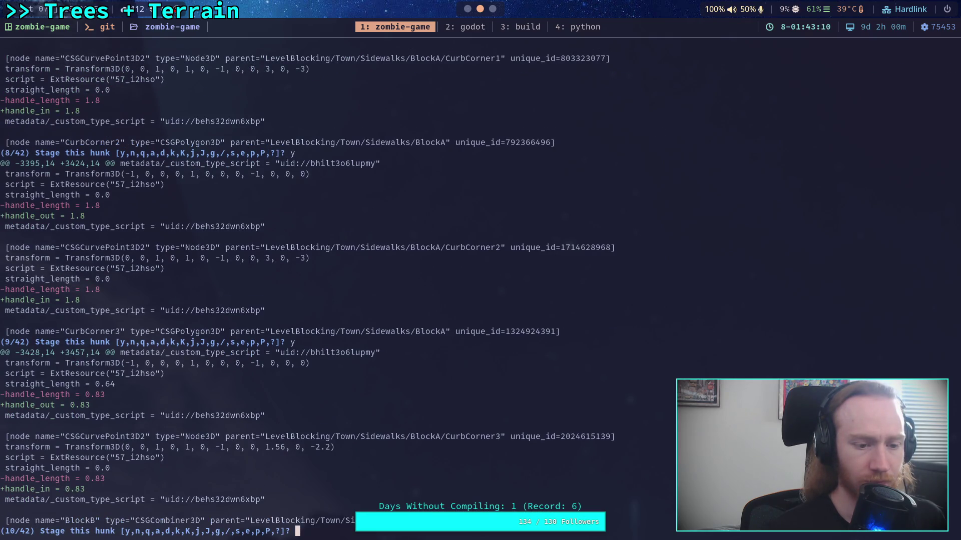
type("y")
key("Return")
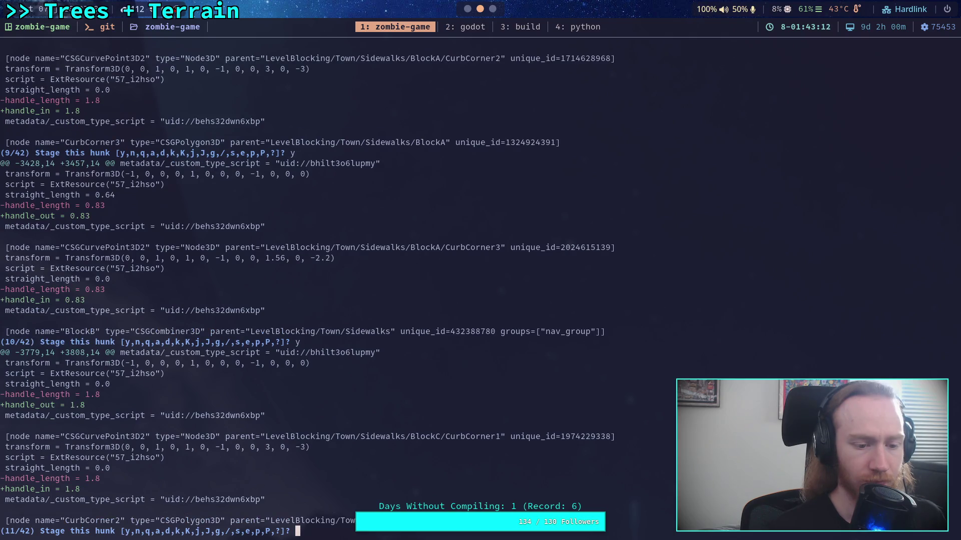
type("y")
key("Return")
type("y")
key("Return")
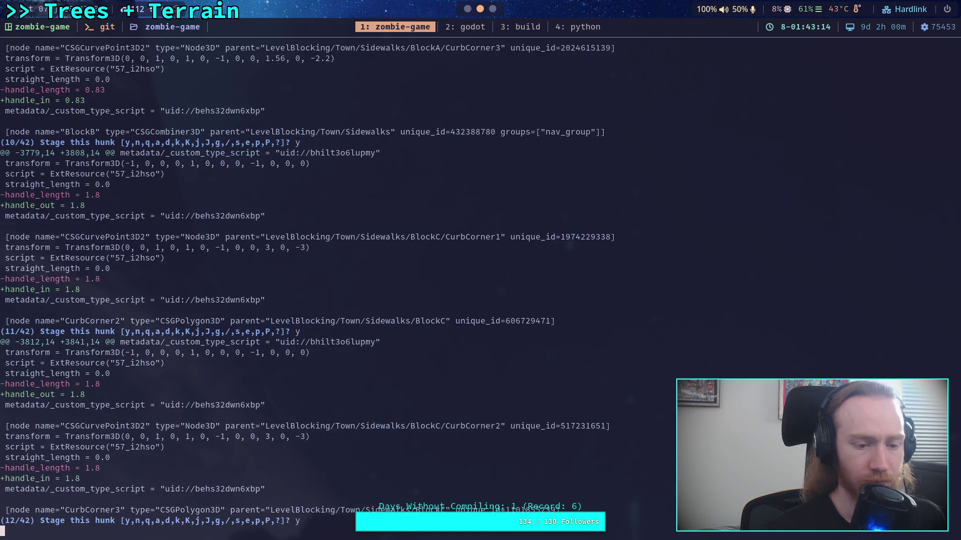
type("y")
key("Return")
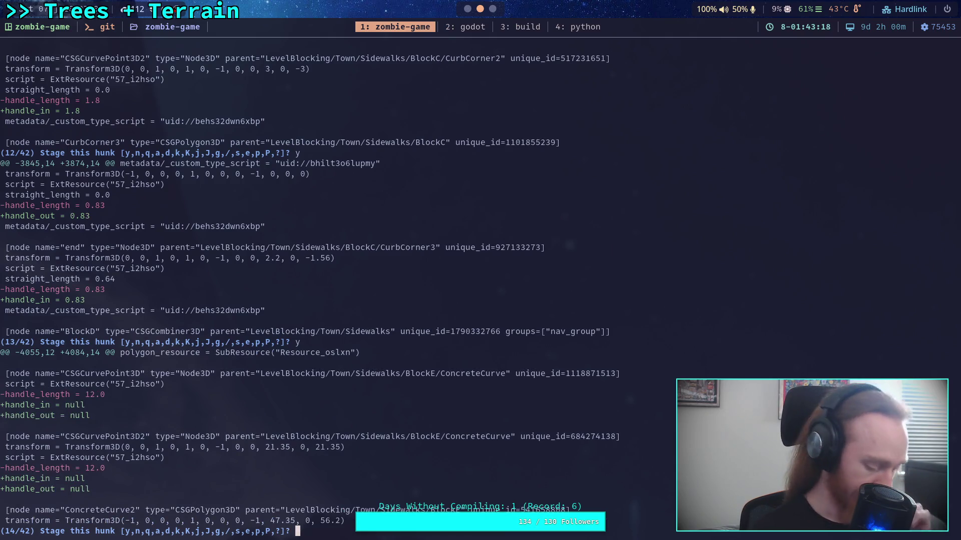
Quit interactive staging and show the remaining unstaged diff of world.tscn
type("q")
key("Return")
type("q")
key("Return")
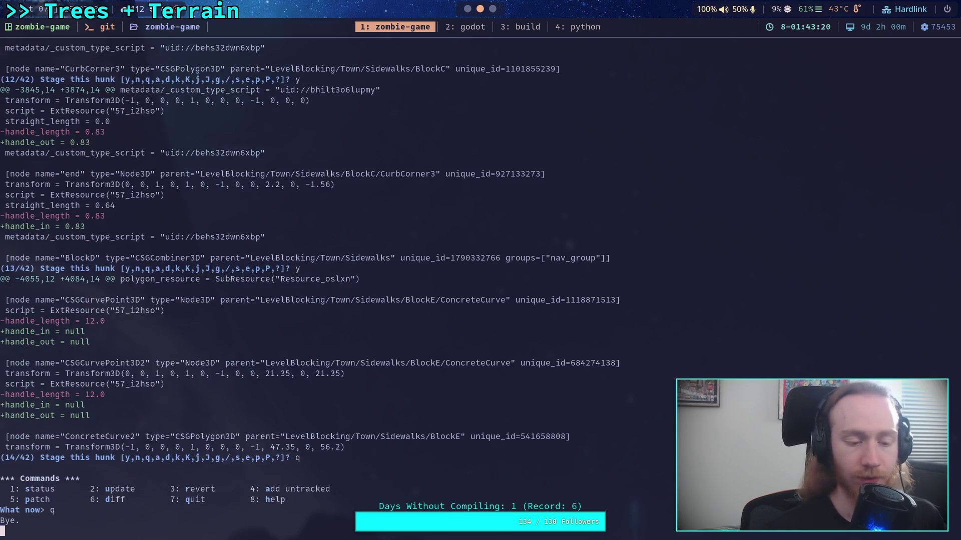
key("Up")
key("Return")
Page the unstaged diff to the BlockE and BlockF ConcreteCurve null-handle hunks, then return to Godot
key("space")
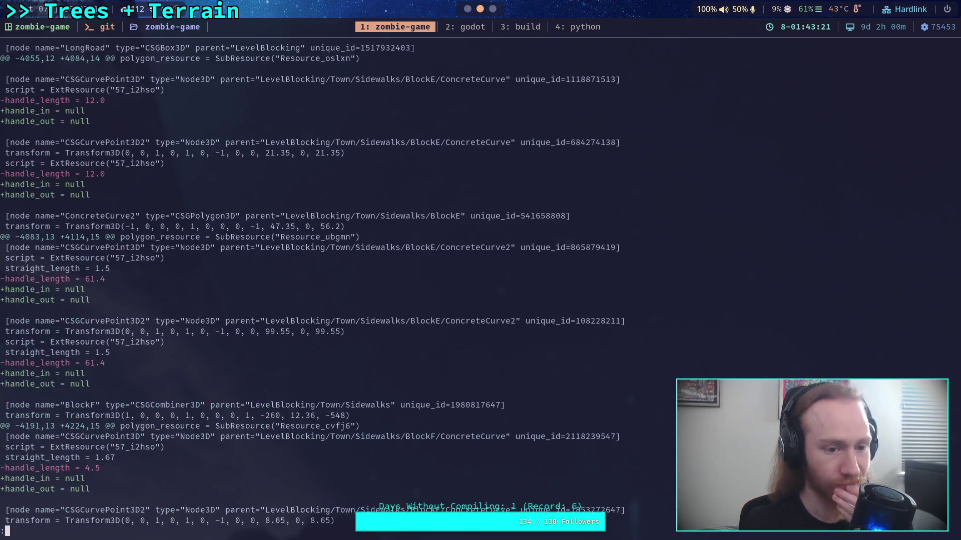
key("b")
key("space")
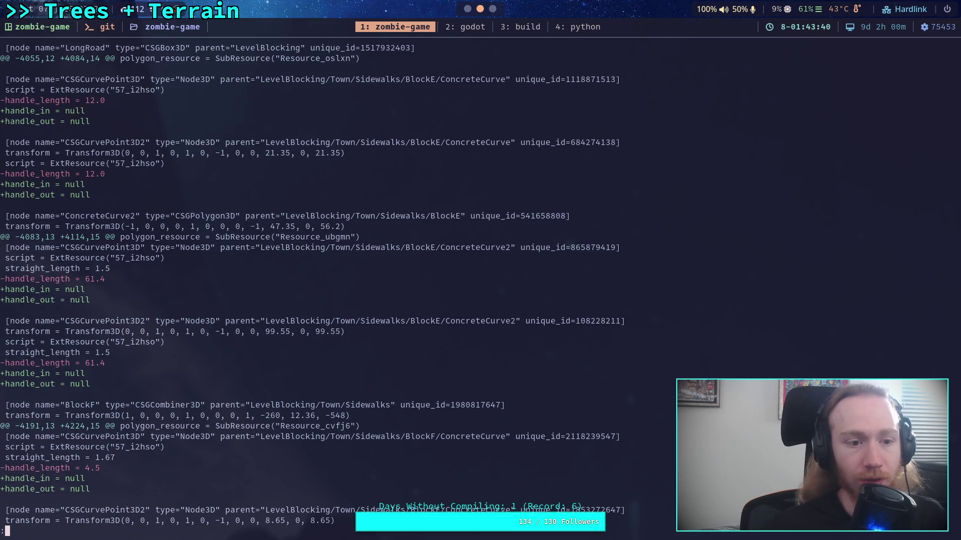
key("alt+Tab")
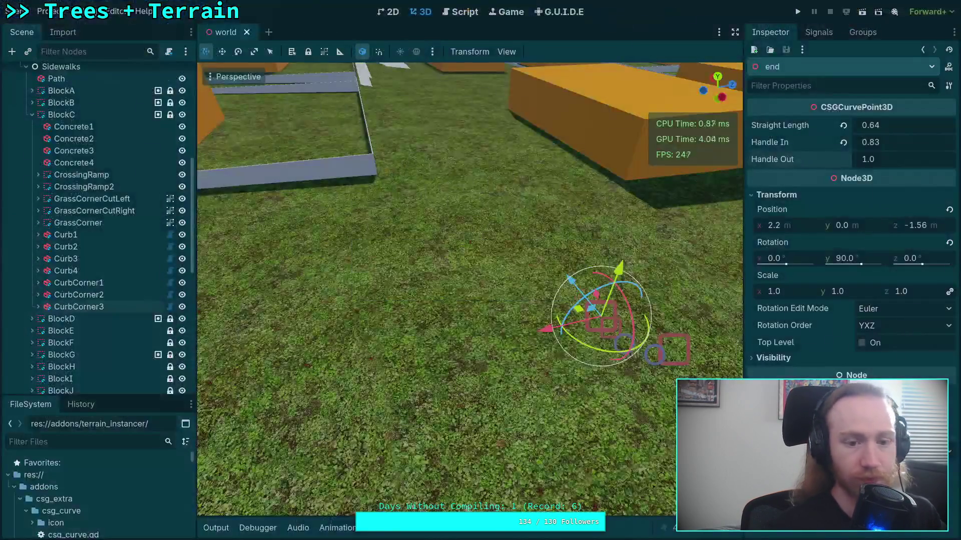
In BlockE's ConcreteCurve, reset the first point's Handle In and set its Handle Out to 12
left_click(32, 139)
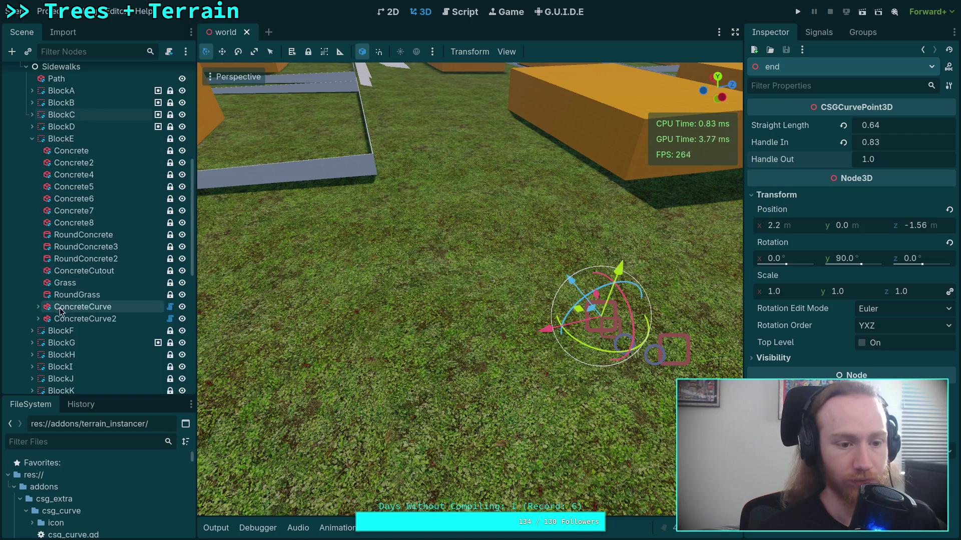
double_click(75, 307)
left_click(39, 307)
left_click(75, 319)
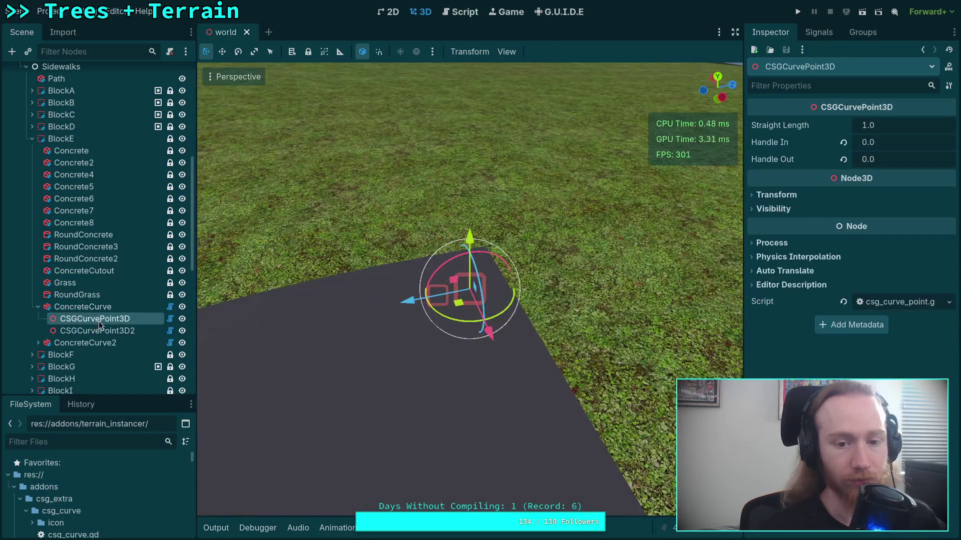
scroll(362, 290, "down", 3)
left_click(843, 143)
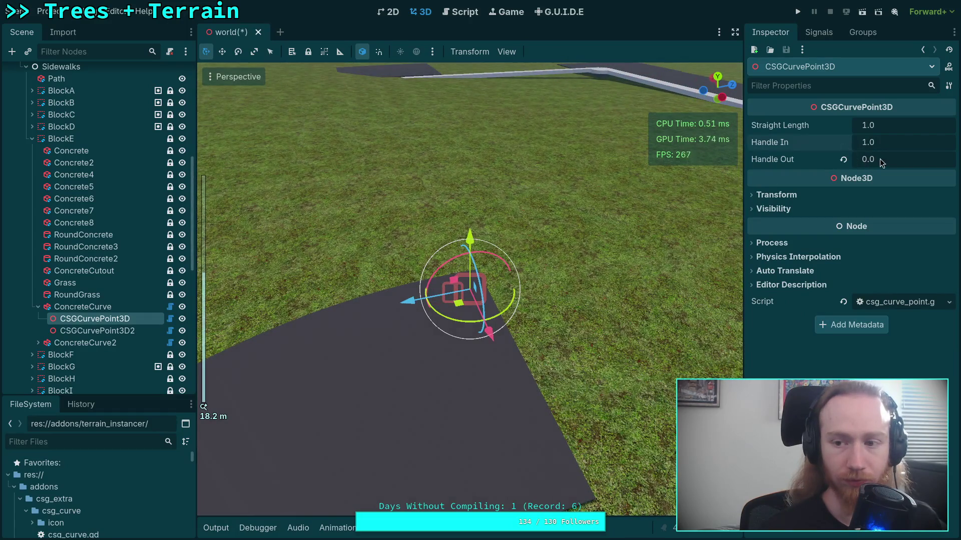
left_click(880, 159)
type("12")
key("Return")
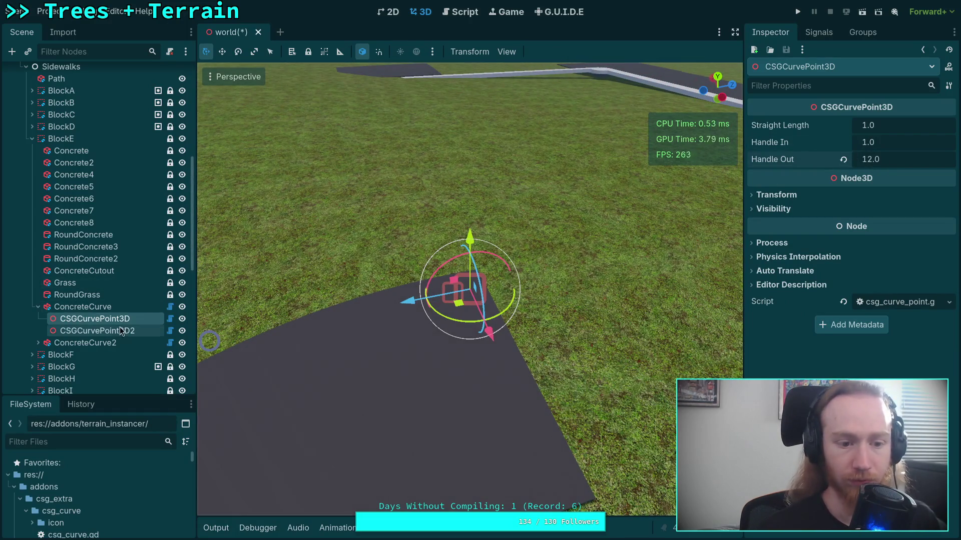
Set the second curve point's Handle In to 12 and orbit to view the curved concrete
left_click(97, 330)
left_click(877, 142)
type("12")
key("Return")
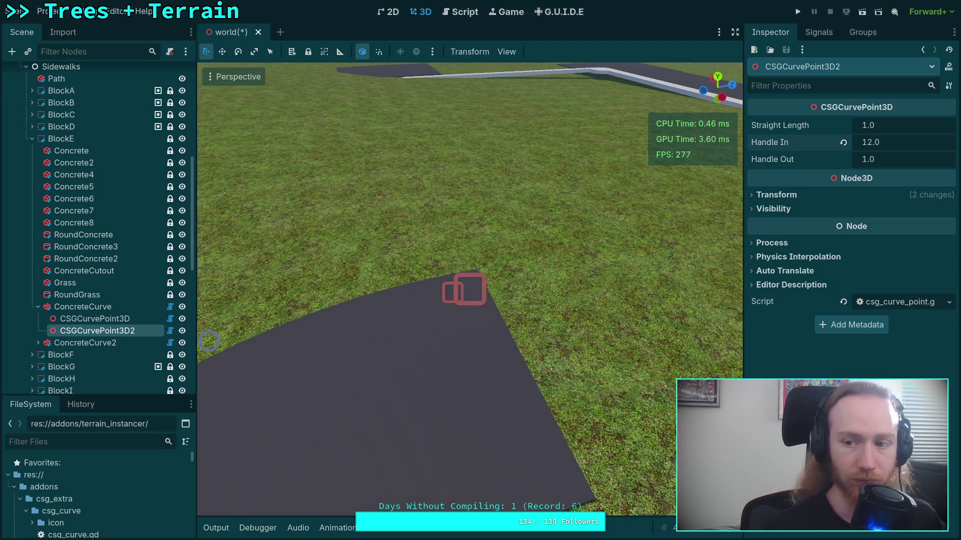
scroll(575, 294, "down", 5)
left_click_drag(546, 291, 596, 305)
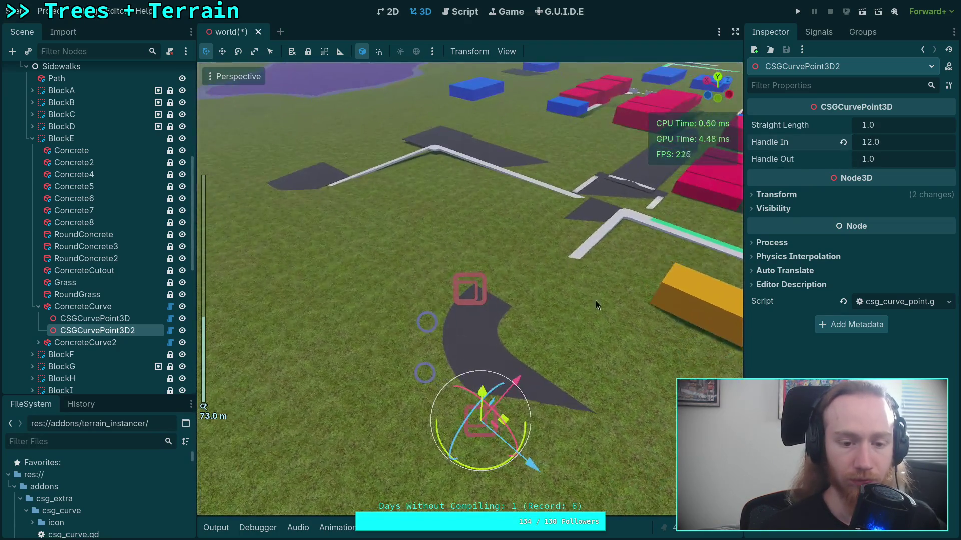
scroll(495, 345, "up", 5)
mouse_move(488, 343)
left_mouse_down()
mouse_move(574, 287)
mouse_move(551, 263)
mouse_move(496, 251)
mouse_move(452, 256)
mouse_move(435, 231)
mouse_move(394, 209)
mouse_move(456, 212)
mouse_move(505, 175)
mouse_move(541, 142)
mouse_move(515, 103)
mouse_move(441, 117)
mouse_move(410, 214)
mouse_move(438, 224)
left_mouse_up()
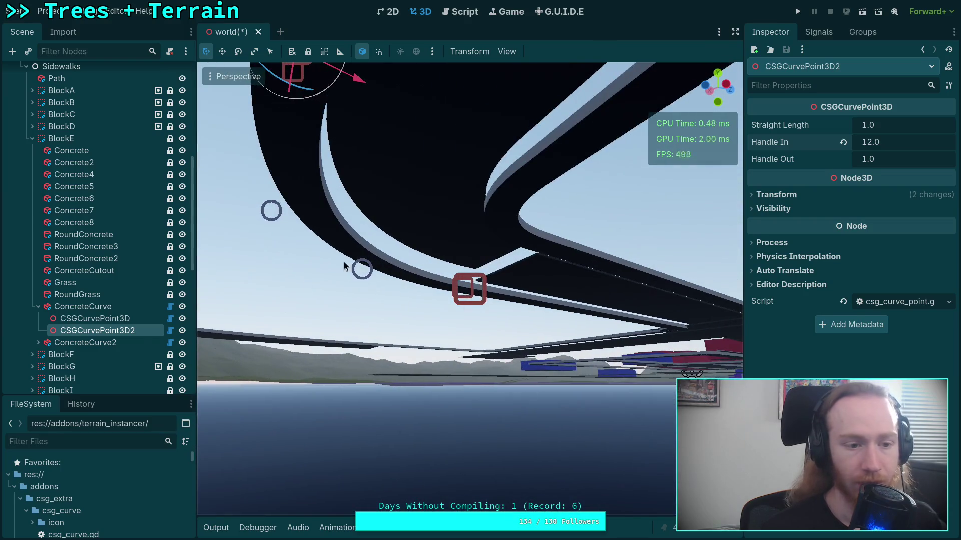
Select ConcreteCurve2's first point, frame it in the viewport, and save the scene
left_click(47, 343)
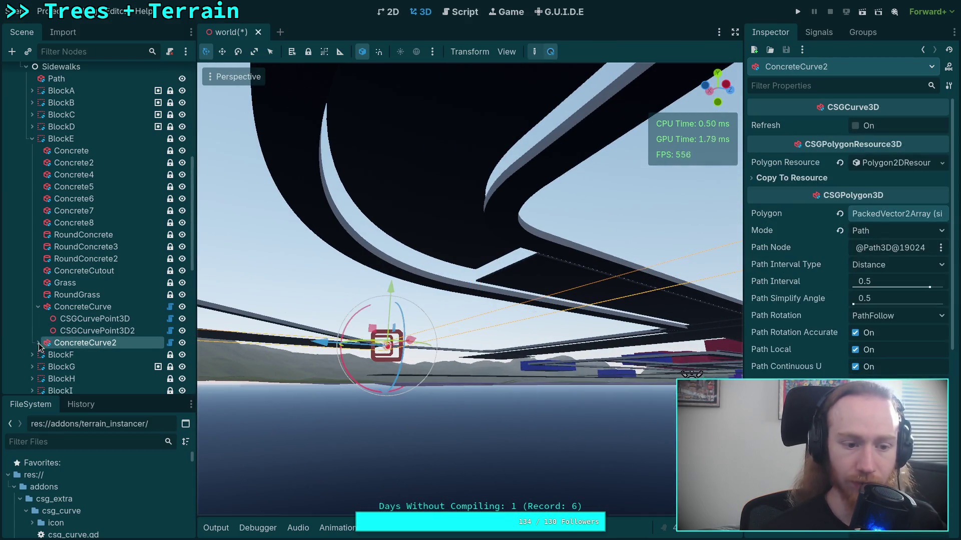
left_click(39, 344)
left_click(80, 354)
mouse_move(349, 344)
left_mouse_down()
mouse_move(378, 308)
mouse_move(377, 326)
left_mouse_up()
key("y")
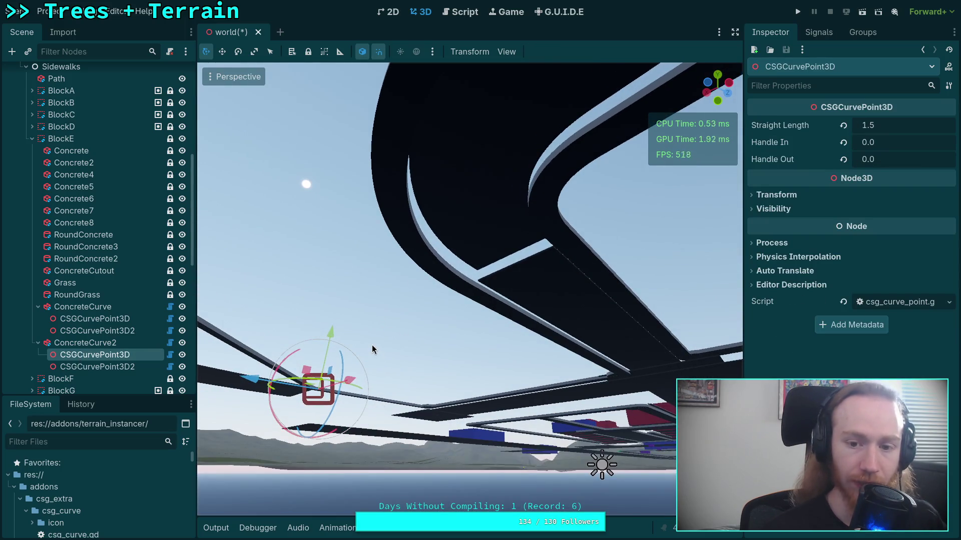
key("f")
mouse_move(371, 345)
left_mouse_down()
mouse_move(380, 298)
mouse_move(322, 313)
mouse_move(263, 347)
mouse_move(343, 370)
mouse_move(308, 371)
mouse_move(333, 299)
mouse_move(326, 268)
mouse_move(295, 307)
left_mouse_up()
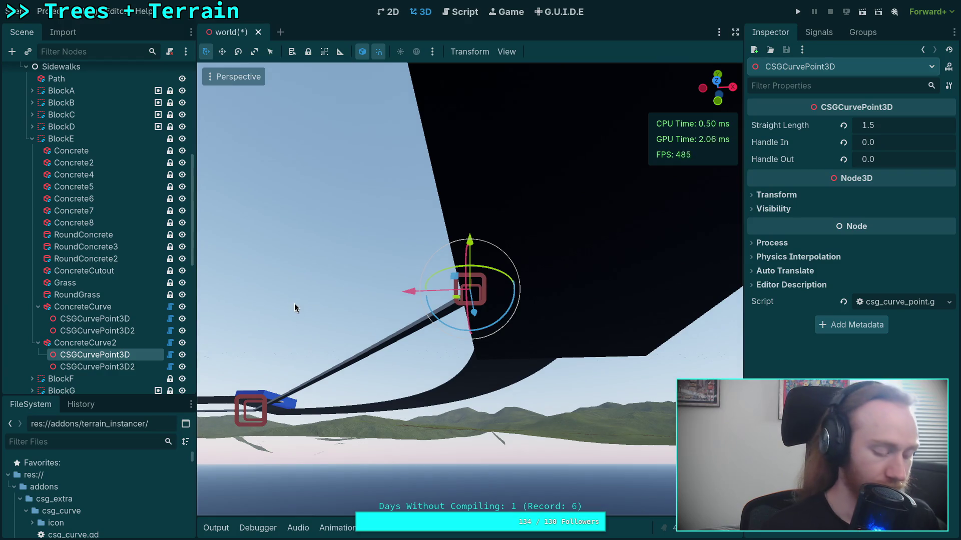
key("ctrl+s")
key("super+1")
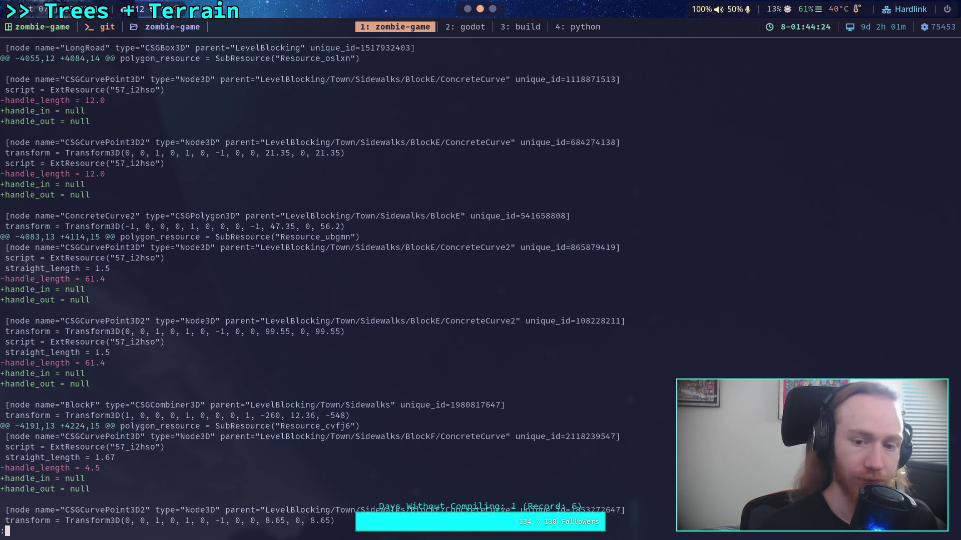
key("super+2")
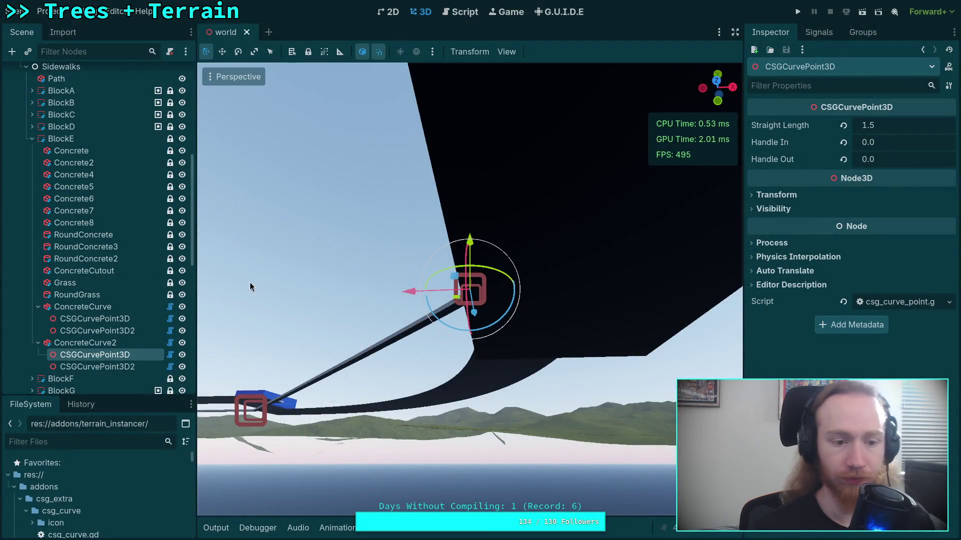
Set the first point's Handle In to 1.0 and Handle Out to 61.4
left_click(872, 147)
type("1")
key("Tab")
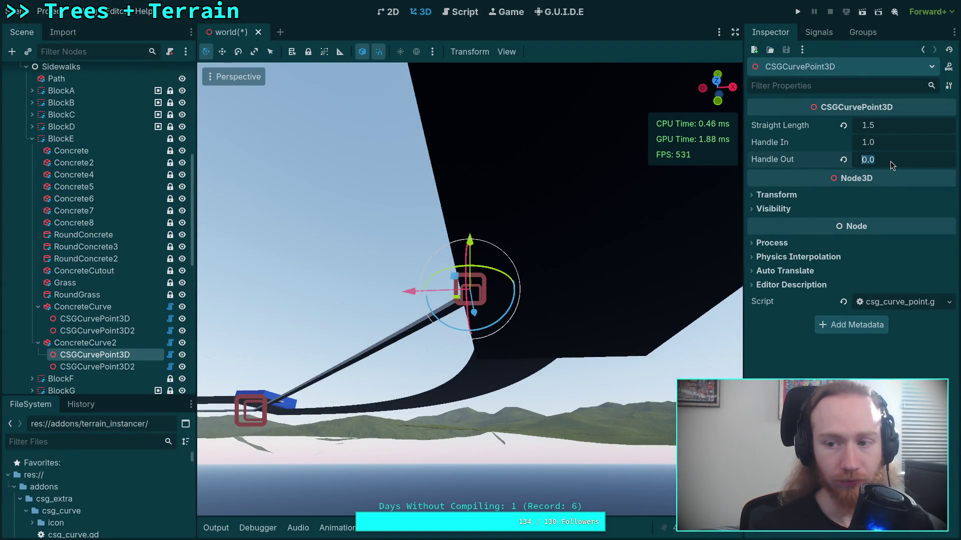
type("61.4")
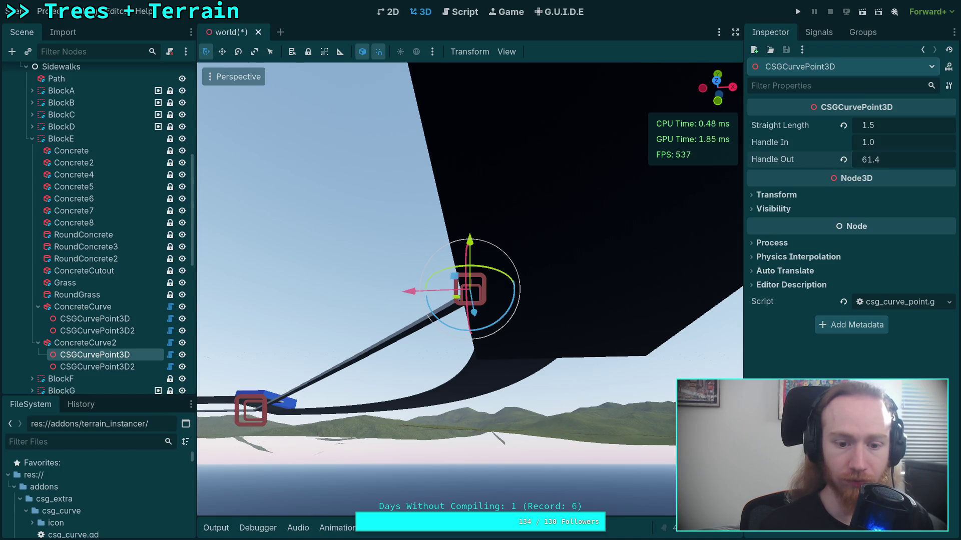
key("Return")
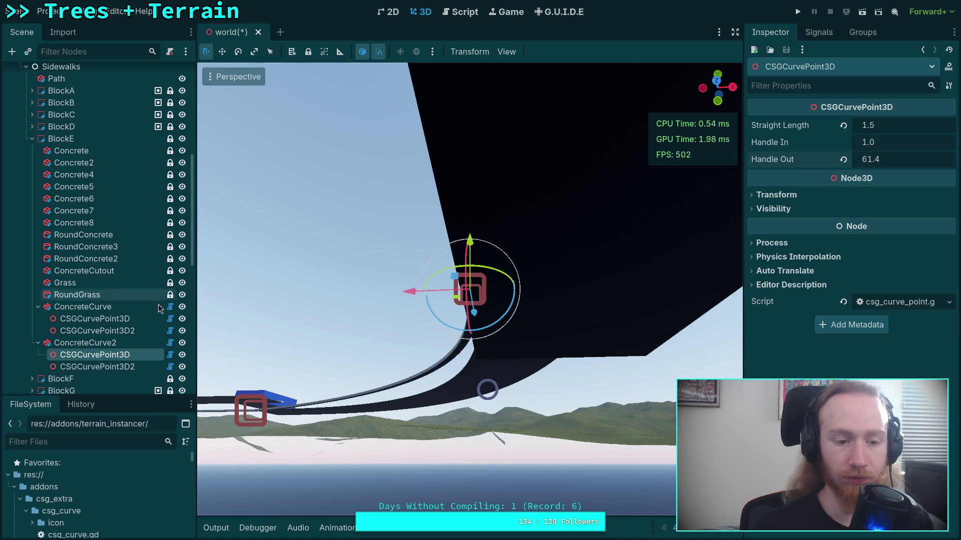
Give the second point Handle In 61.4 with Handle Out reset, and save the scene
left_click(98, 367)
left_click(843, 159)
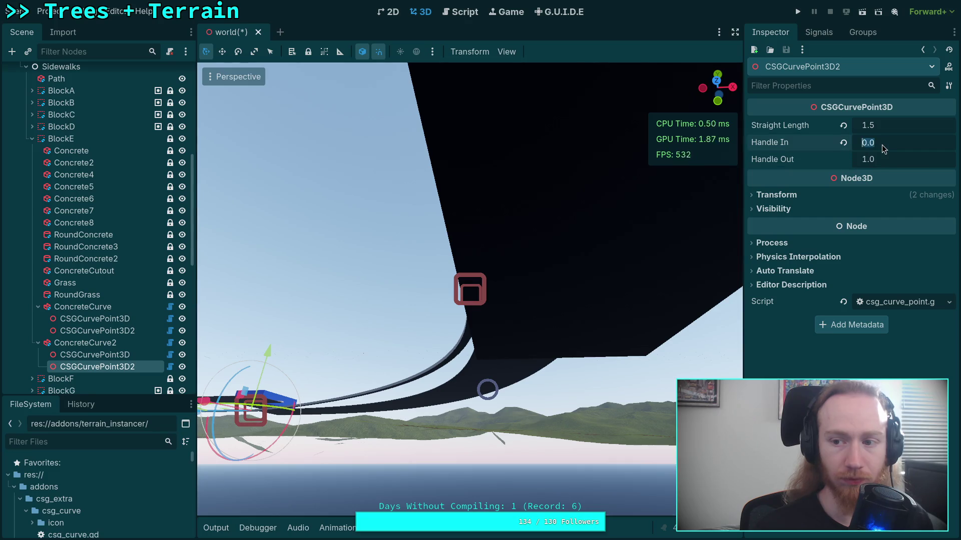
left_click(883, 146)
type("5")
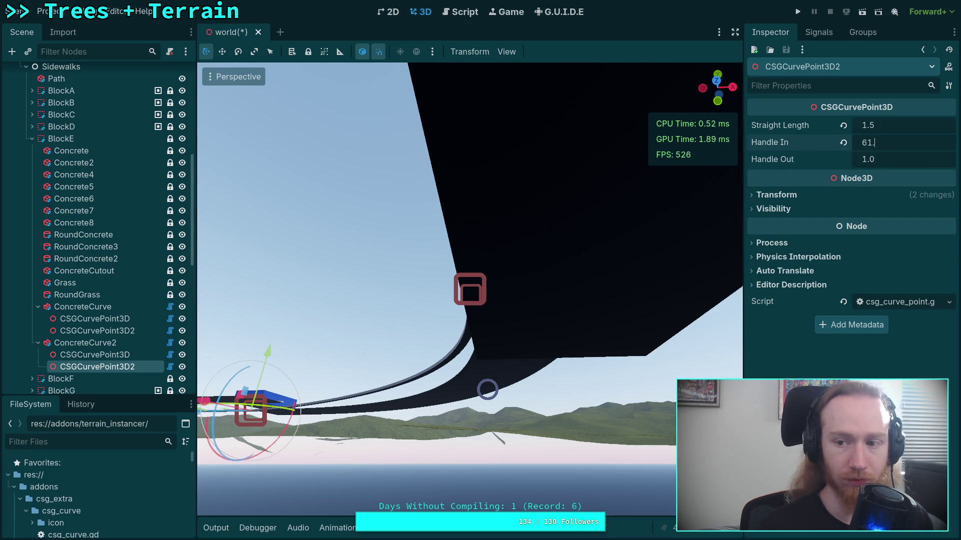
type("4")
key("Return")
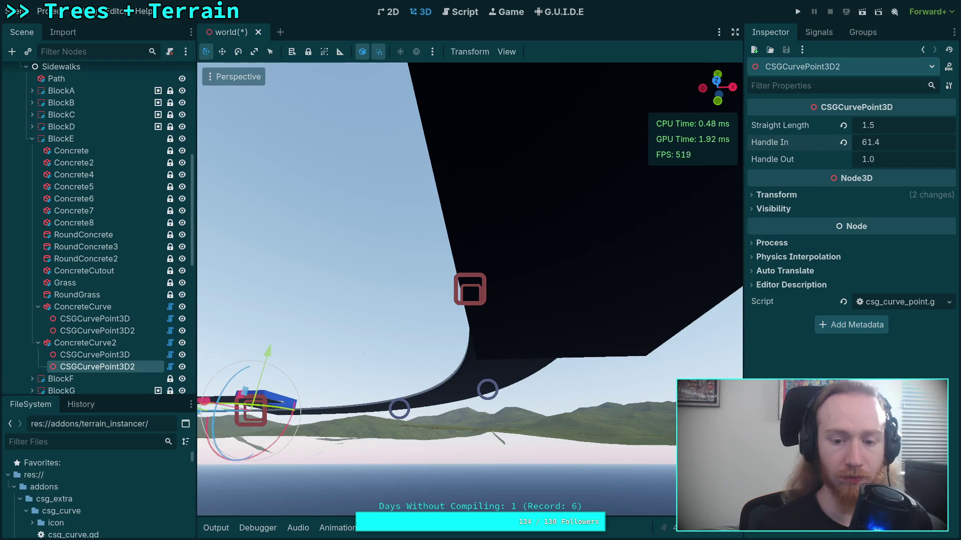
mouse_move(480, 300)
left_mouse_down()
mouse_move(486, 290)
mouse_move(448, 224)
mouse_move(345, 368)
mouse_move(589, 401)
mouse_move(596, 414)
mouse_move(599, 379)
mouse_move(563, 431)
mouse_move(284, 368)
left_mouse_up()
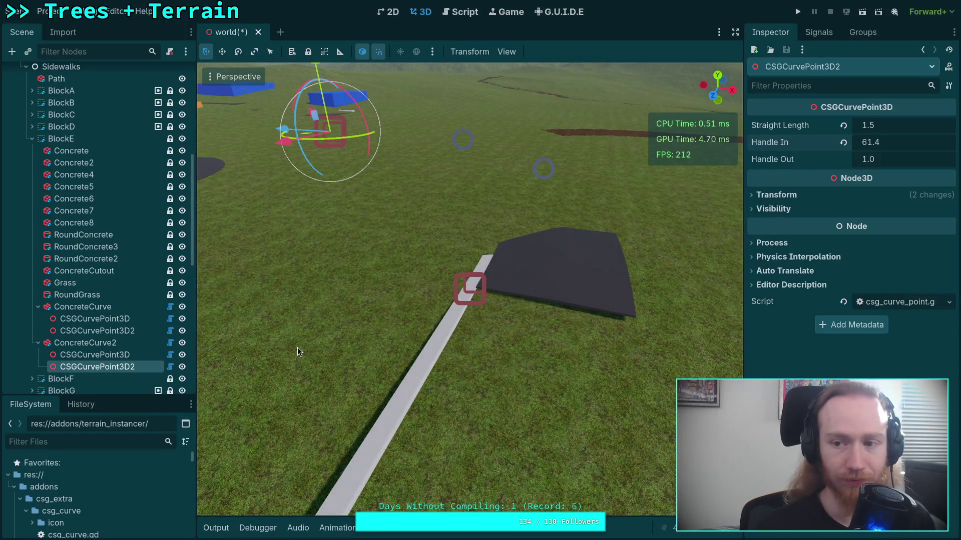
key("ctrl+s")
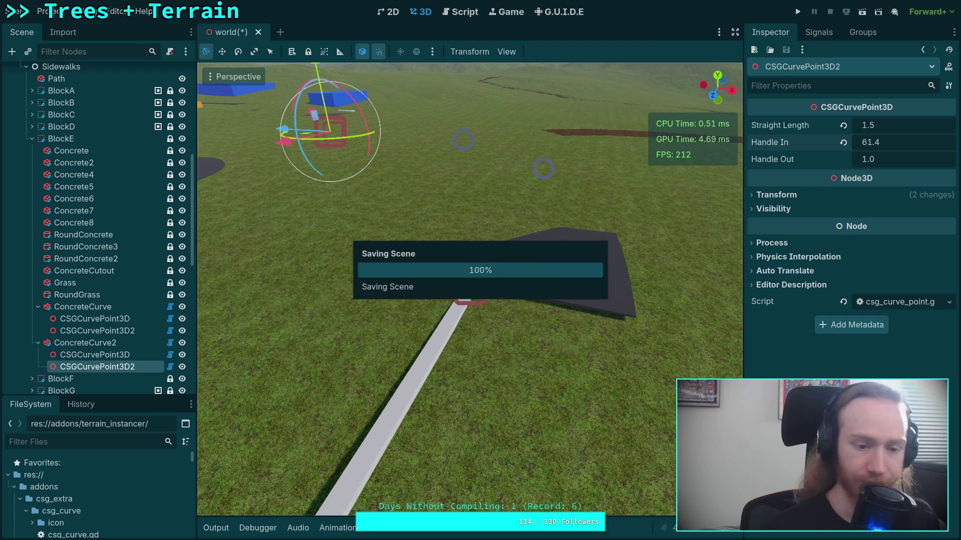
key("super+1")
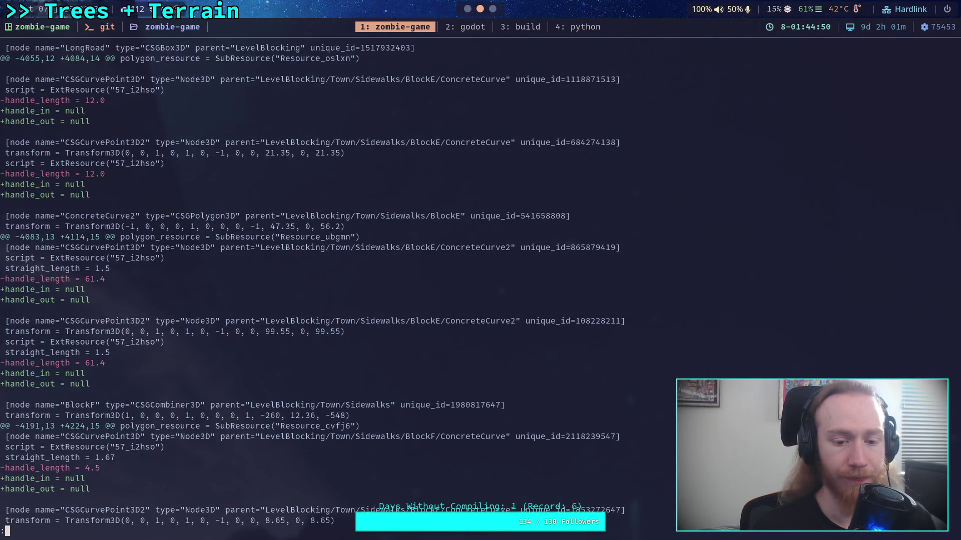
Read the old BlockE/BlockF handle_length values in the diff, then expand BlockF in Godot
scroll(310, 284, "down", 4)
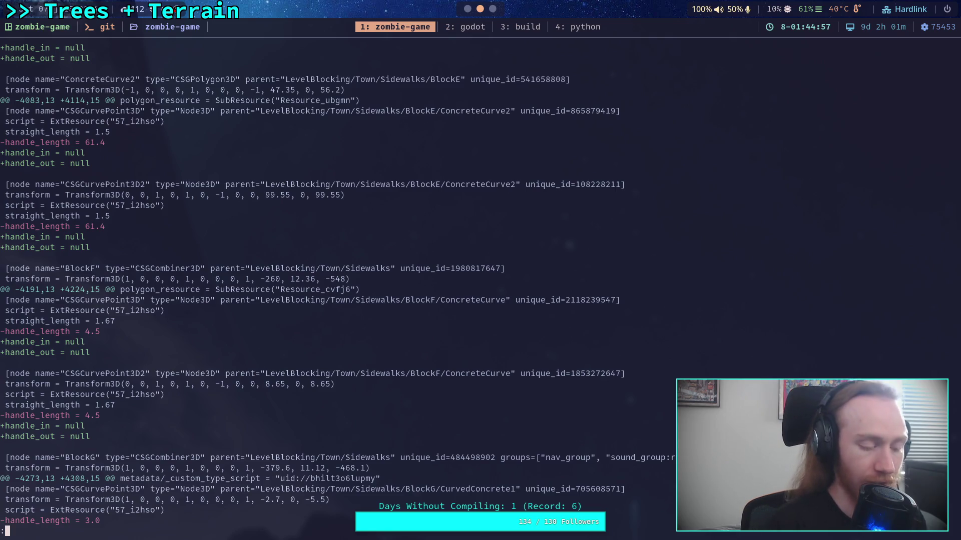
key("super+2")
left_click(32, 139)
left_click(32, 151)
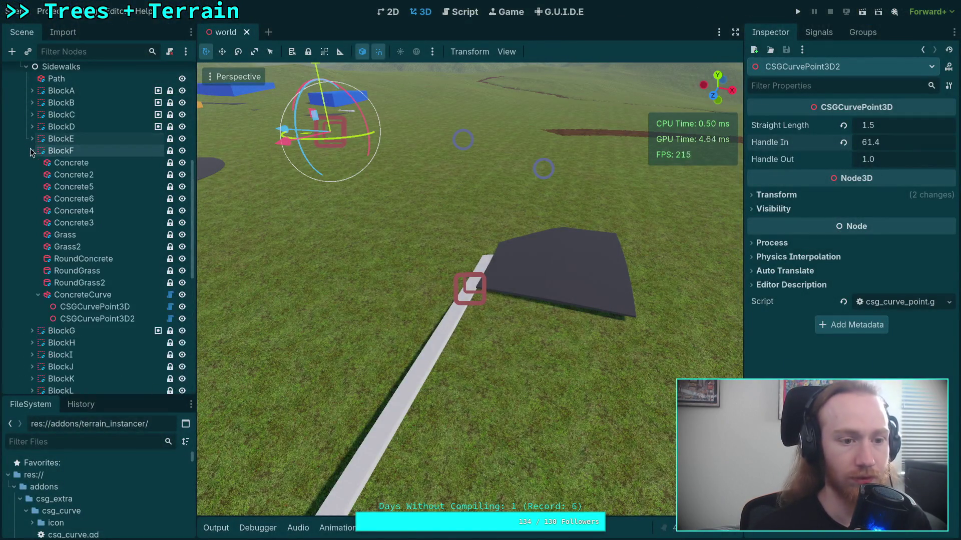
Set BlockF ConcreteCurve's first point to Handle In 1.0 and Handle Out 4.5
left_click(70, 295)
left_click(85, 307)
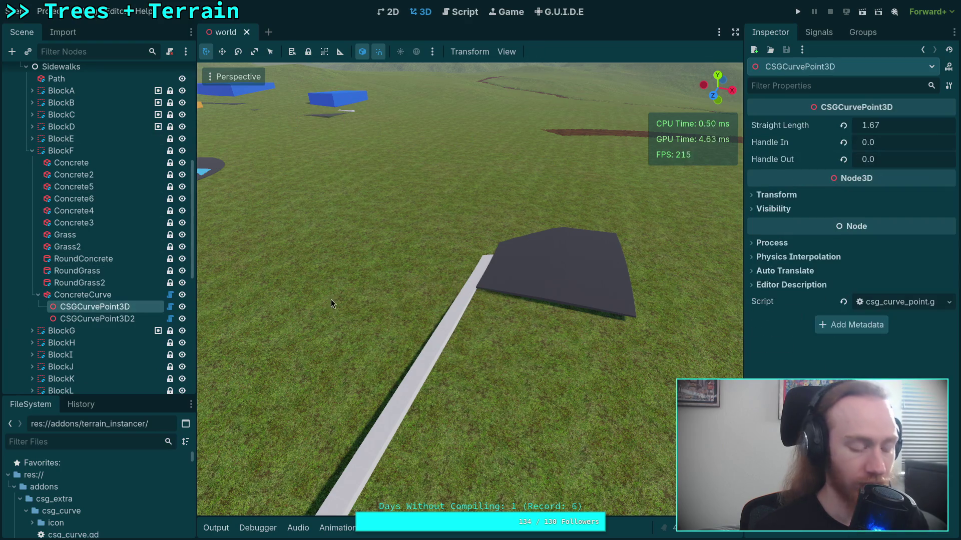
key("f")
left_click(894, 147)
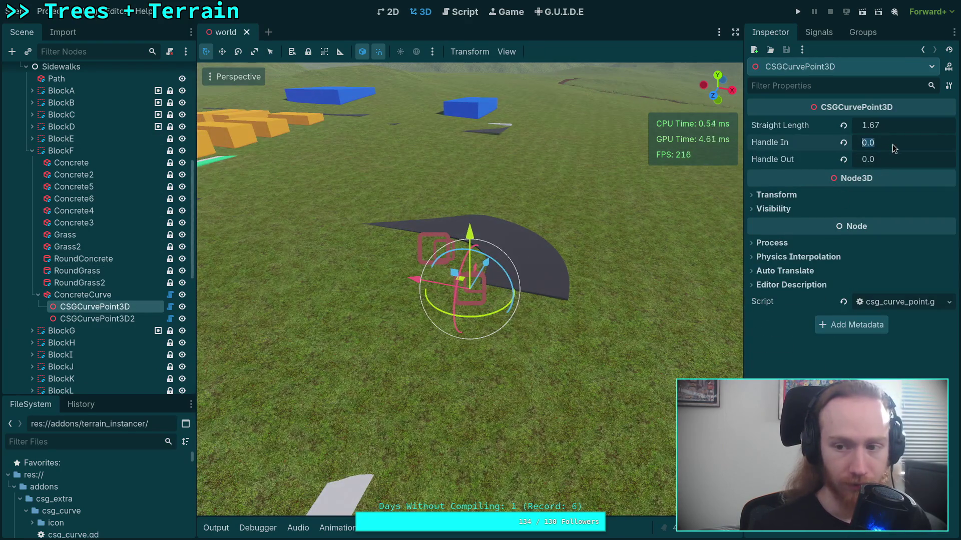
type("1")
key("Return")
left_click(894, 164)
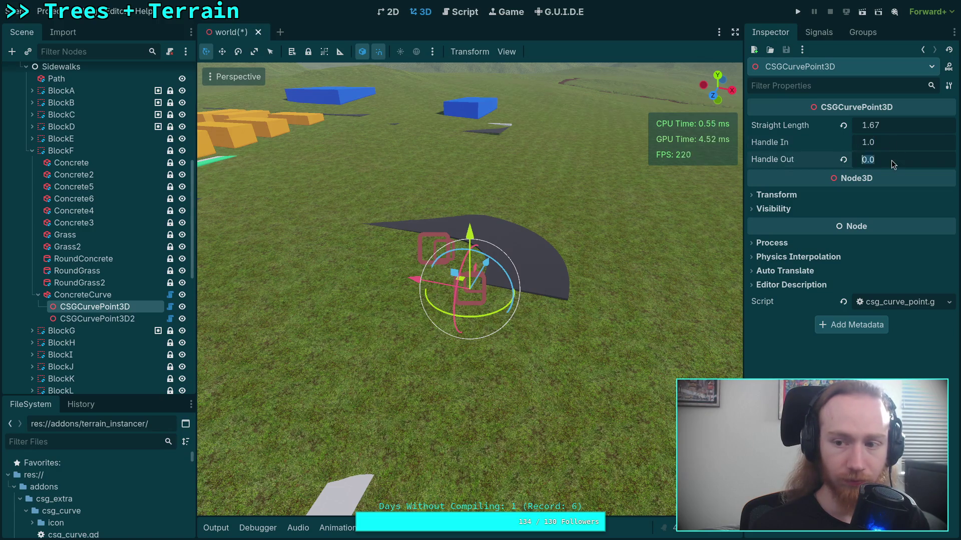
type("4p")
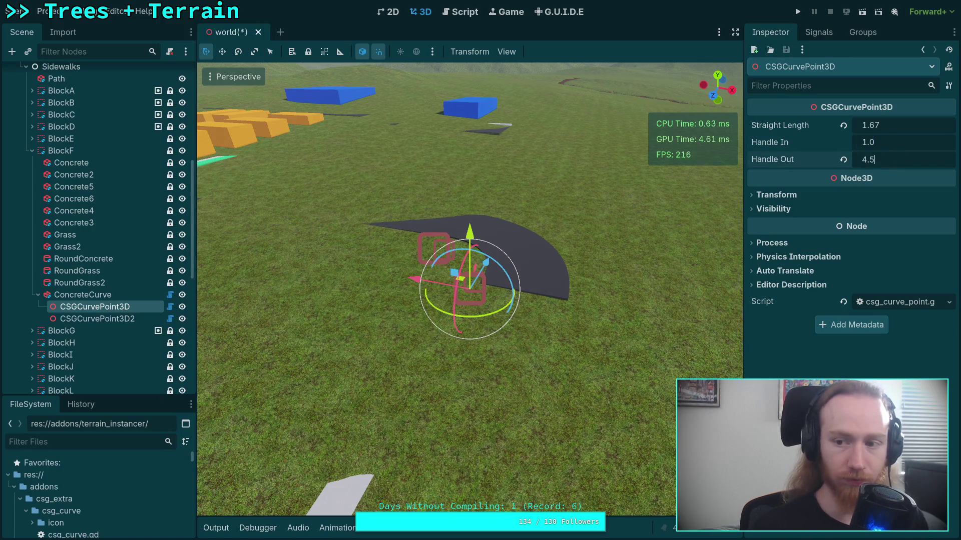
left_click(893, 146)
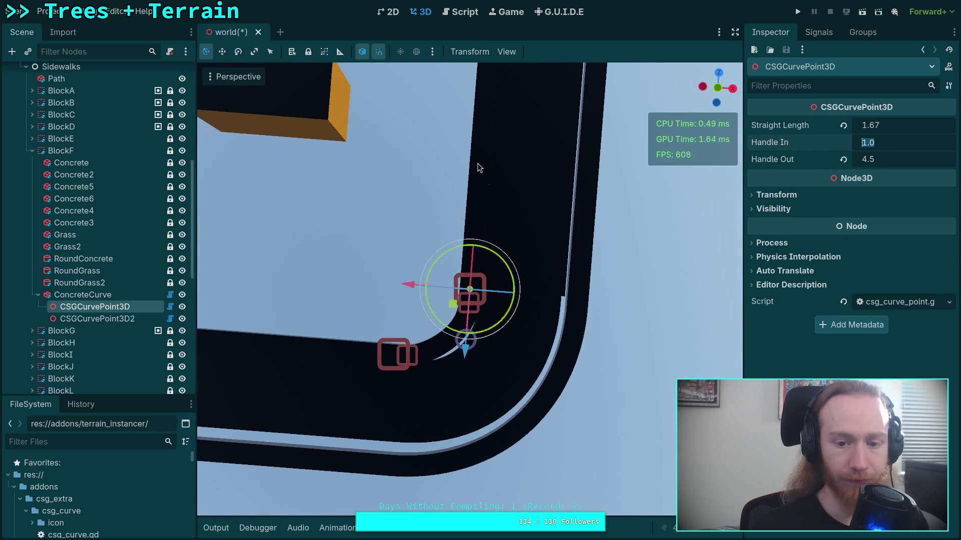
Give the second point Handle In 4.5 with Handle Out reset, save, and check the diff
left_click(104, 320)
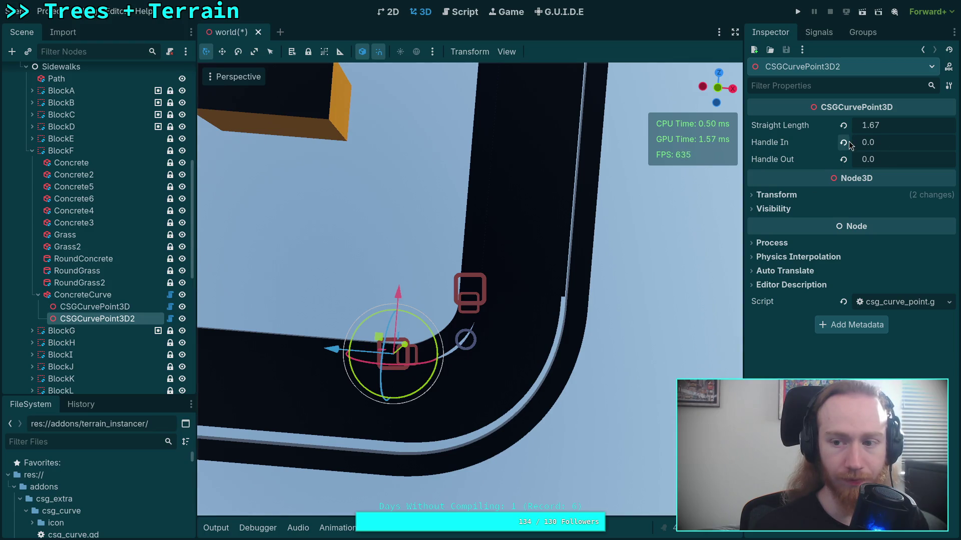
left_click(904, 145)
left_click(843, 160)
type("4.5")
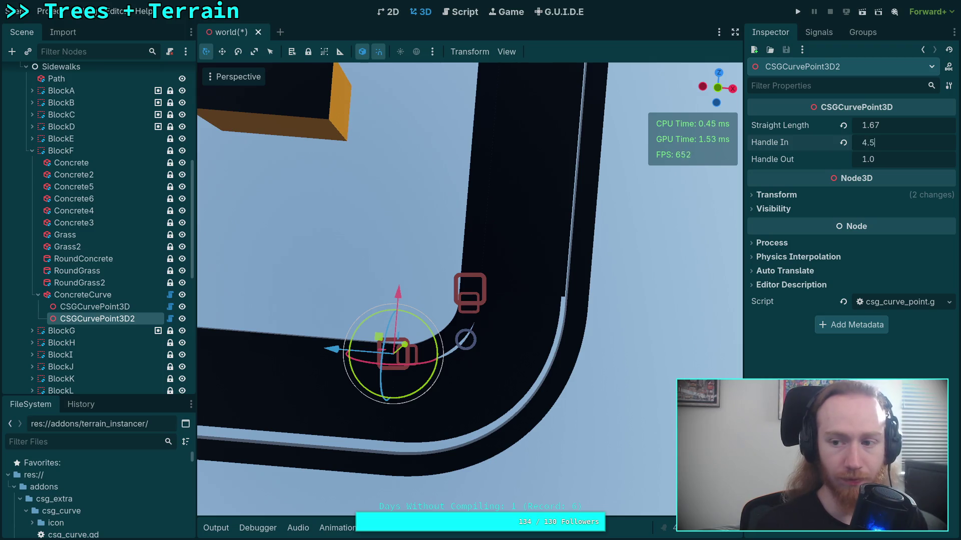
key("Return")
mouse_move(512, 313)
left_mouse_down()
mouse_move(486, 380)
mouse_move(458, 371)
left_mouse_up()
key("ctrl+s")
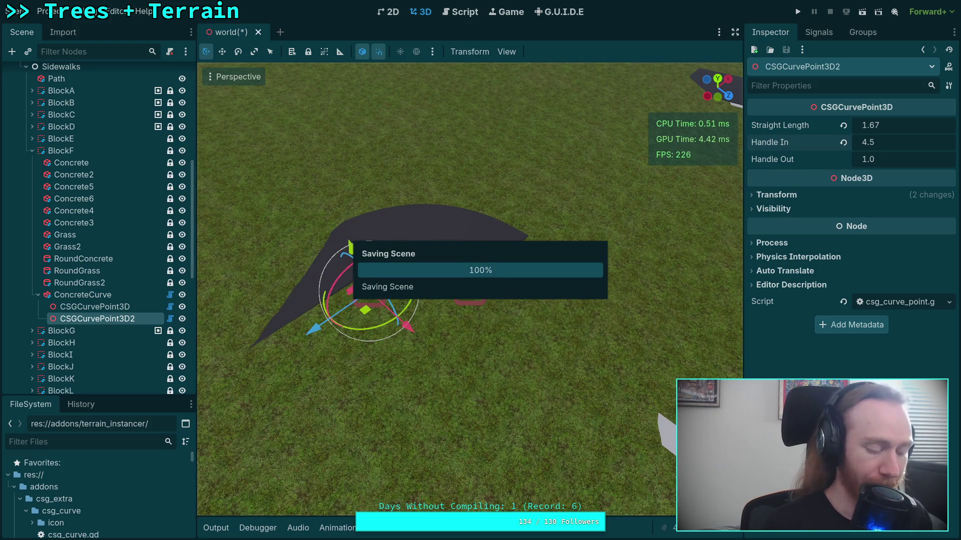
key("super+1")
scroll(332, 284, "down", 5)
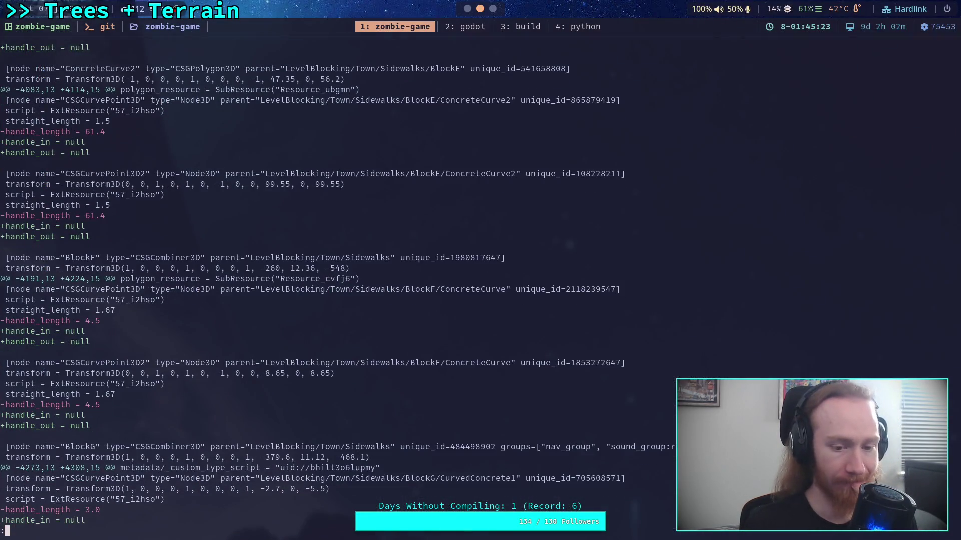
scroll(333, 284, "down", 3)
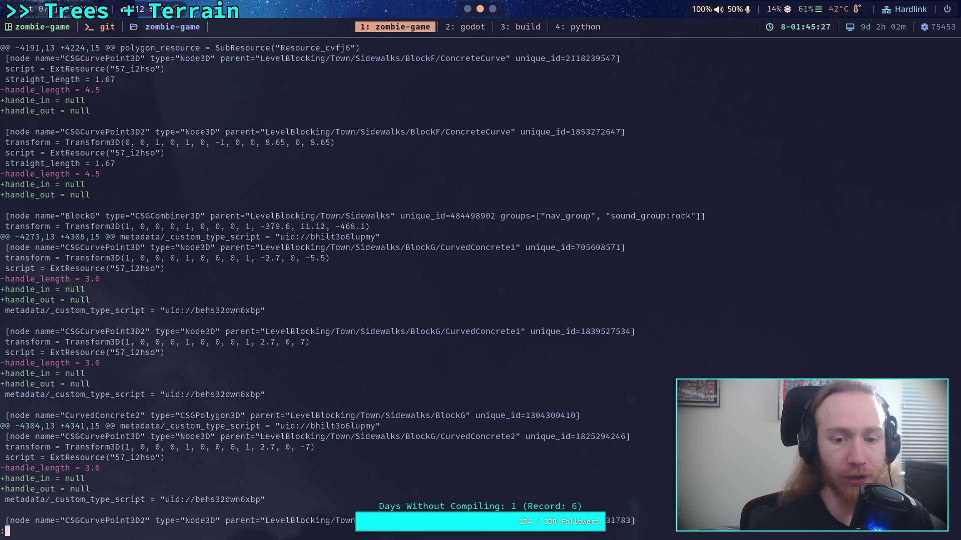
Scroll the diff to BlockG's CurvedConcrete1/2 hunks with old handle_length 3.0, then return to Godot
scroll(333, 284, "down", 5)
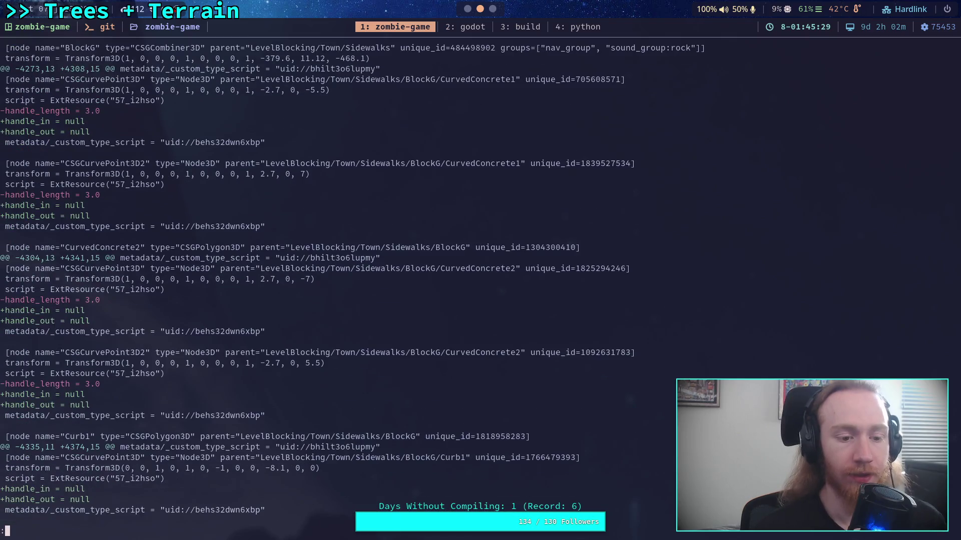
scroll(333, 284, "up", 2)
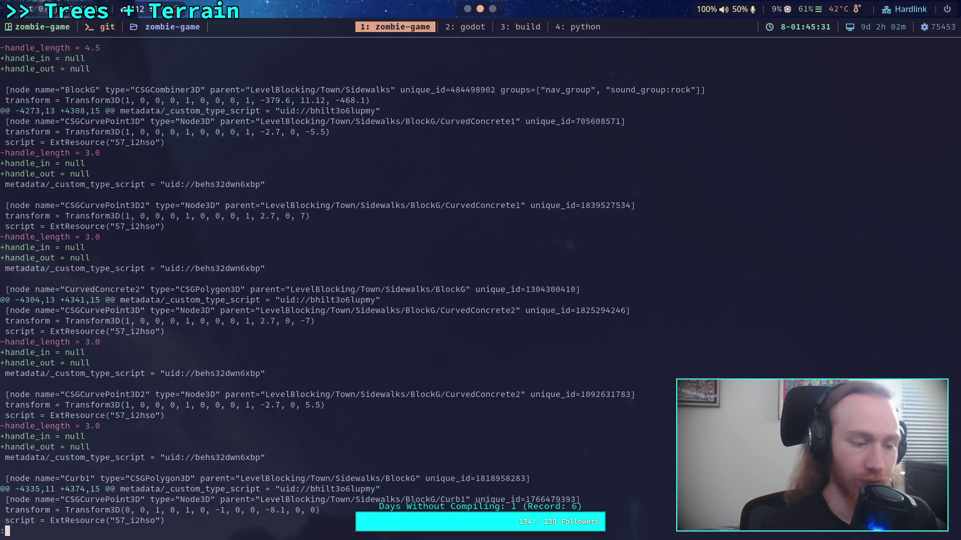
key("super+2")
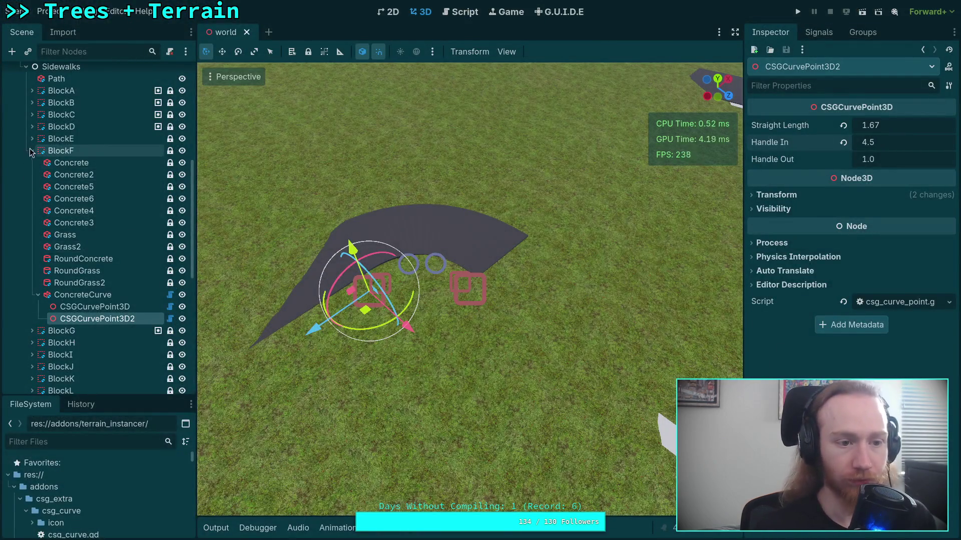
Frame BlockG's CurvedConcrete1 in the viewport and select its first curve point, checking the git diff
left_click(32, 150)
left_click(32, 163)
scroll(57, 281, "down", 2)
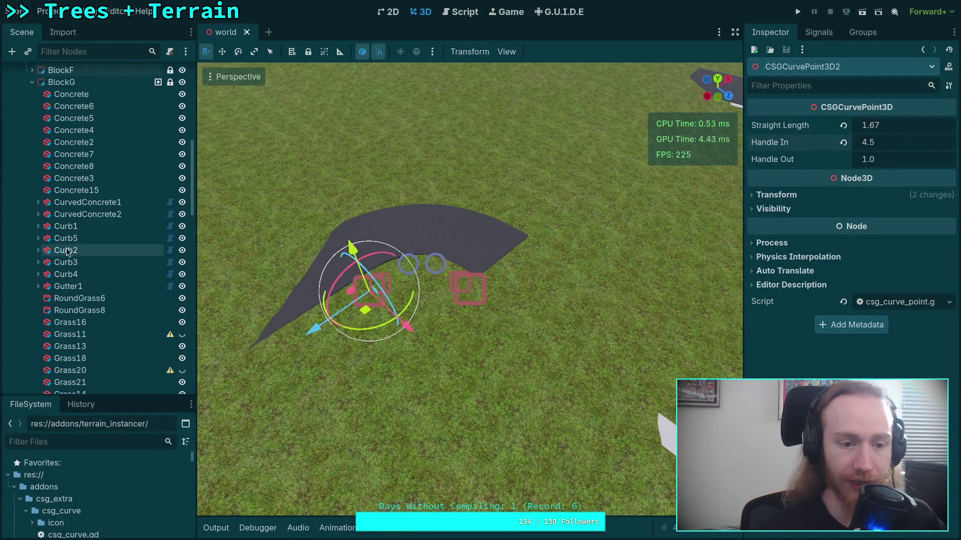
left_click(59, 244)
left_click(38, 243)
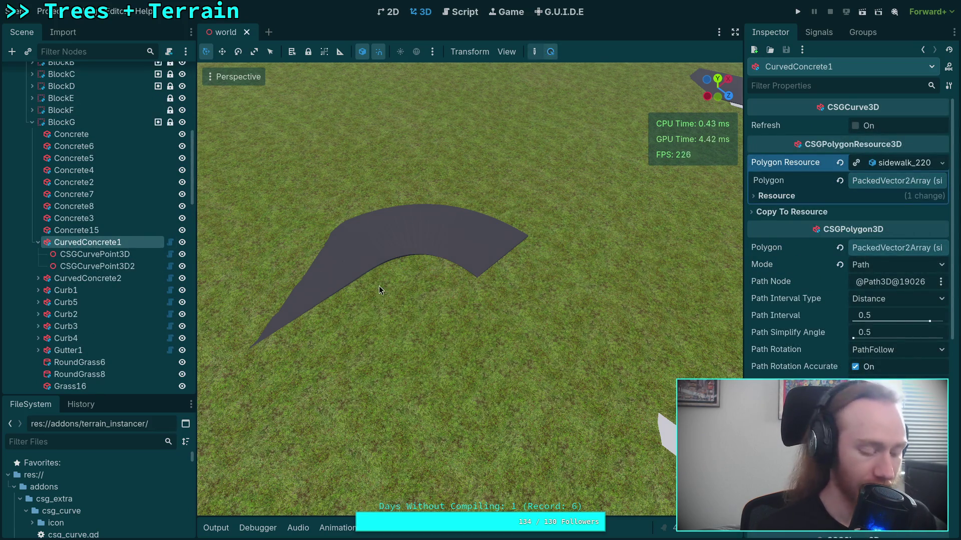
key("f")
mouse_move(486, 316)
left_mouse_down()
mouse_move(467, 168)
mouse_move(434, 92)
mouse_move(450, 115)
left_mouse_up()
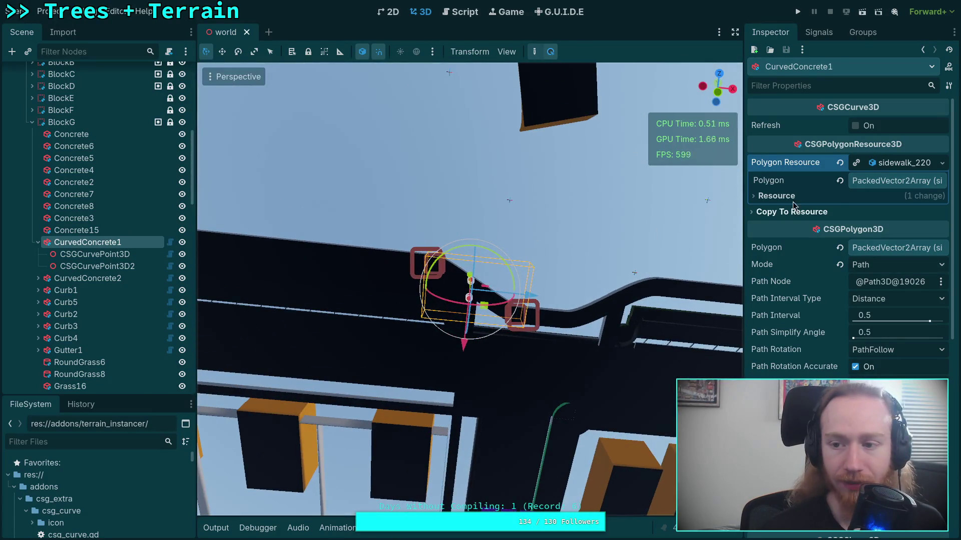
mouse_move(800, 254)
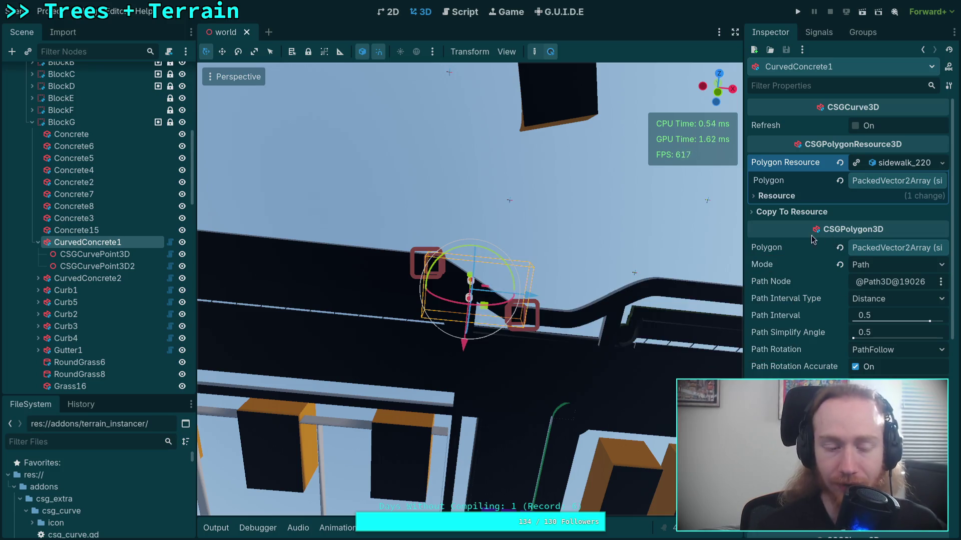
left_click(100, 254)
key("super+1")
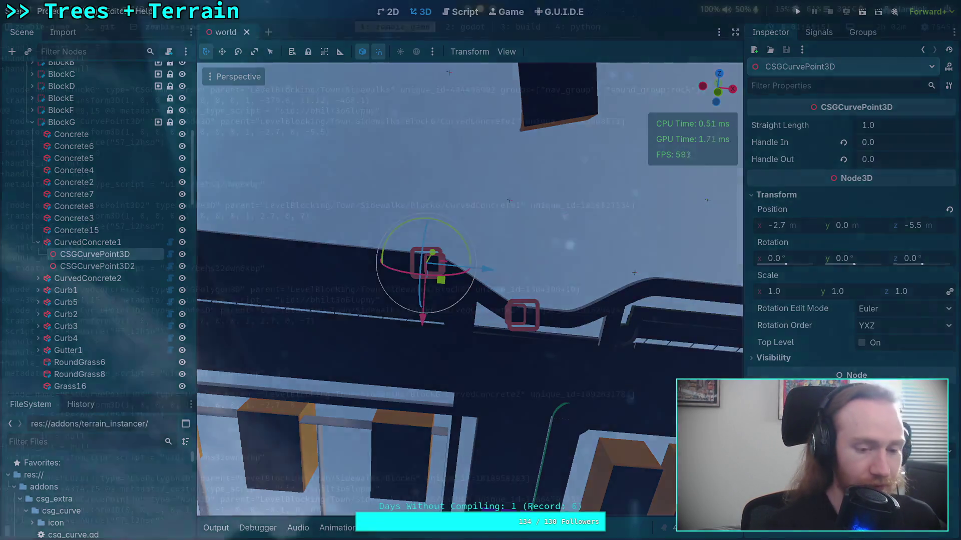
key("super+2")
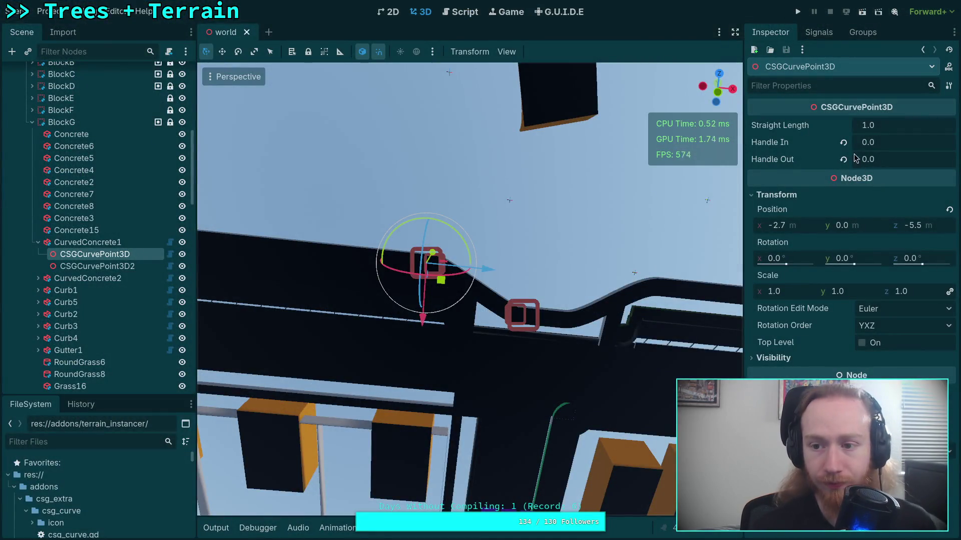
Set CurvedConcrete1's first point to Handle In 1, Handle Out 3, and its second point's Handle In to 3
left_click(866, 142)
type("1")
key("Return")
key("Tab")
type("3")
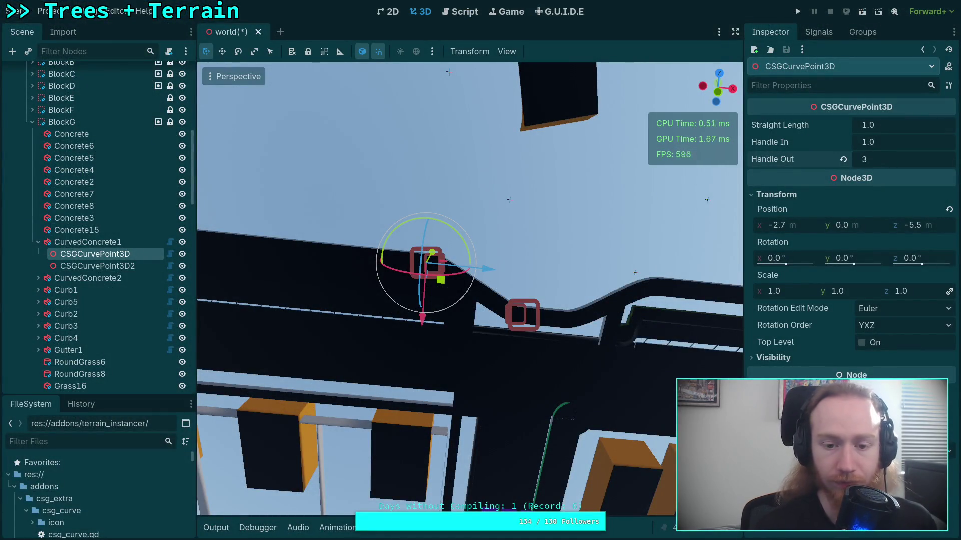
key("Return")
left_click(98, 266)
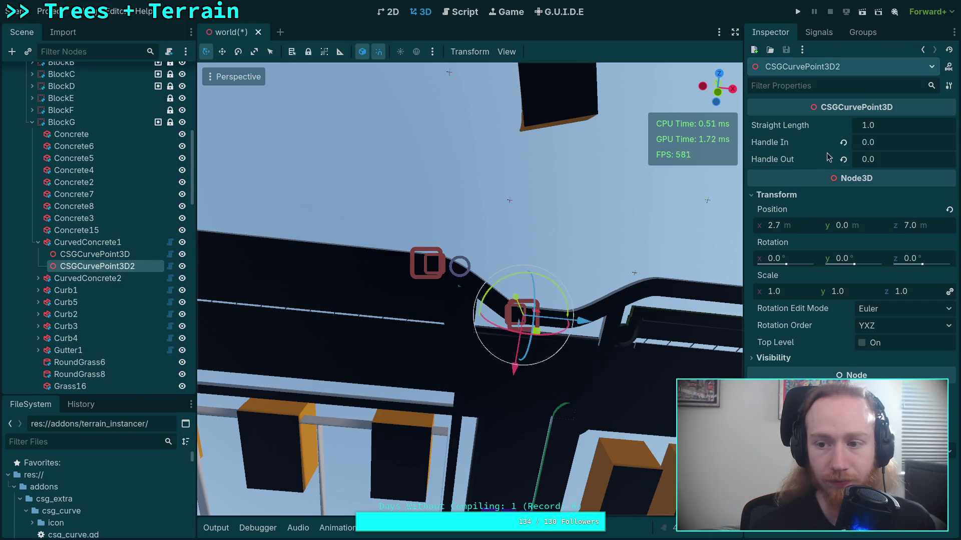
left_click(843, 159)
left_click(865, 142)
type("3")
key("Return")
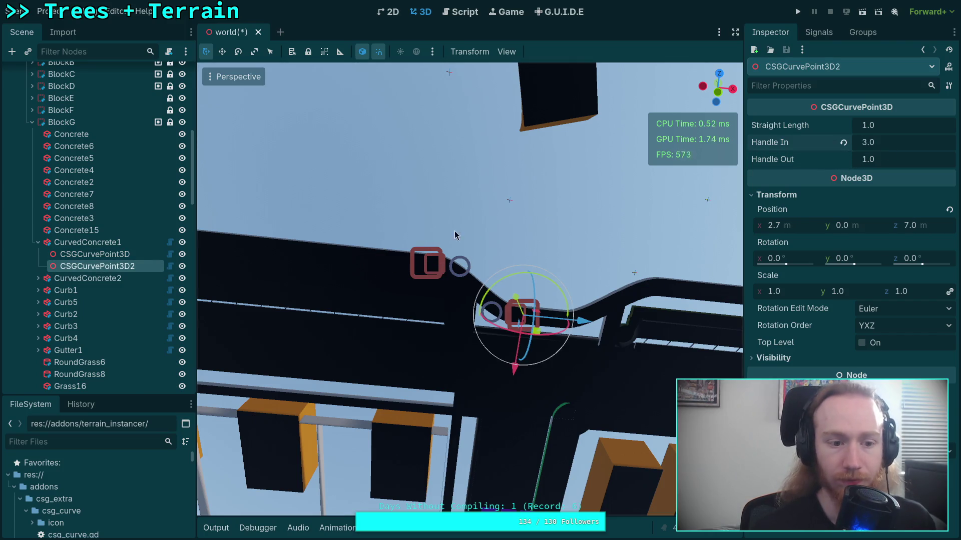
Restore CurvedConcrete2's point handles, resetting defaults and setting the second point's Handle In to 3
left_click(38, 242)
left_click(38, 254)
left_click(94, 266)
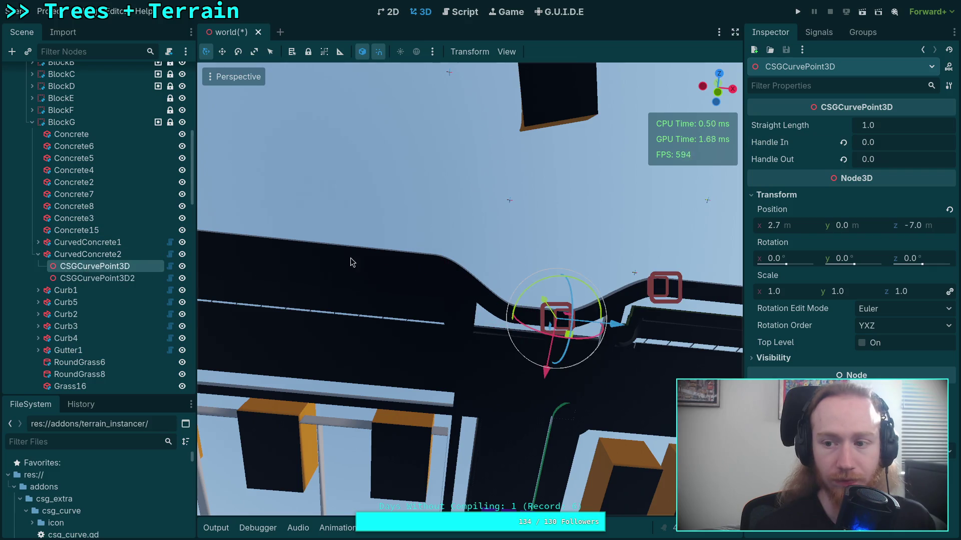
left_click(843, 160)
left_click(886, 160)
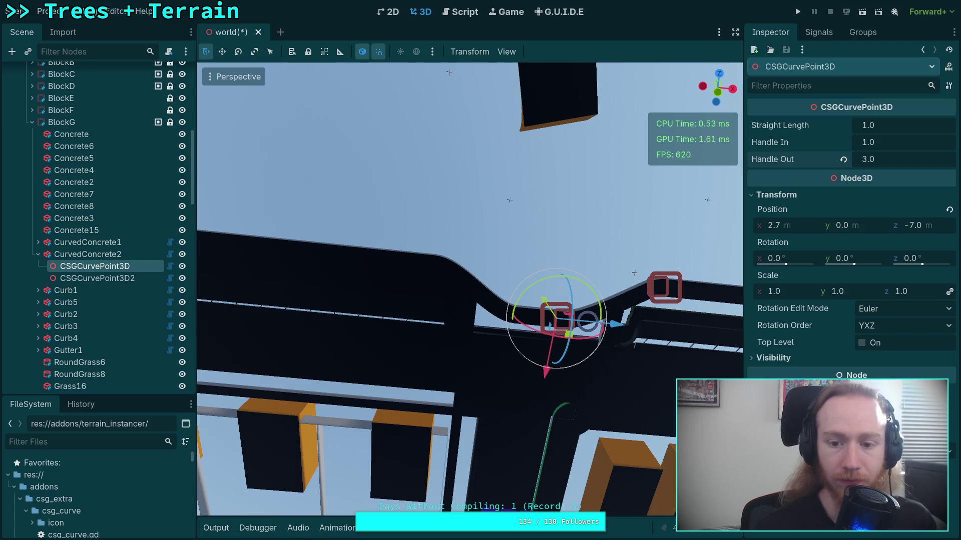
left_click(85, 278)
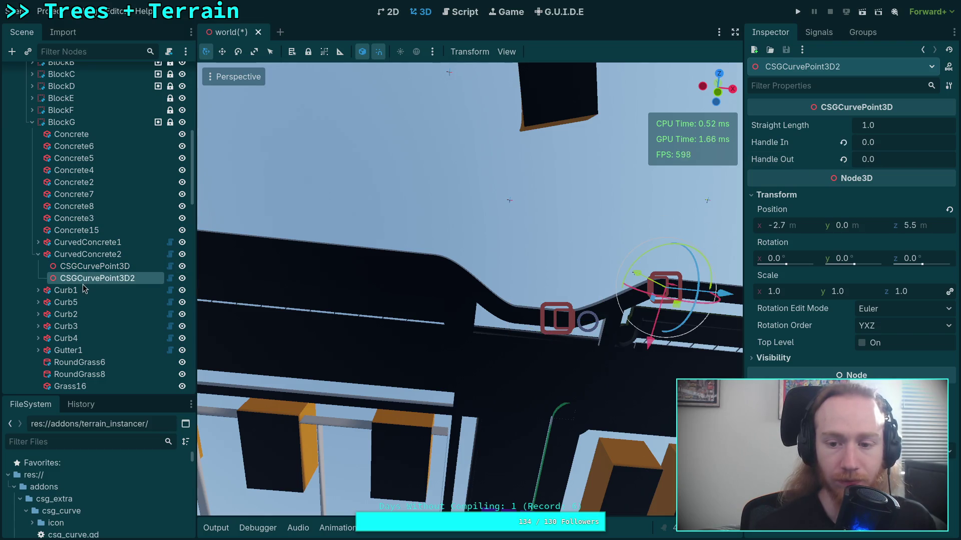
left_click(844, 159)
left_click(902, 144)
type("3")
key("Return")
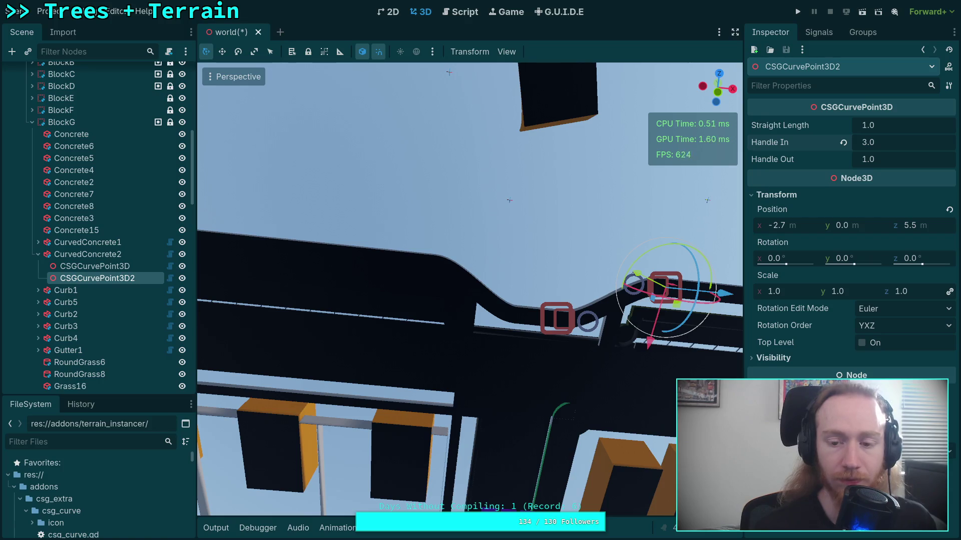
Save the scene and return to the terminal's git diff
left_click(39, 255)
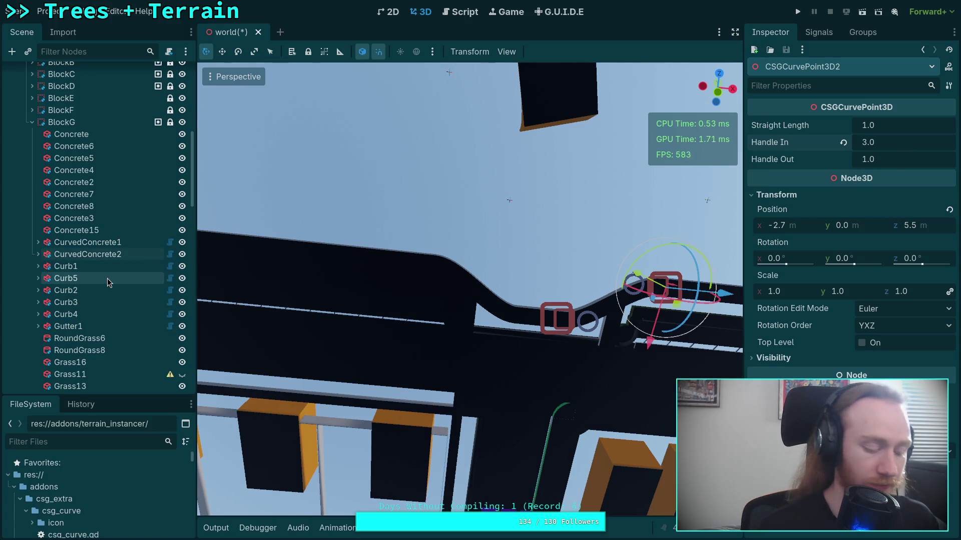
key("ctrl+s")
key("super+1")
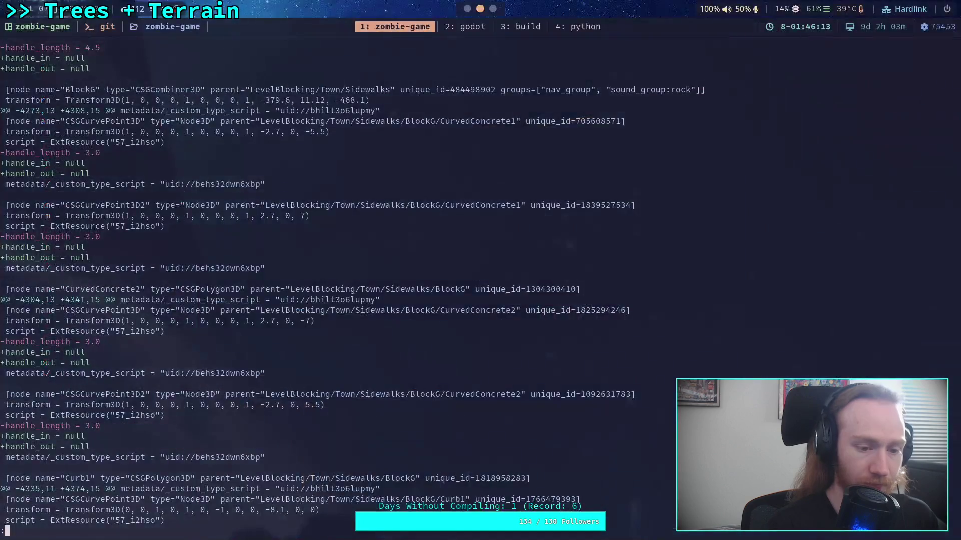
Scroll the git diff down to BlockG's Curb3 section, then return to Godot
scroll(375, 285, "down", 7)
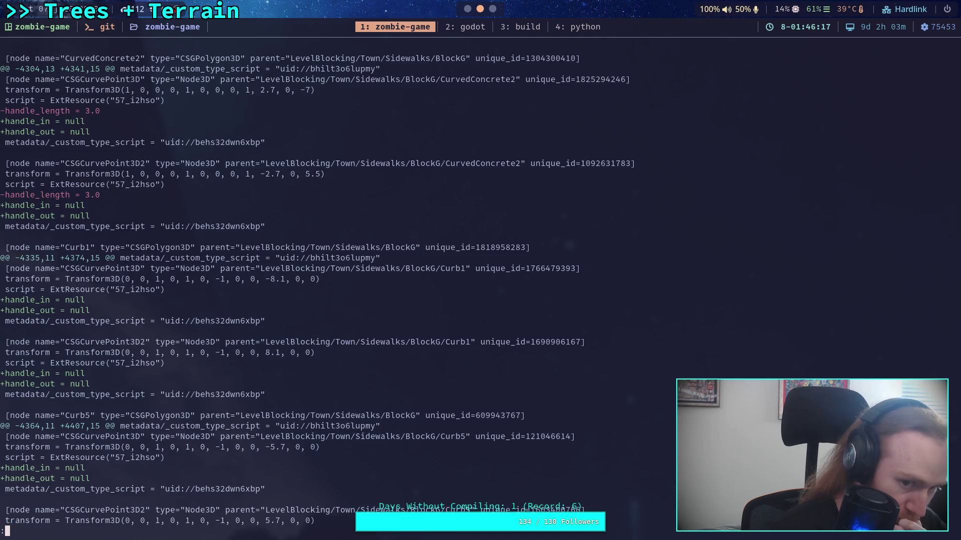
scroll(317, 284, "down", 5)
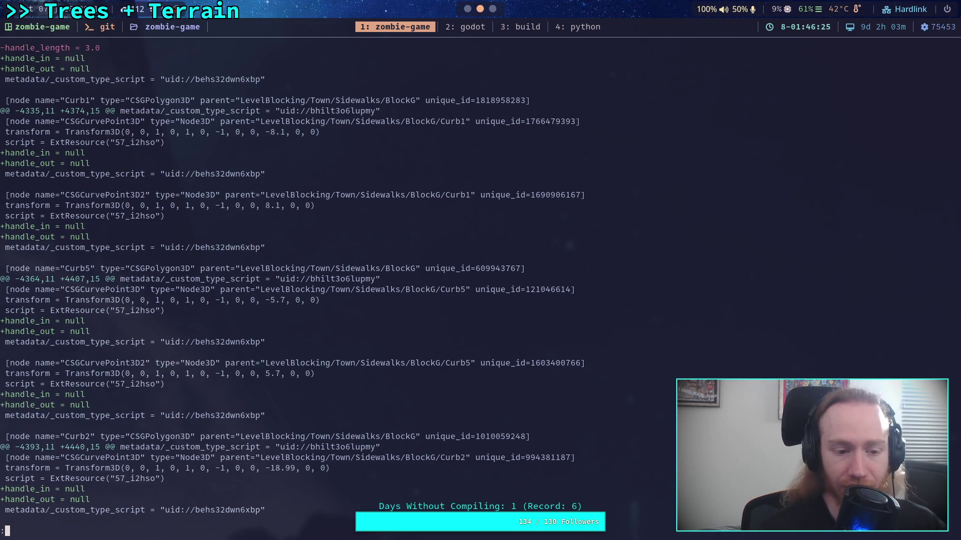
scroll(317, 284, "down", 7)
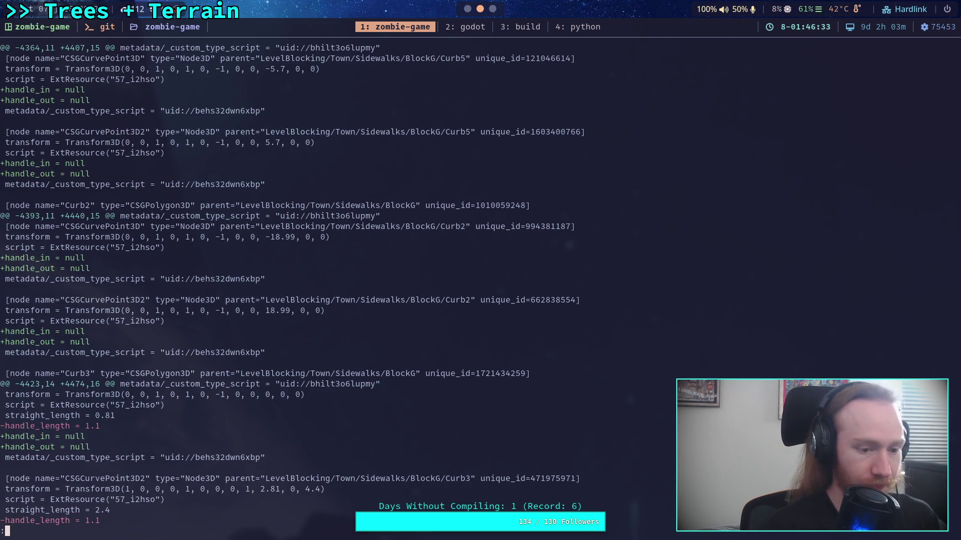
key("super+2")
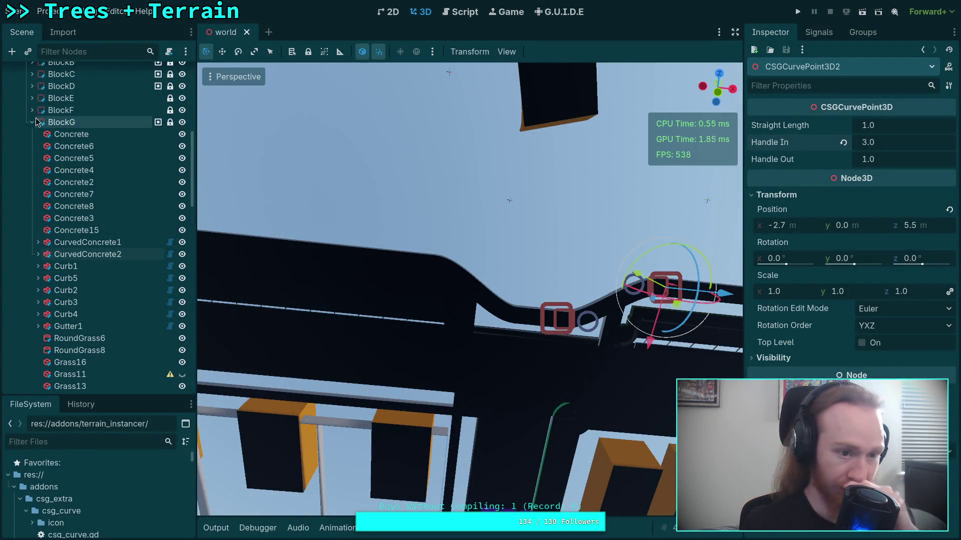
Reset Curb1's first curve point Handle Out to its default 1.0
scroll(90, 200, "down", 1)
left_click(80, 228)
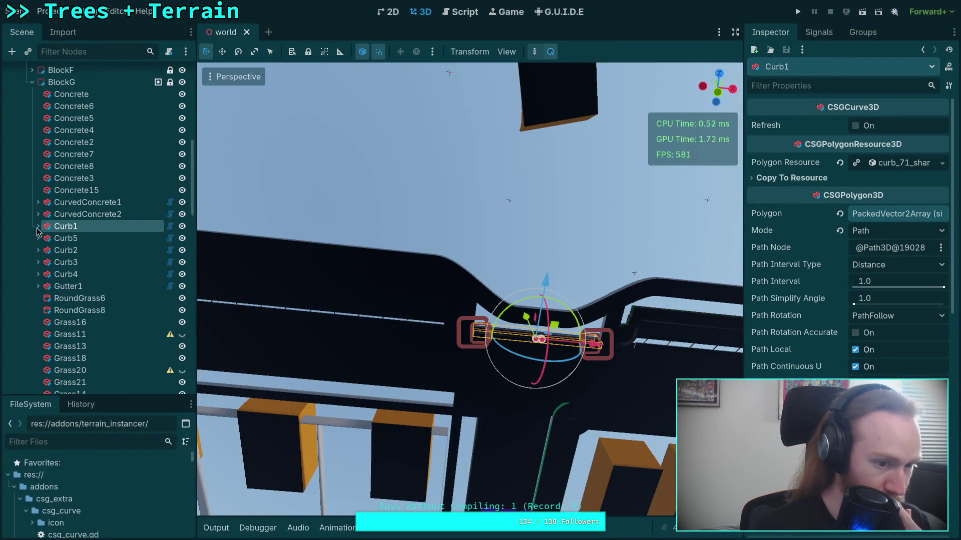
left_click(38, 228)
left_click(95, 238)
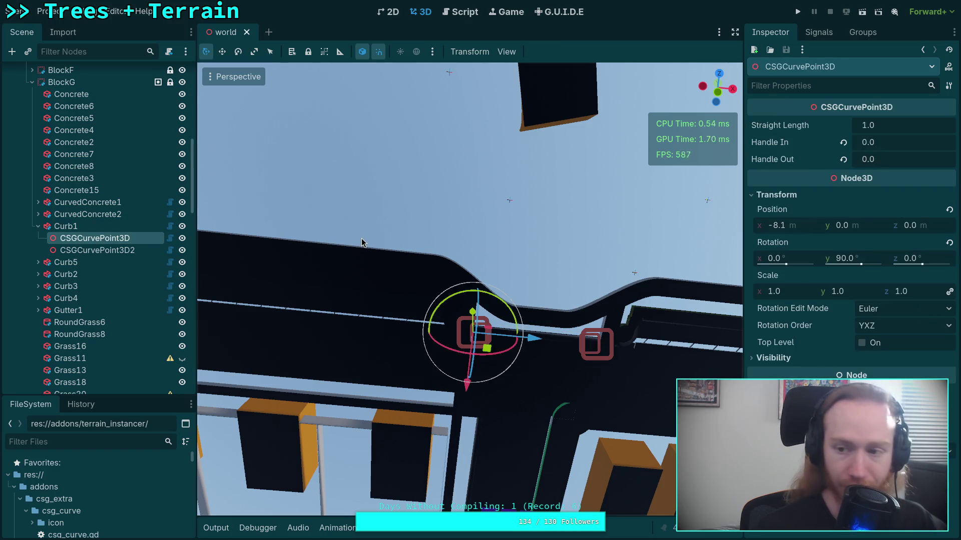
left_click(844, 160)
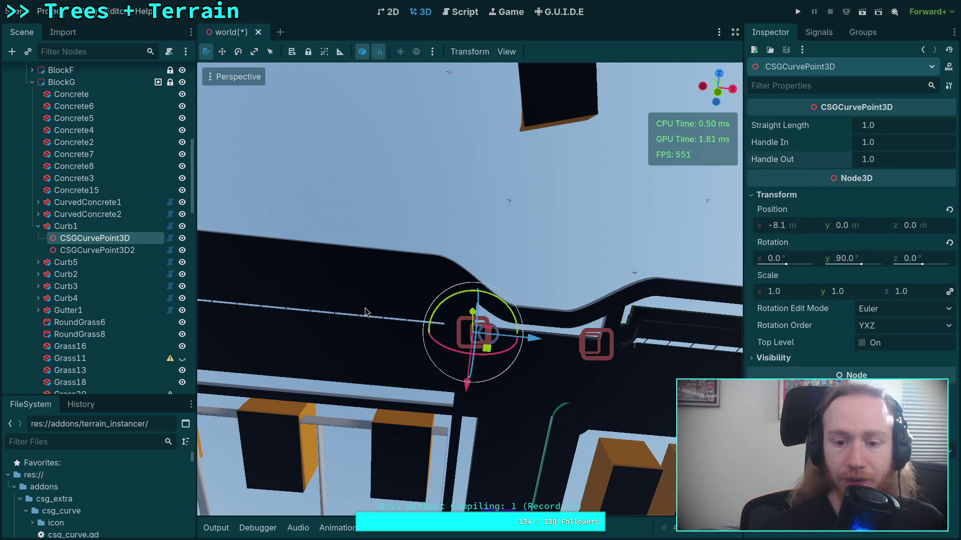
left_click(97, 253)
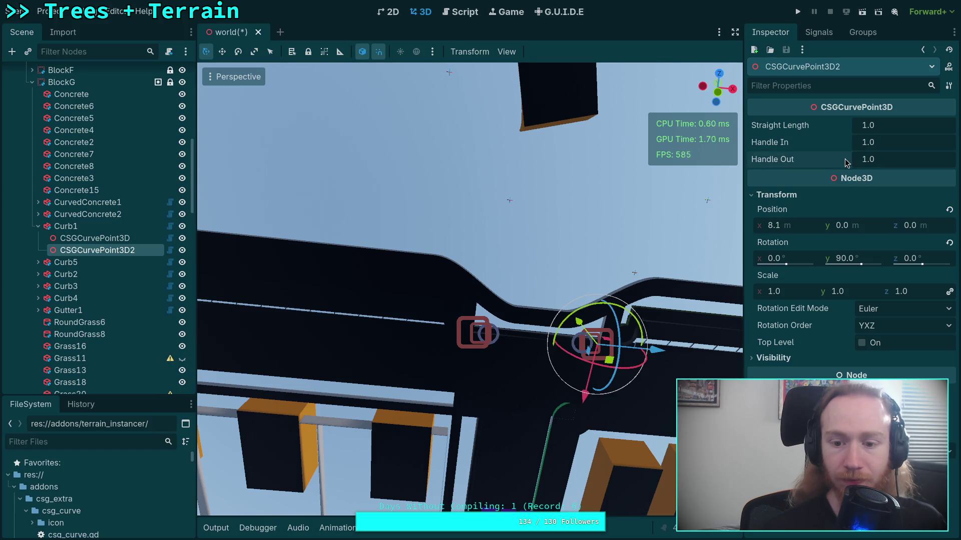
left_click(38, 226)
Reset Handle In and Handle Out to 1.0 on both Curb5 curve points
left_click(36, 239)
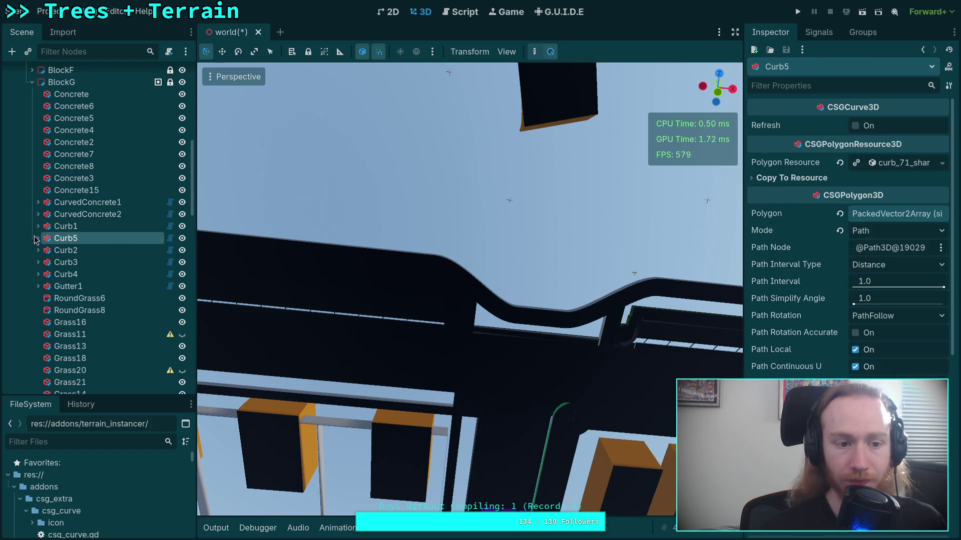
left_click(38, 238)
left_click(94, 250)
left_click(843, 143)
left_click(843, 159)
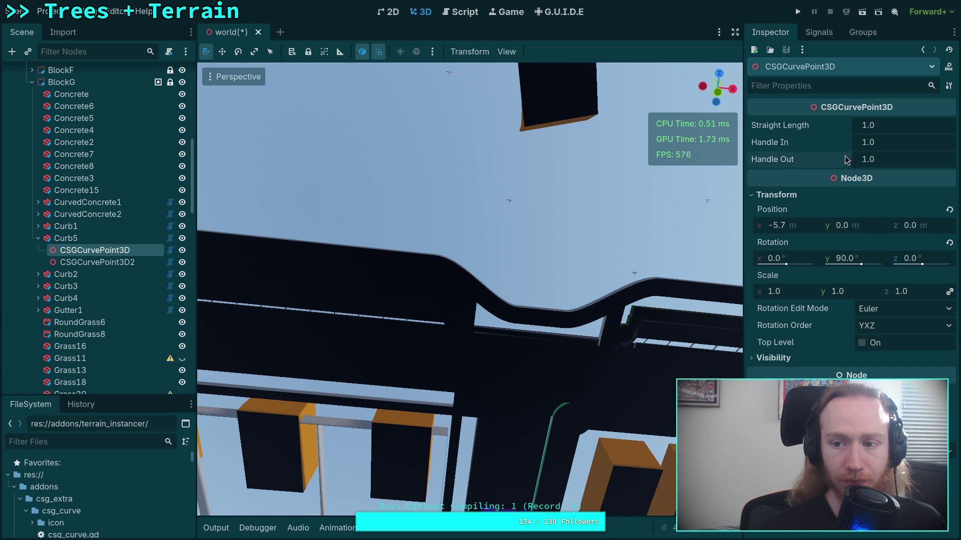
double_click(39, 239)
left_click(95, 263)
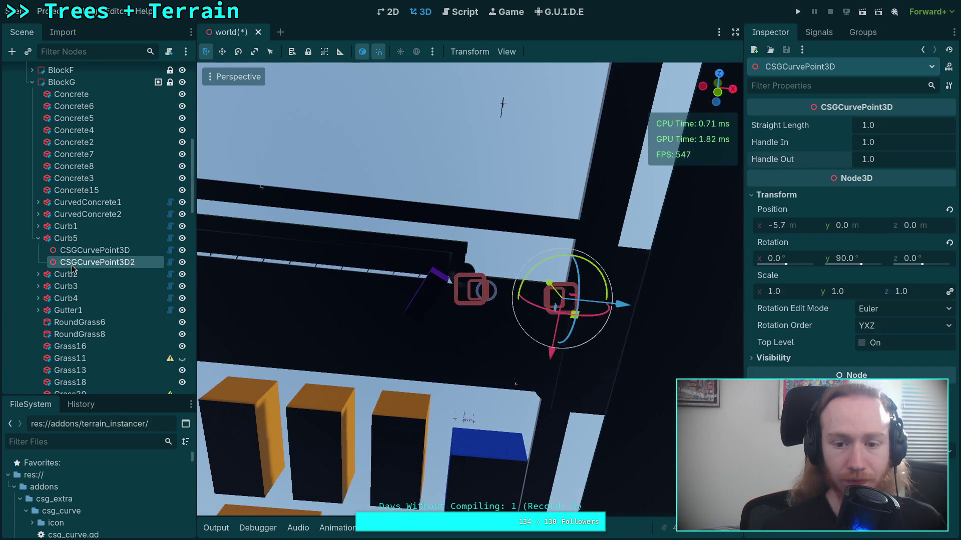
left_click(843, 143)
left_click(843, 159)
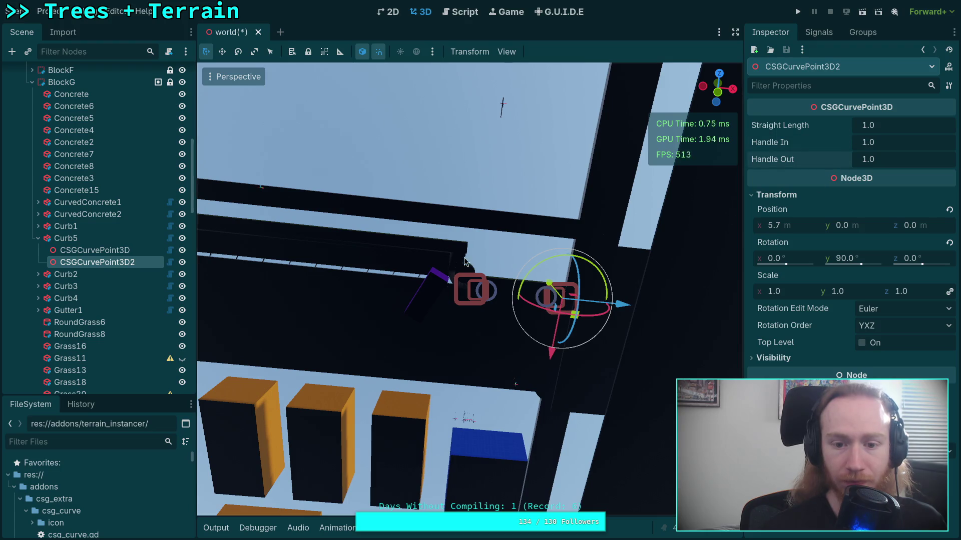
Reset Handle In and Handle Out to 1.0 on both Curb2 curve points
left_click(38, 274)
left_click(82, 293)
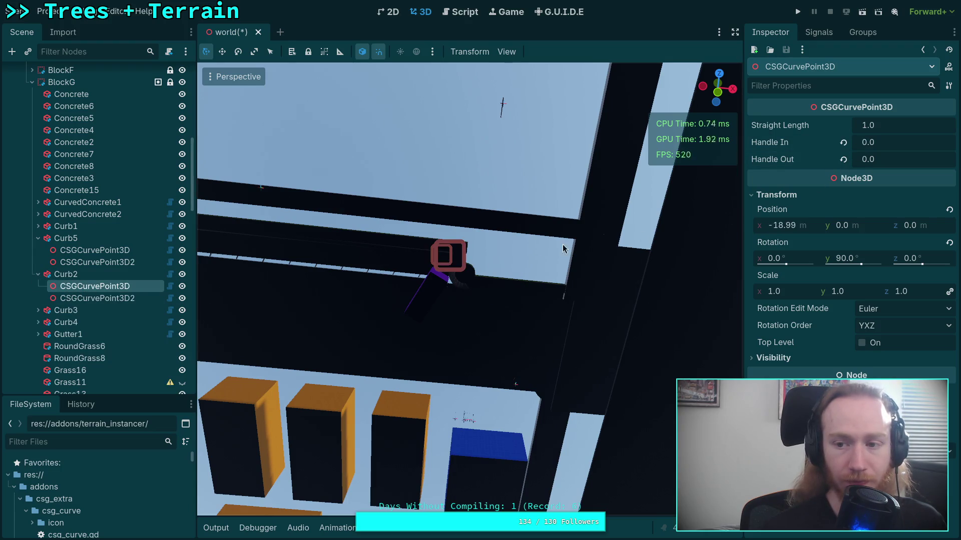
left_click(843, 143)
left_click(843, 160)
left_click(98, 298)
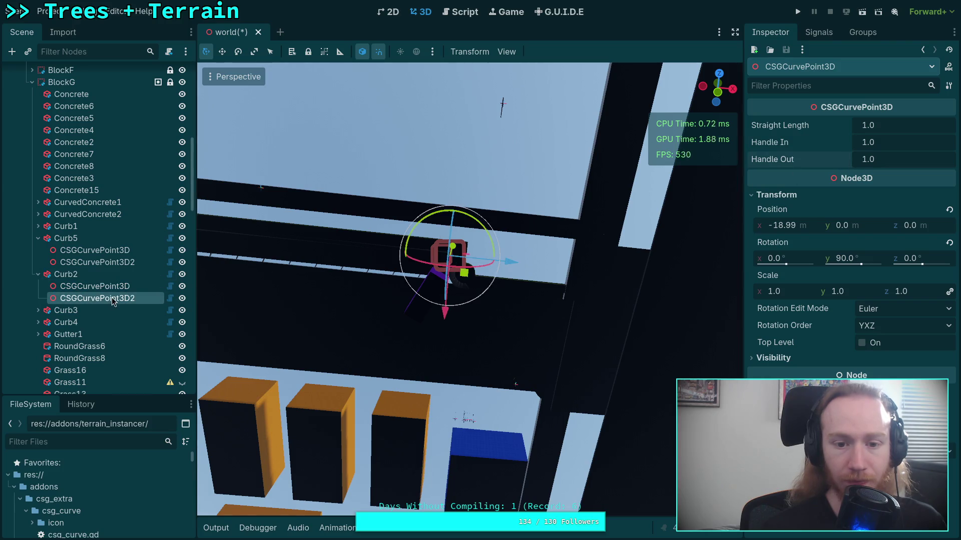
left_click(843, 142)
left_click(843, 159)
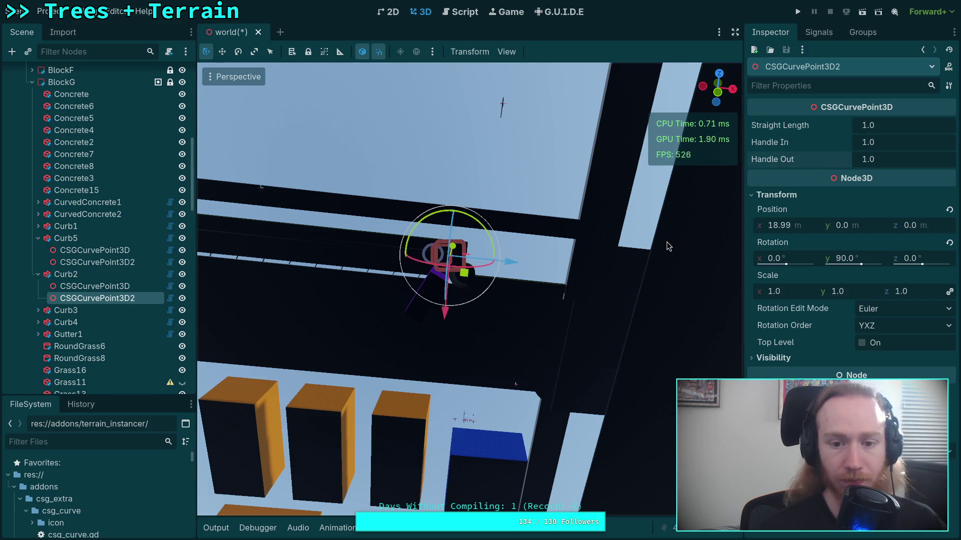
mouse_move(500, 263)
left_mouse_down()
mouse_move(355, 337)
mouse_move(379, 362)
mouse_move(469, 397)
mouse_move(659, 420)
mouse_move(652, 404)
left_mouse_up()
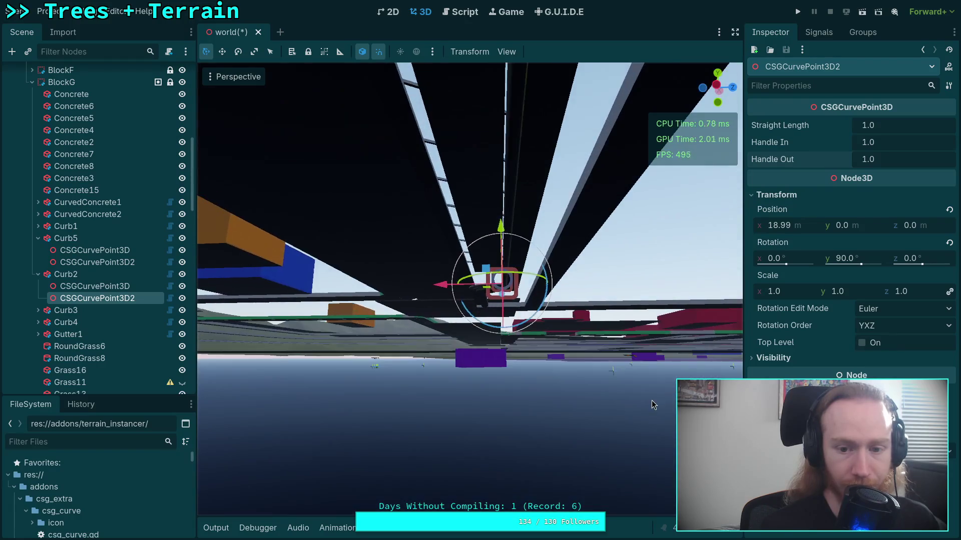
Save the scene and check the Curb3 and Curb4 changes in the git diff
key("ctrl+s")
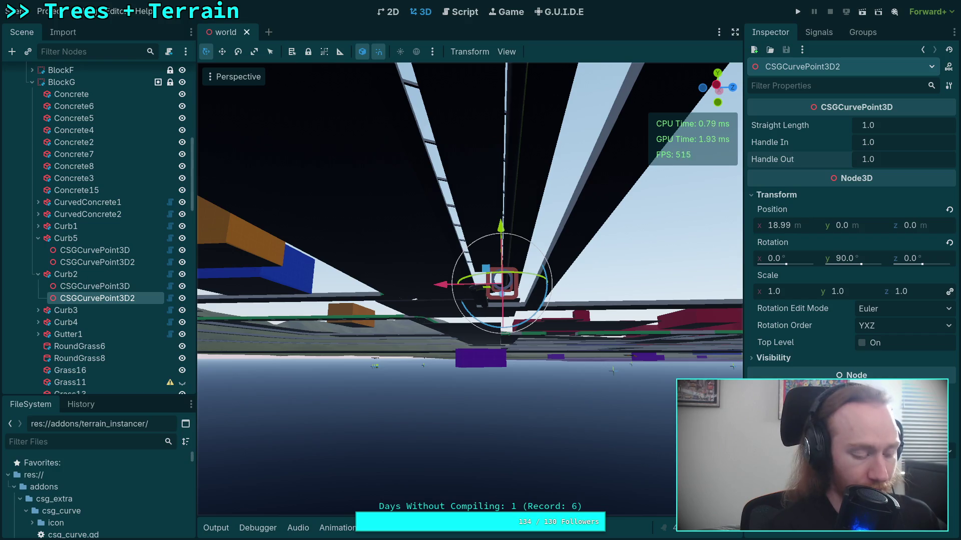
key("super+1")
key("j")
key("j")
key("j")
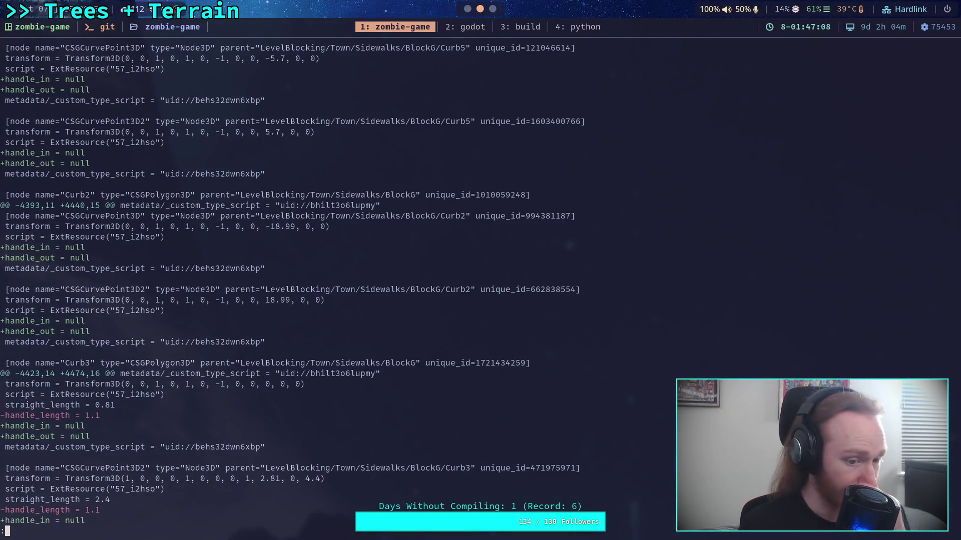
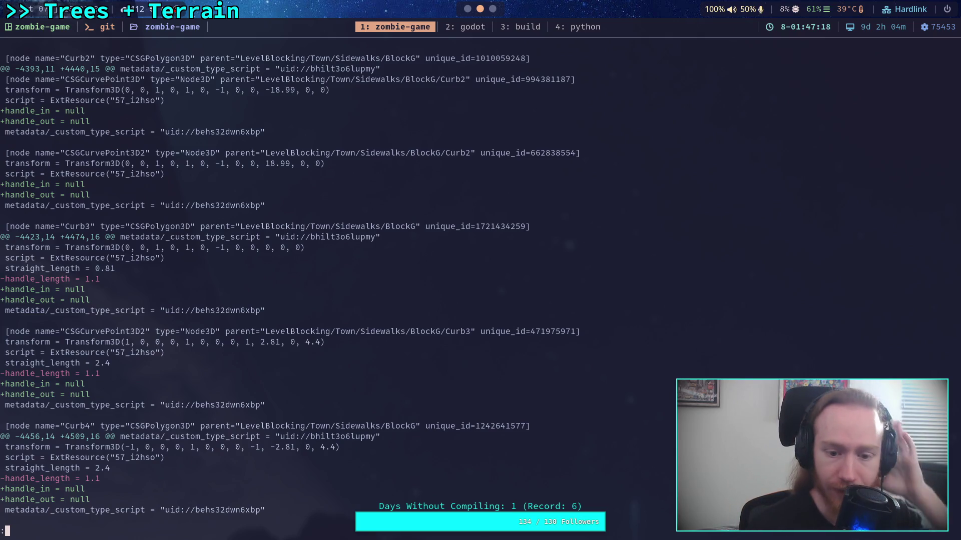
Give Curb3's first curve point Handle In 1.0 and Handle Out 1.1
scroll(288, 285, "down", 5)
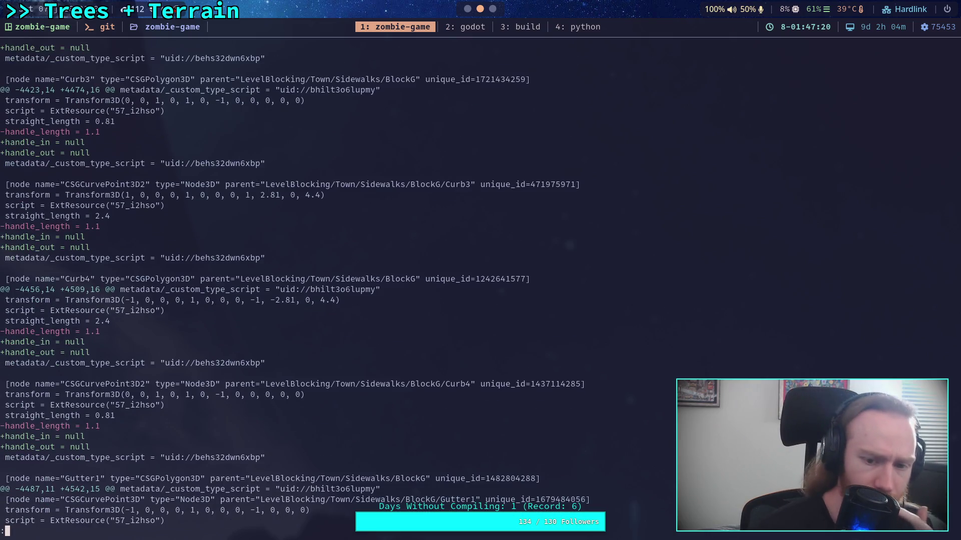
scroll(287, 284, "down", 3)
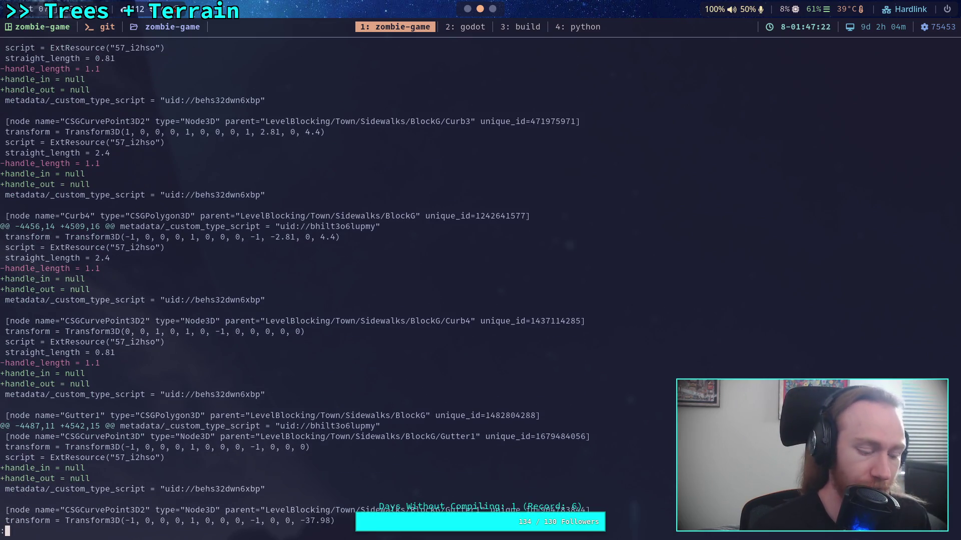
key("super+2")
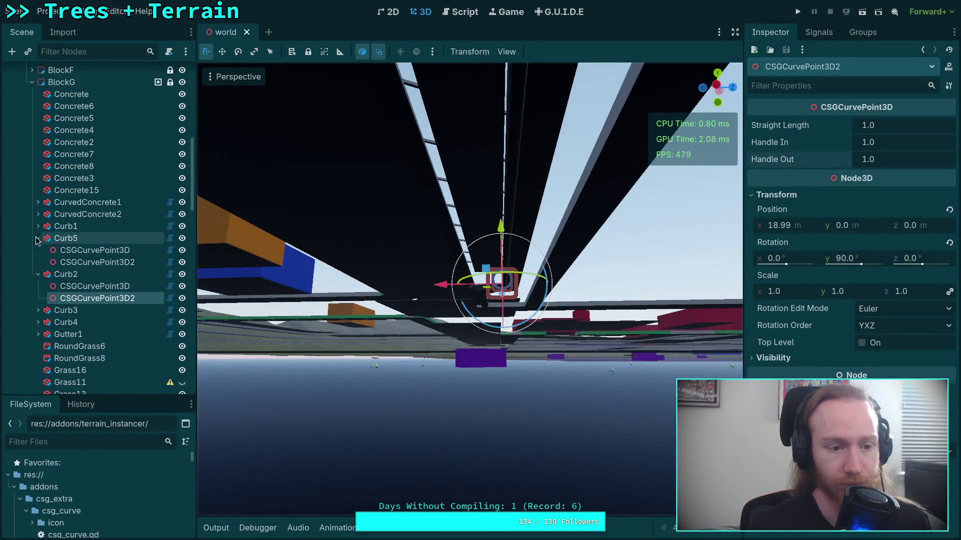
left_click(38, 238)
left_click(38, 250)
left_click(38, 262)
left_click(95, 274)
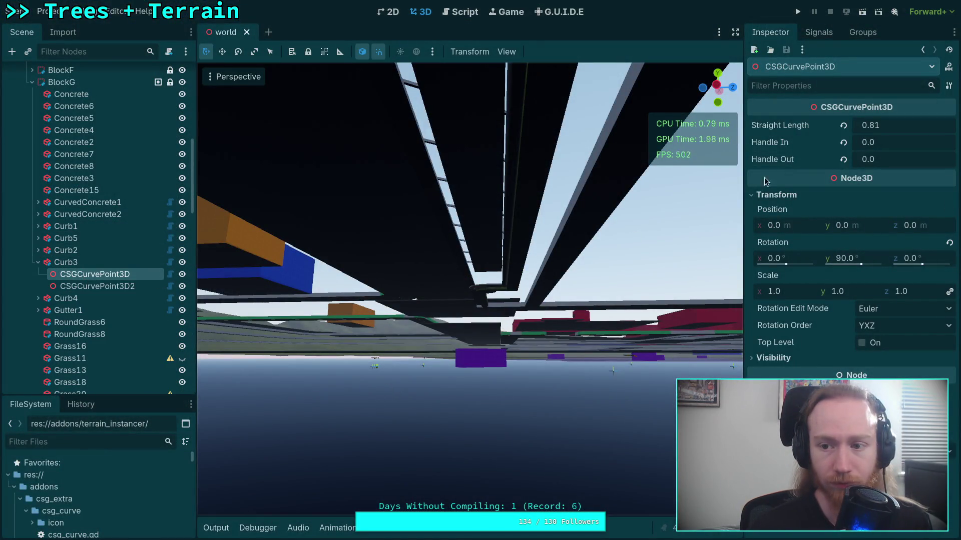
left_click(843, 142)
left_click(881, 159)
type("1,1")
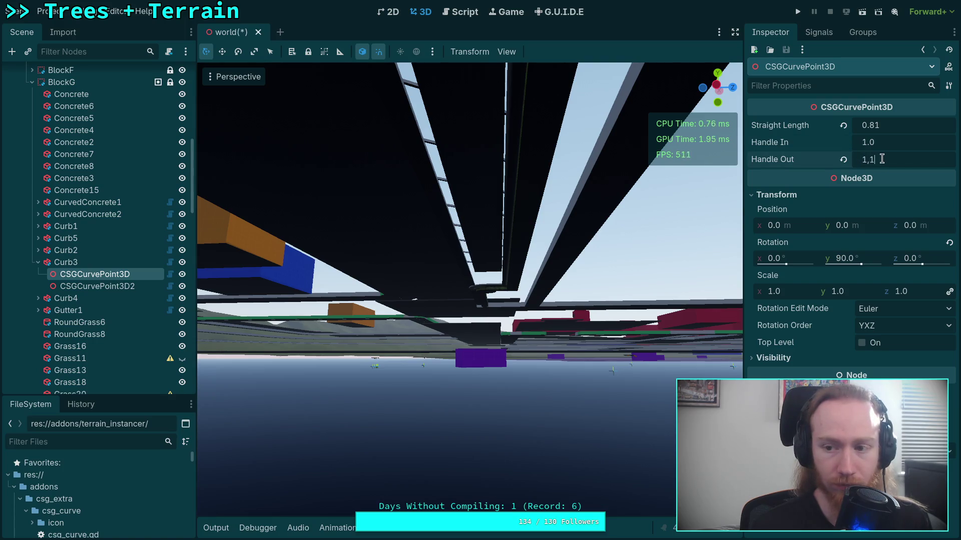
left_click(894, 146)
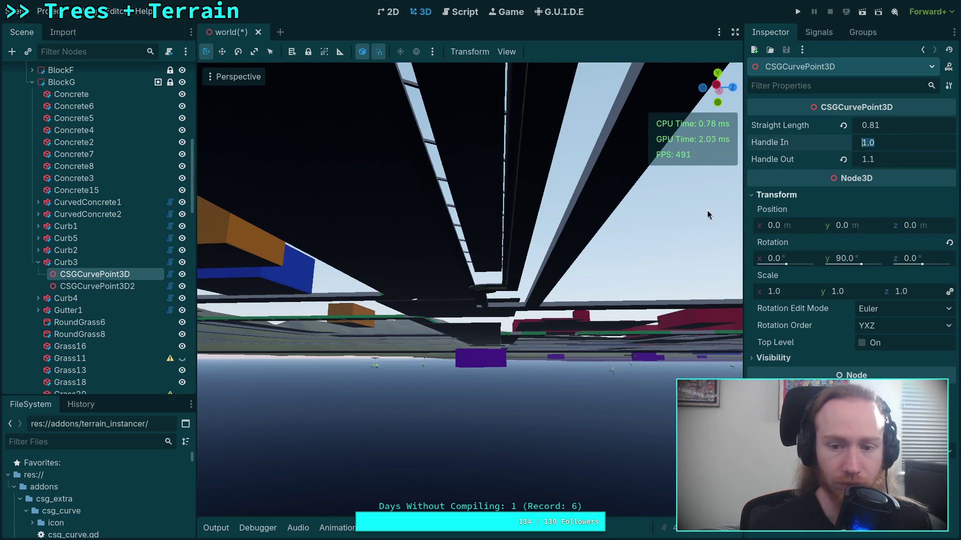
Set Curb3's second point Handle In to 1.1, save the scene, and review the git diff
left_click(98, 286)
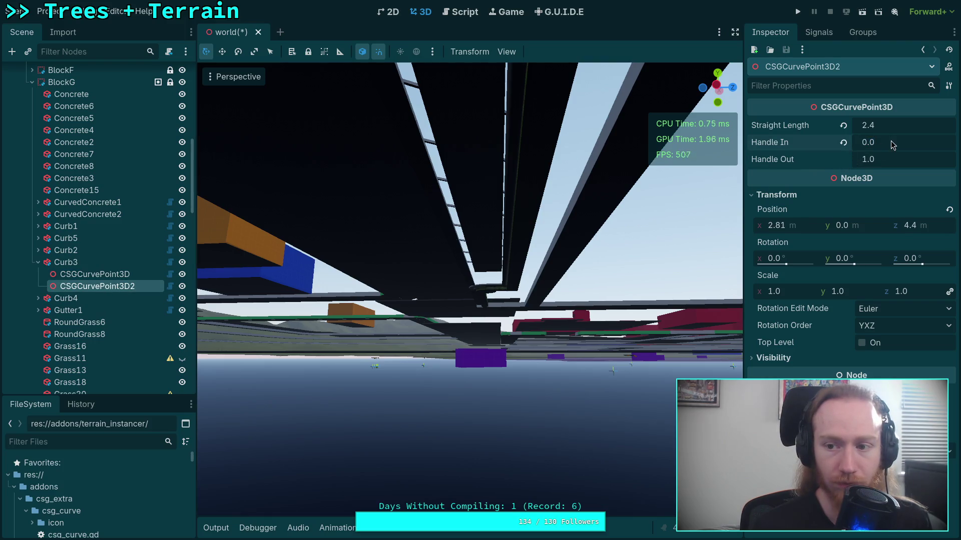
type(".1")
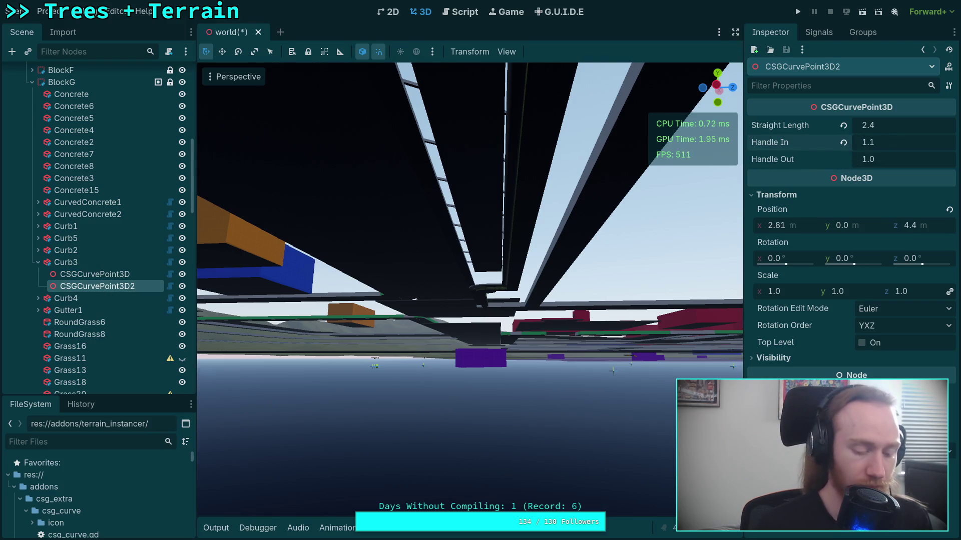
key("ctrl+s")
key("super+1")
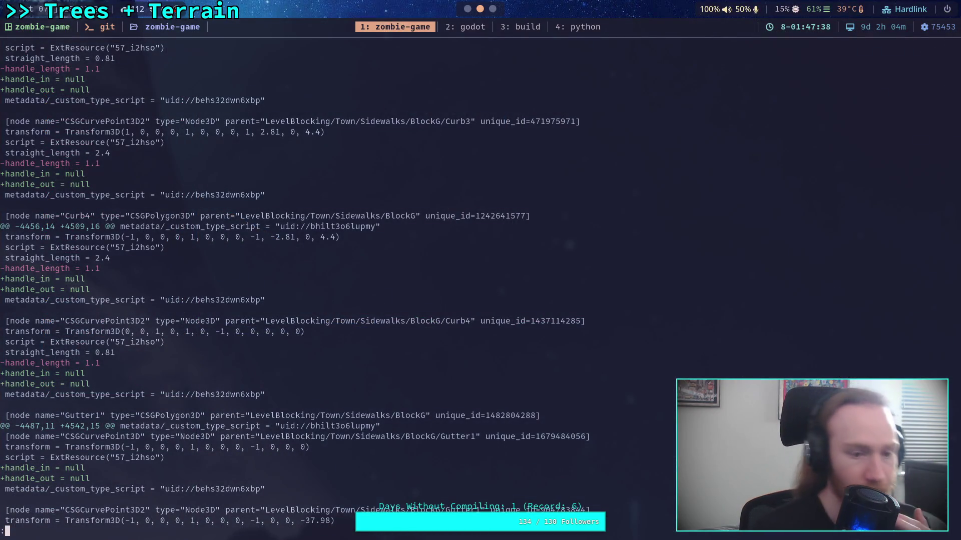
scroll(375, 286, "down", 3)
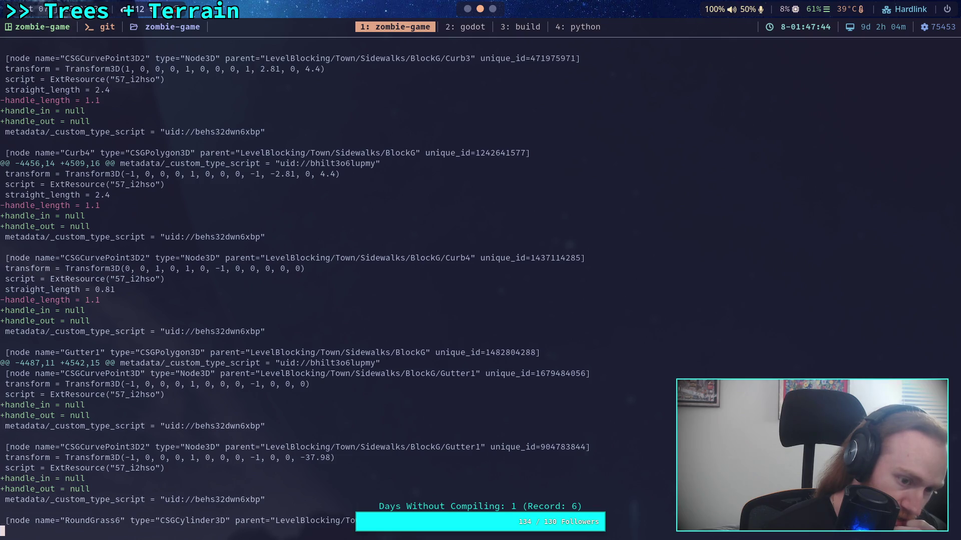
scroll(376, 285, "down", 3)
scroll(375, 285, "down", 2)
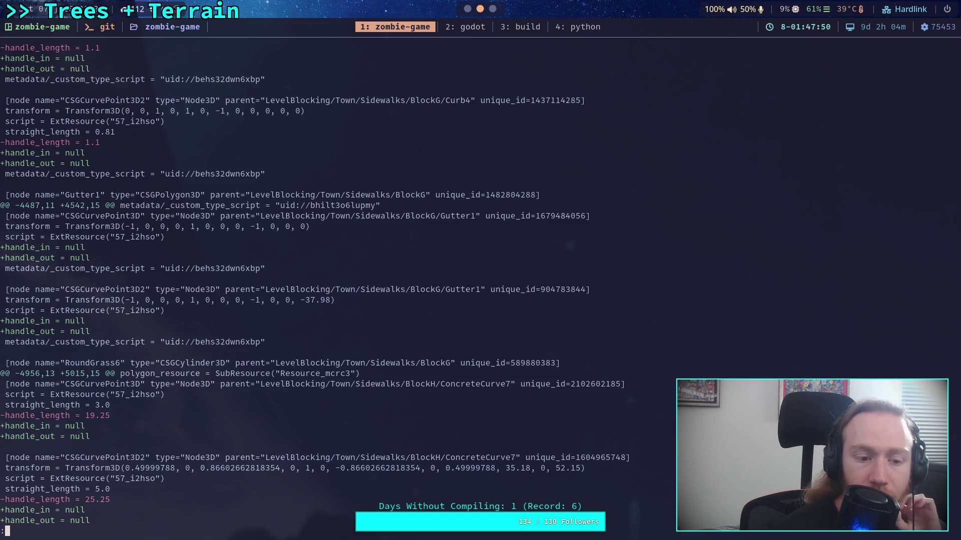
key("super+2")
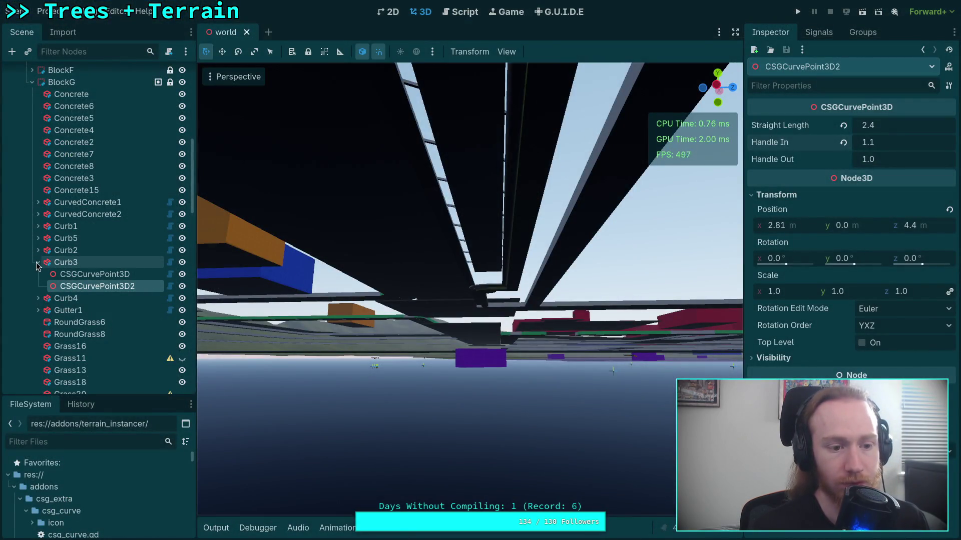
Expand Gutter1 and Curb4, select Curb4's first curve point, and compare with the git diff
left_click(38, 262)
scroll(60, 225, "down", 3)
left_click(36, 206)
left_click(38, 206)
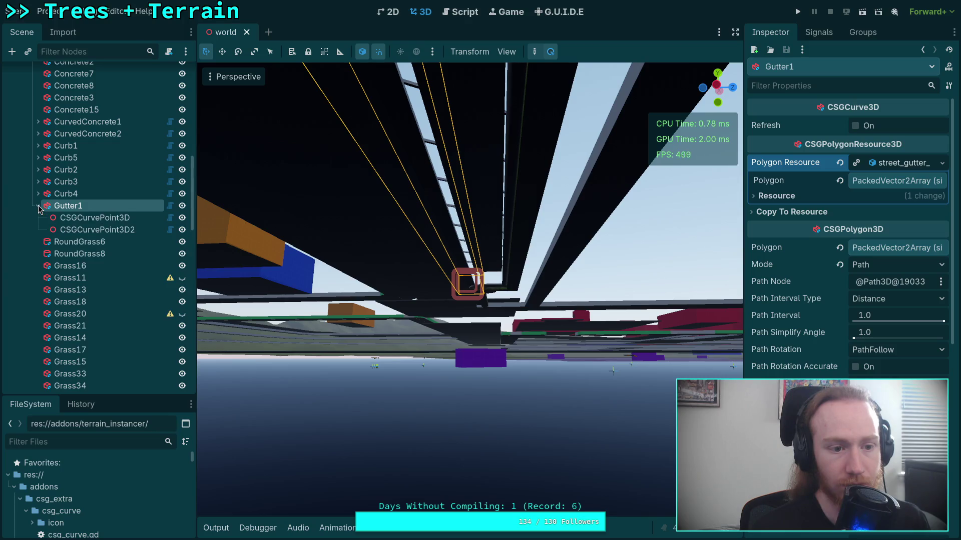
left_click(41, 194)
left_click(38, 193)
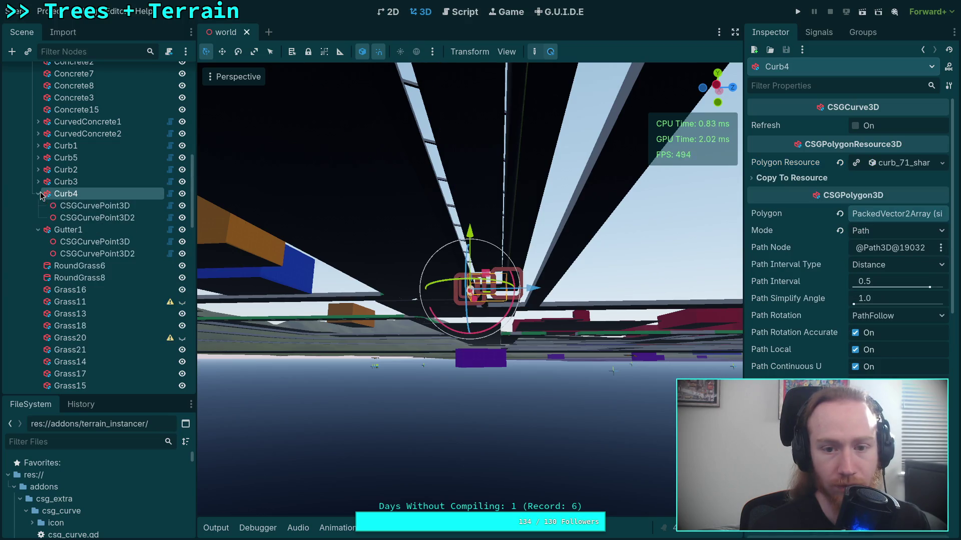
left_click(88, 206)
left_click(89, 219)
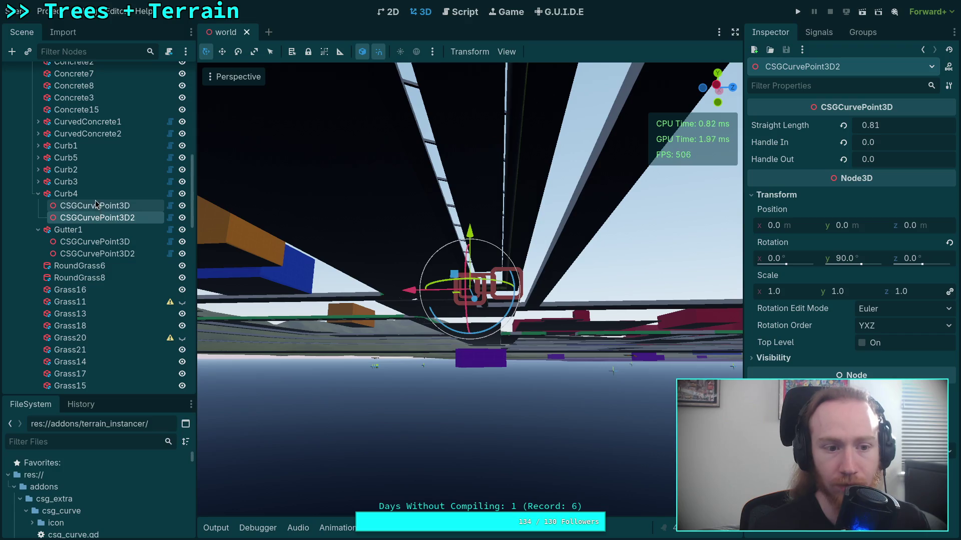
left_click(89, 205)
key("super+1")
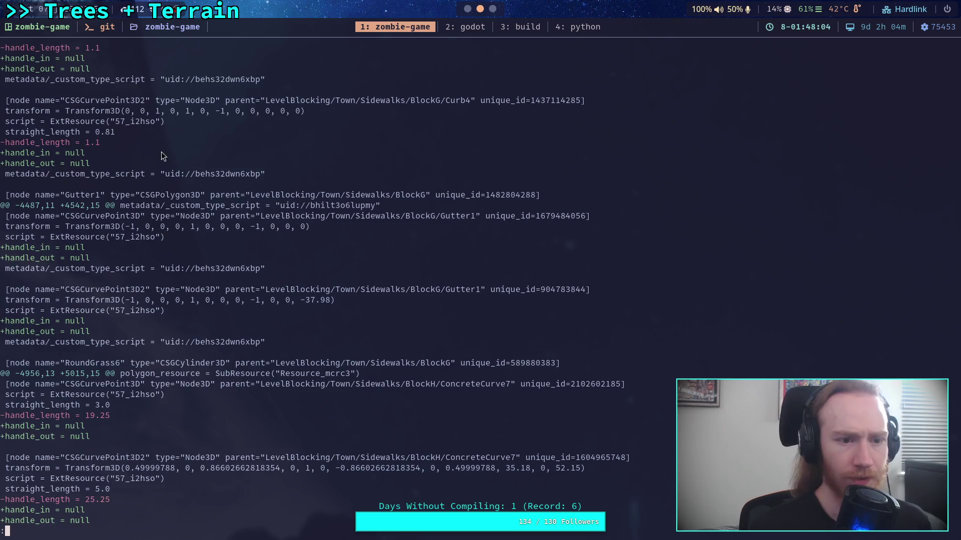
key("super+2")
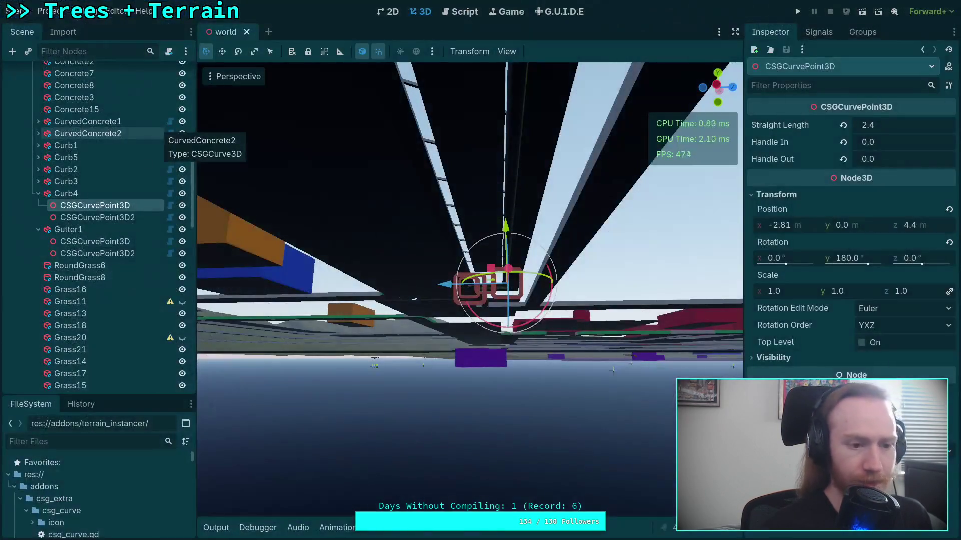
Give Curb4's first point handles 1.0 in / 1.1 out and its second point Handle In 1.1
left_click(869, 146)
type("1")
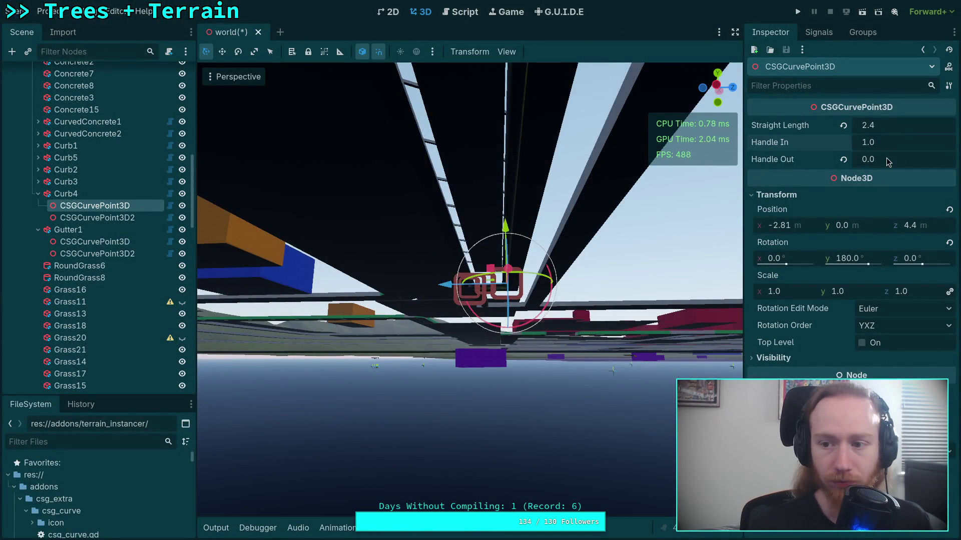
key("Tab")
type("1.")
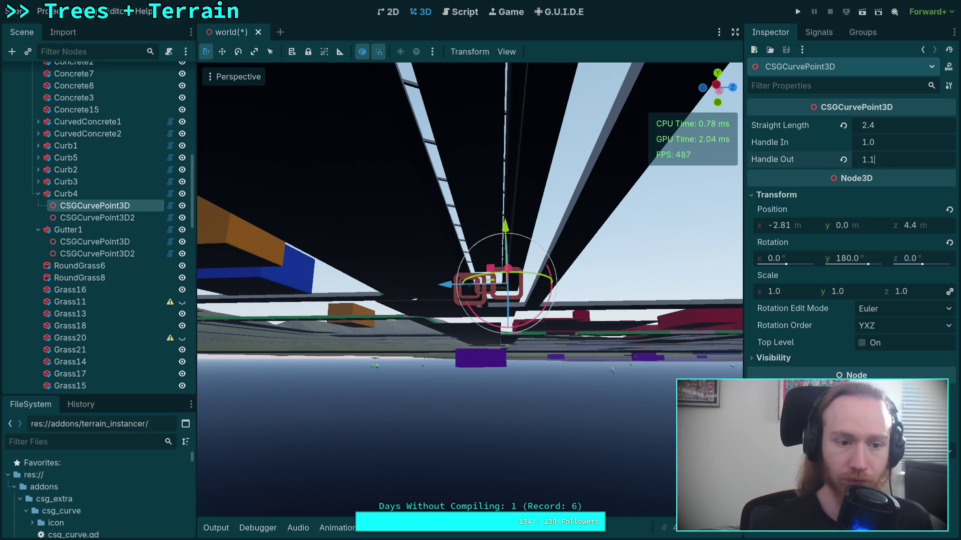
left_click(95, 218)
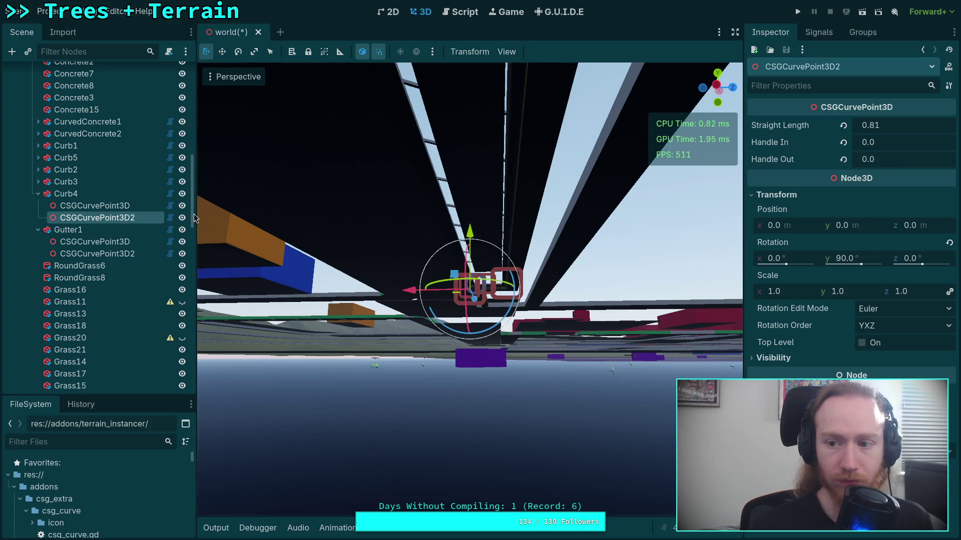
left_click(880, 145)
type("1.1")
key("Up")
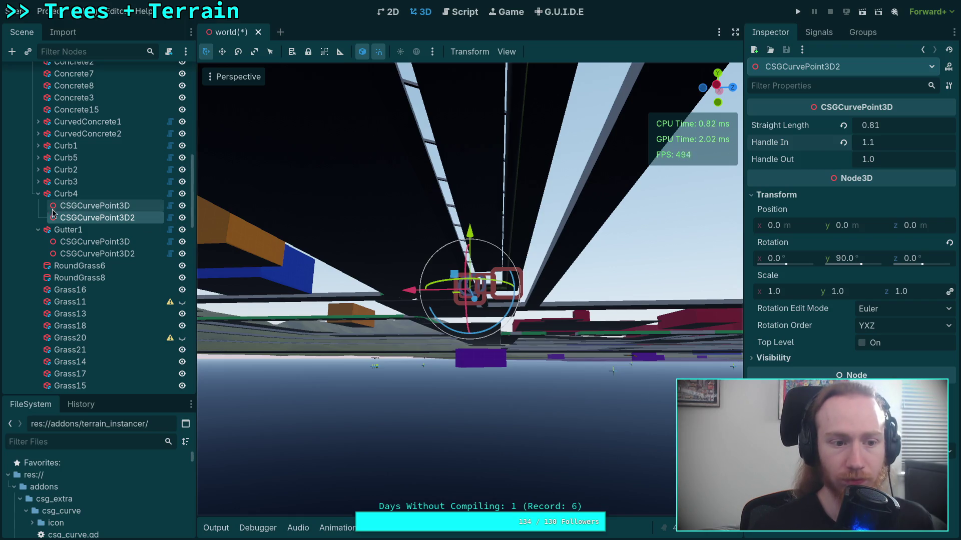
Reset Gutter1's second curve point Handle In and Handle Out to 1.0
key("Up")
key("Left")
key("Down")
key("Down")
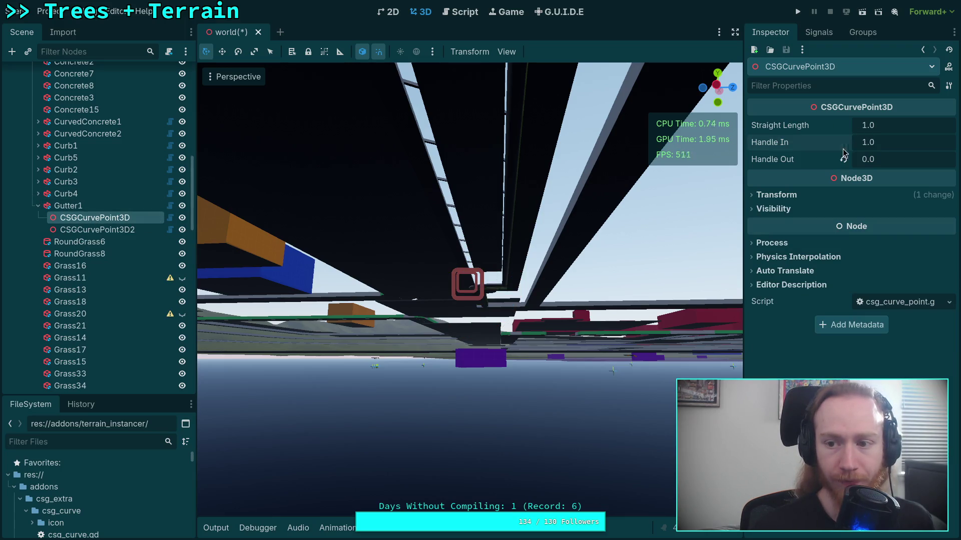
key("Down")
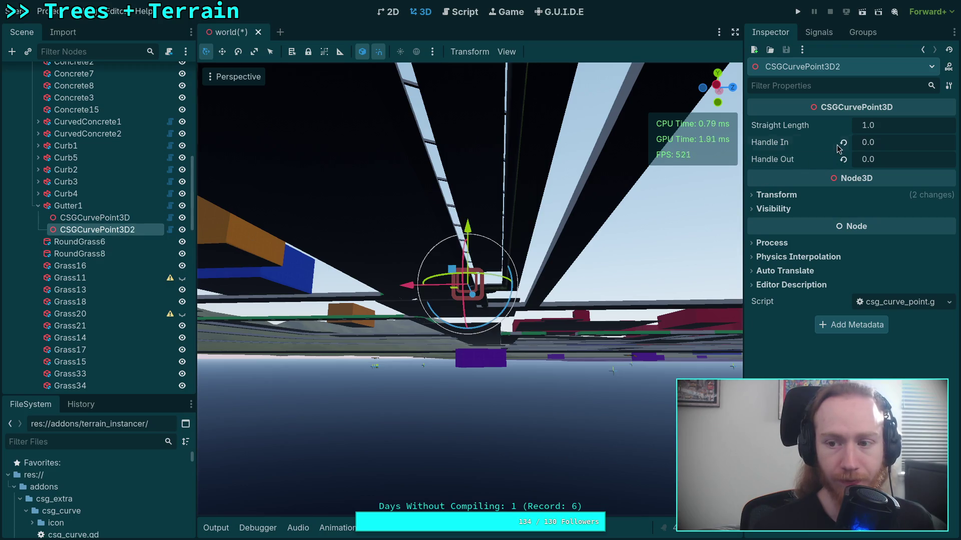
left_click(843, 142)
left_click(843, 159)
Save the world scene and review the updated git diff
key("ctrl+s")
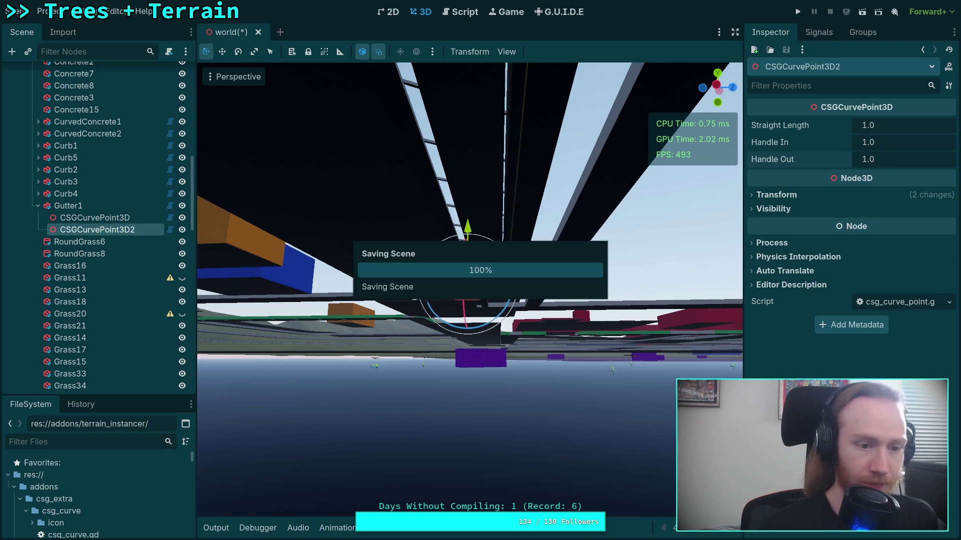
key("super+1")
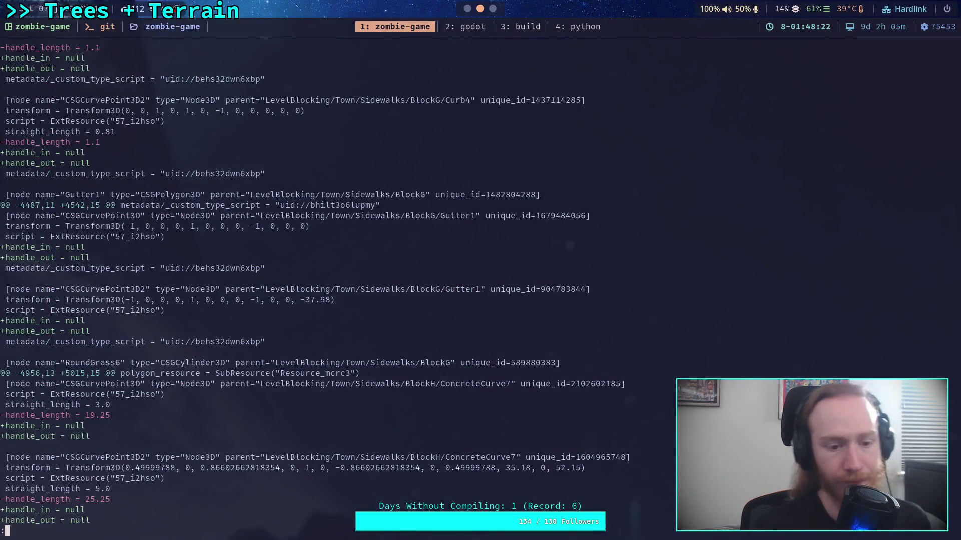
key("Down")
key("Down")
key("Down")
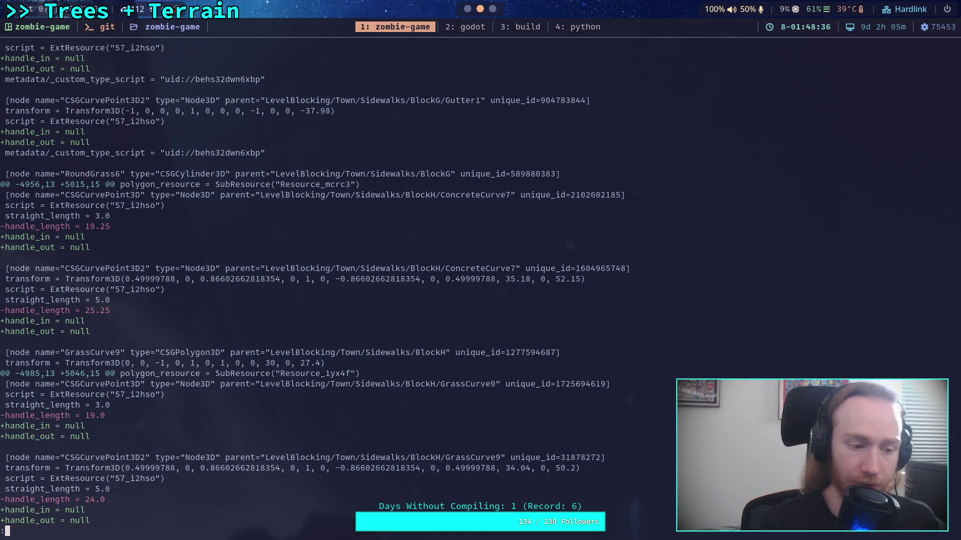
key("super+2")
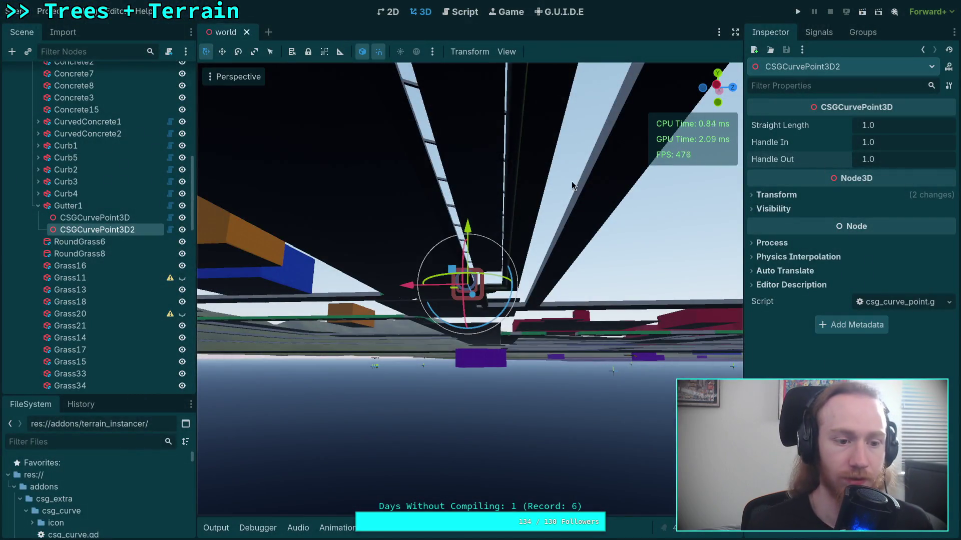
Give ConcreteCurve7's first point Handle In 1.0 and Handle Out 19.25
scroll(167, 214, "up", 2)
left_click(32, 163)
left_click(60, 174)
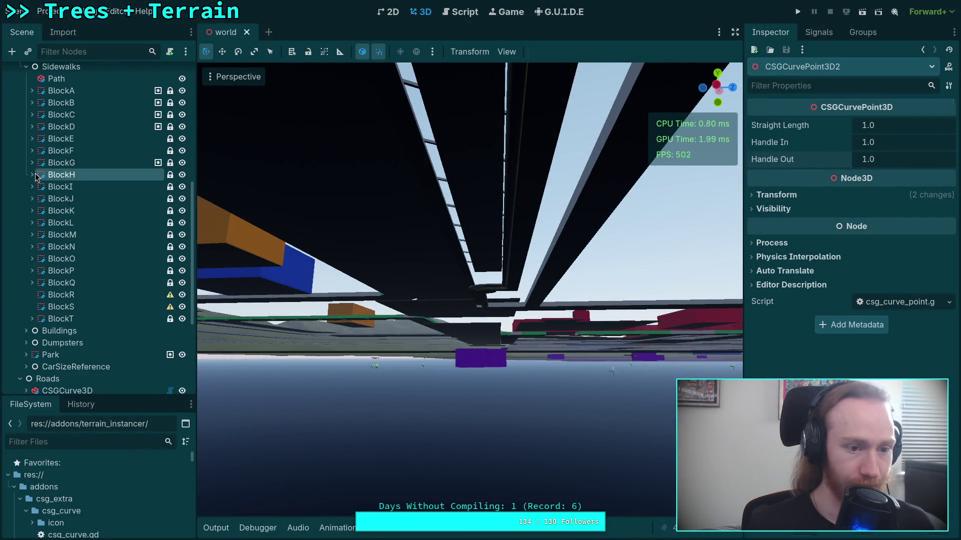
left_click(32, 175)
scroll(110, 280, "down", 8)
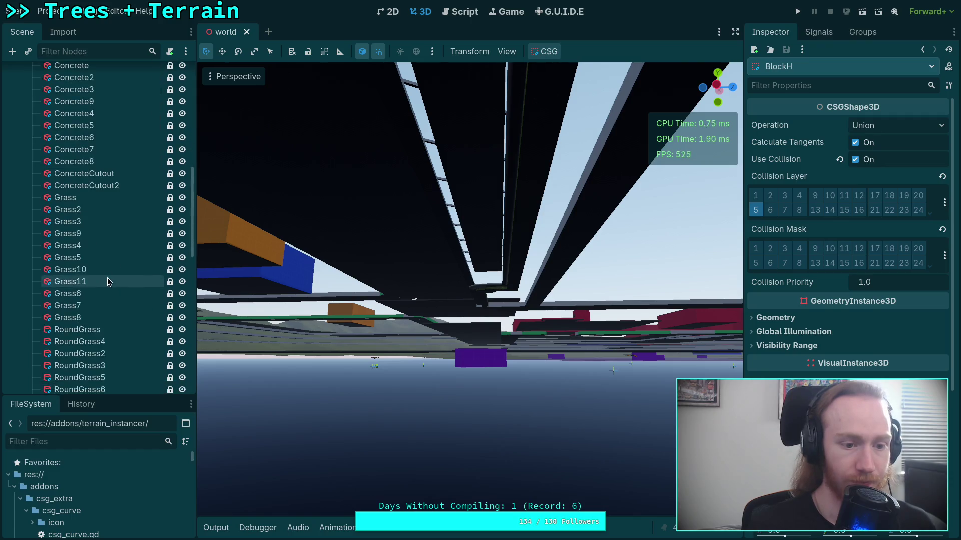
left_click(85, 200)
left_click(95, 212)
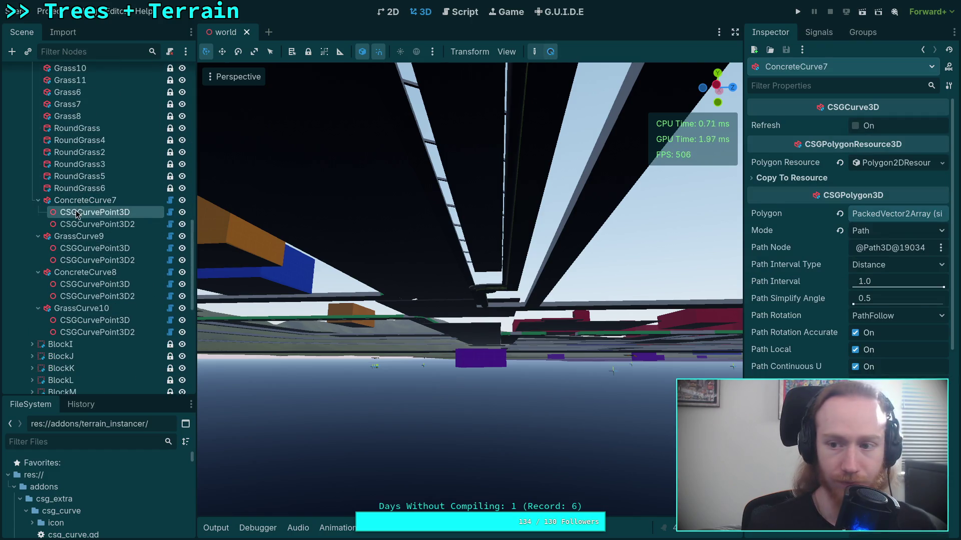
left_click(843, 143)
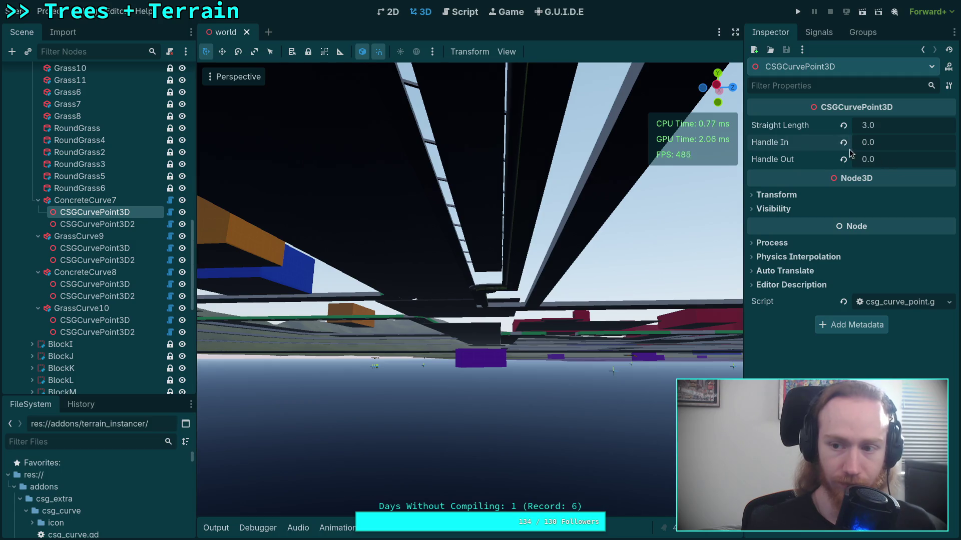
left_click(888, 160)
type("19.235")
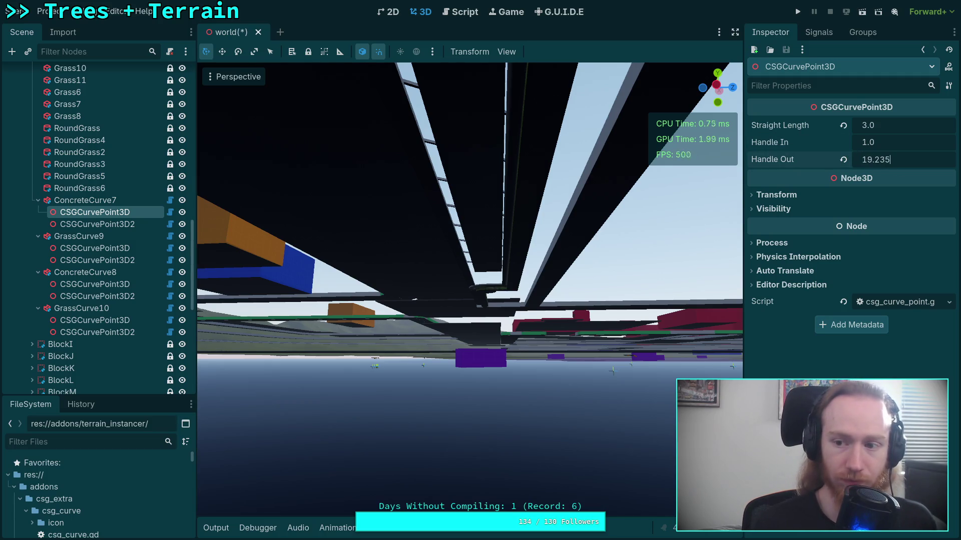
key("Return")
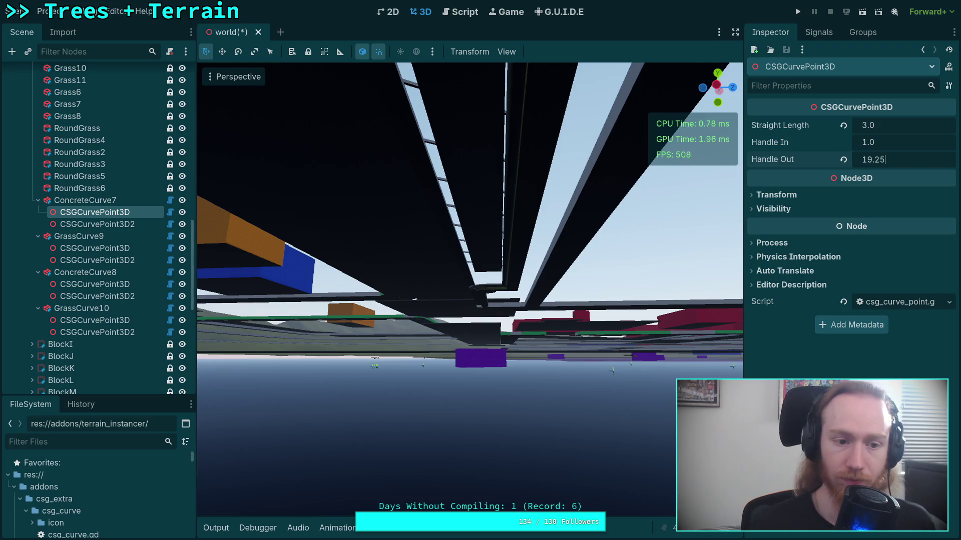
Edit ConcreteCurve7's second point Handle In from the diff's old value and reset Handle Out to 1.0
left_click(98, 224)
left_click(903, 142)
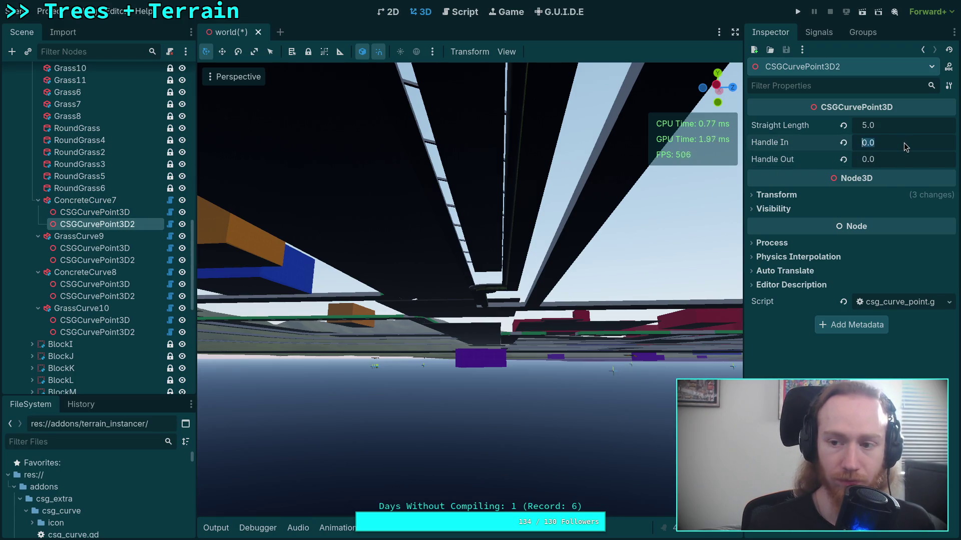
key("super+1")
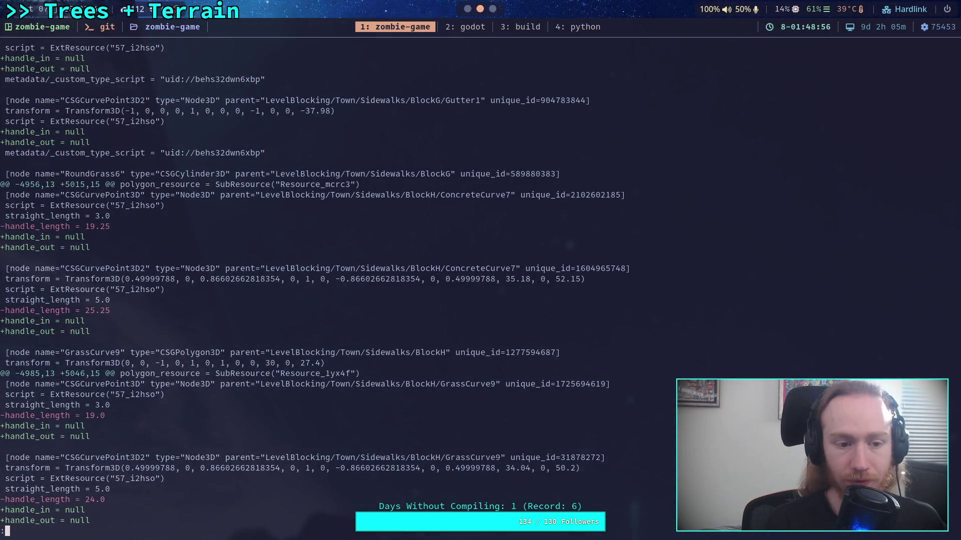
key("super+2")
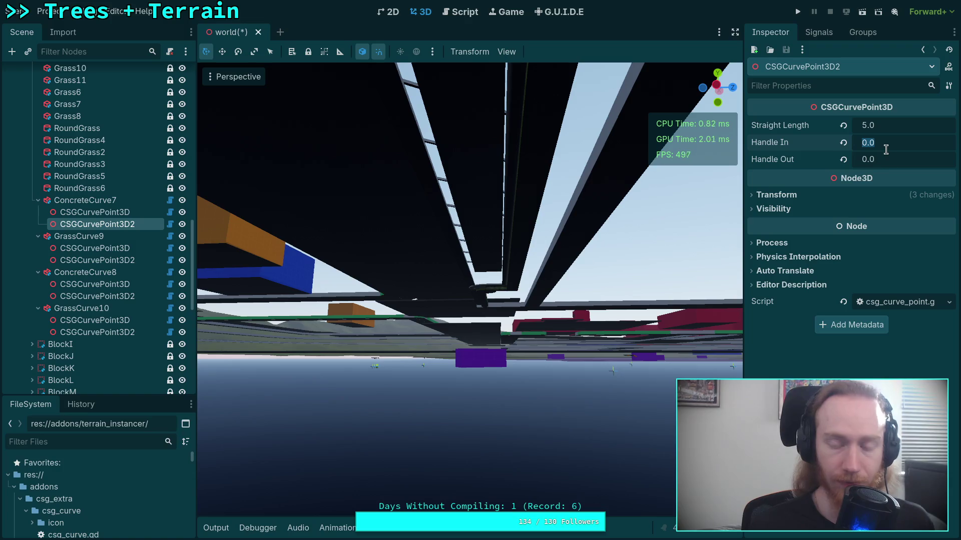
type("25.25")
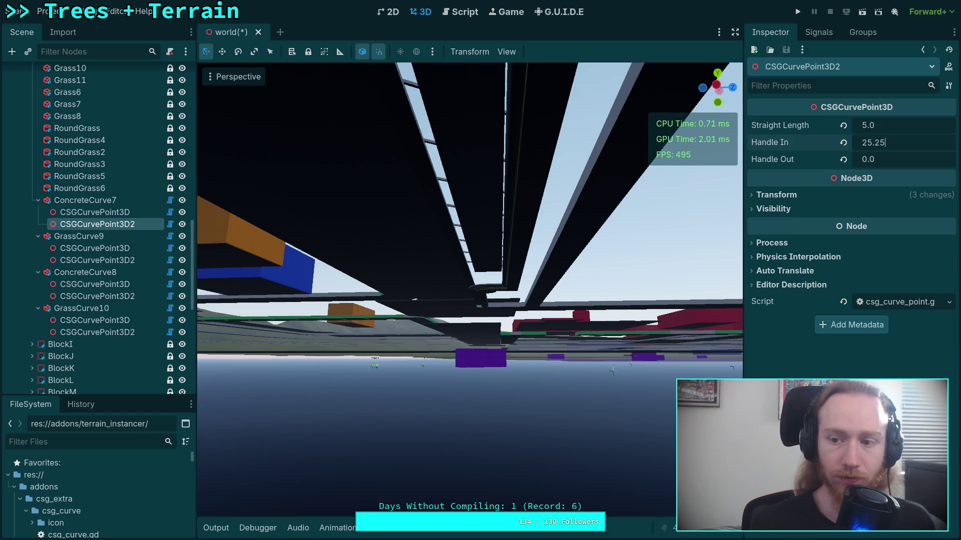
left_click_drag(851, 160, 877, 160)
Save the world scene and compare the values in the git diff
key("ctrl+s")
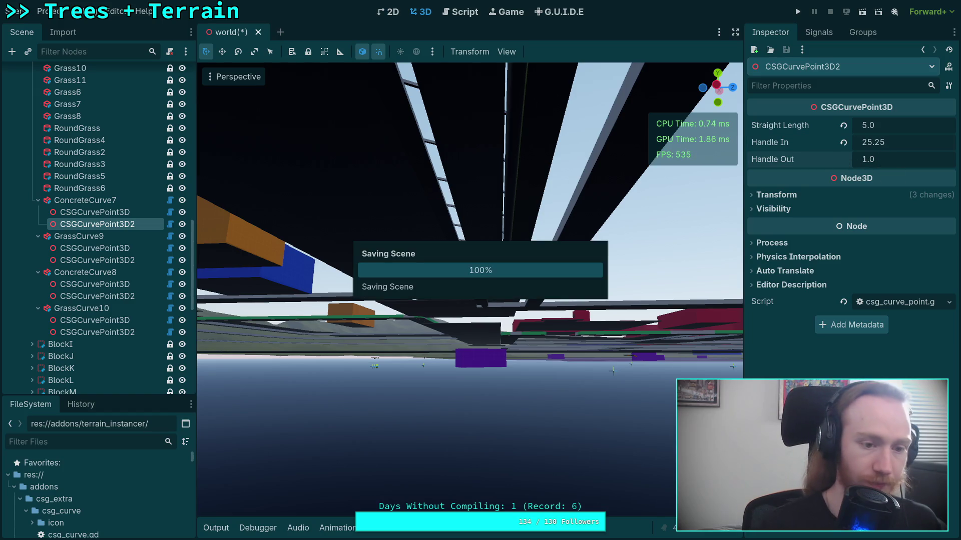
key("super+1")
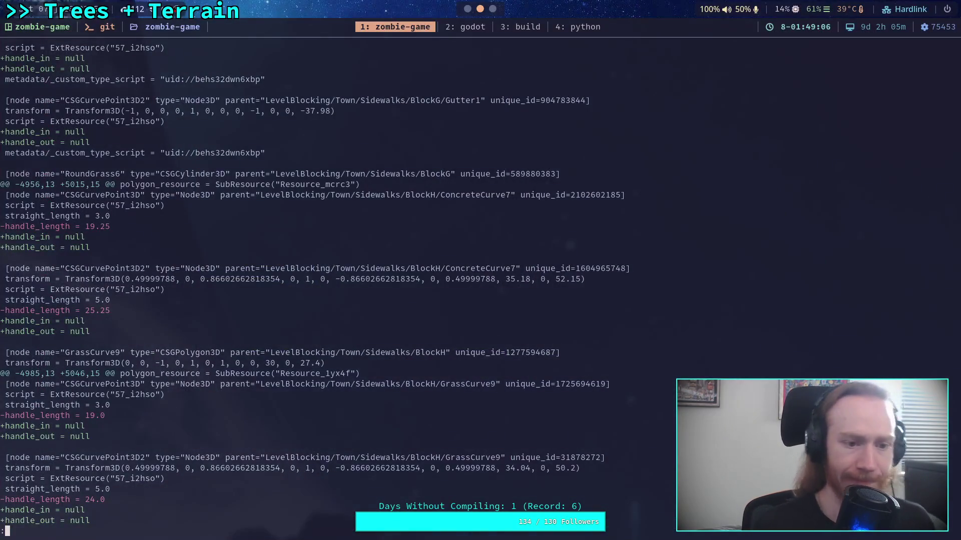
scroll(320, 280, "down", 9)
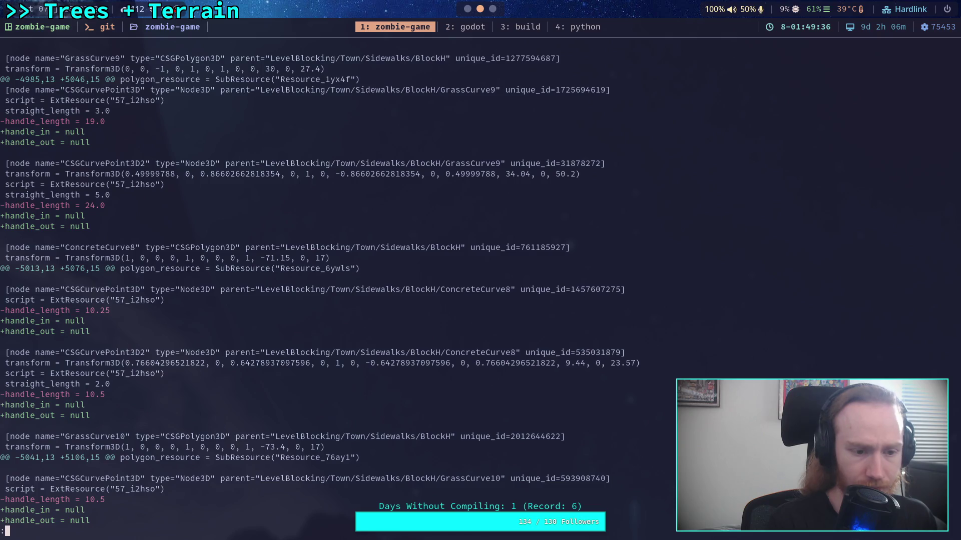
key("super+2")
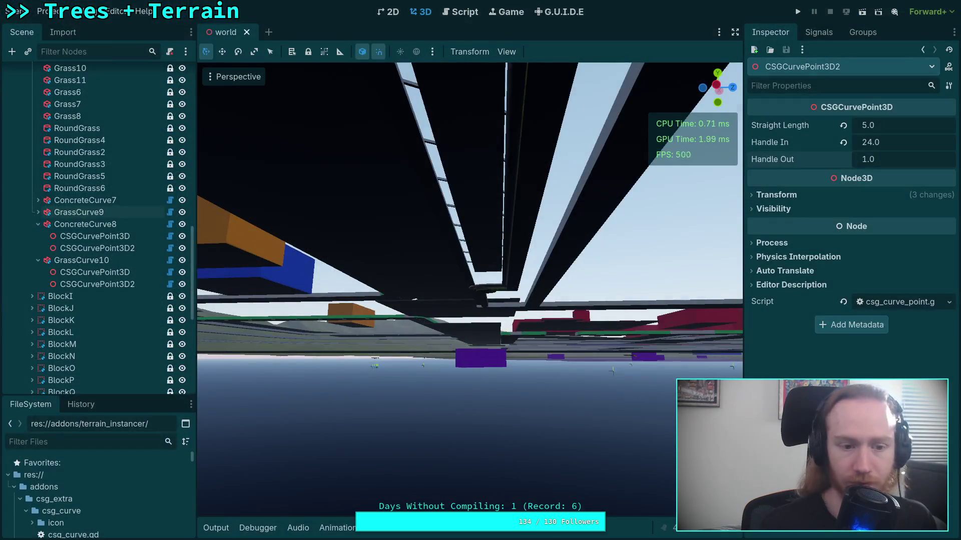
Set ConcreteCurve8's points to 1.0/10.25 and 10.5/1.0 handles (in/out)
left_click(95, 236)
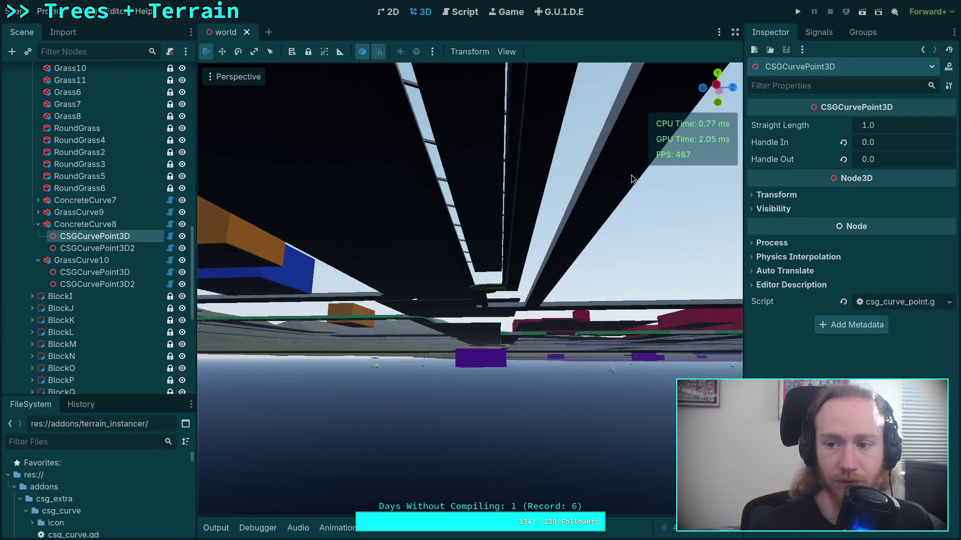
left_click(843, 142)
left_click(870, 159)
type("10.25")
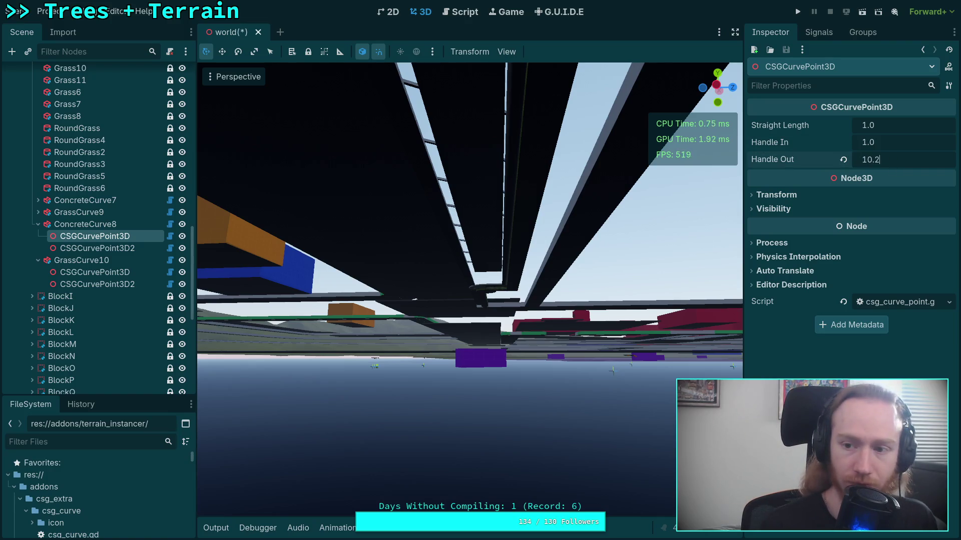
left_click(125, 248)
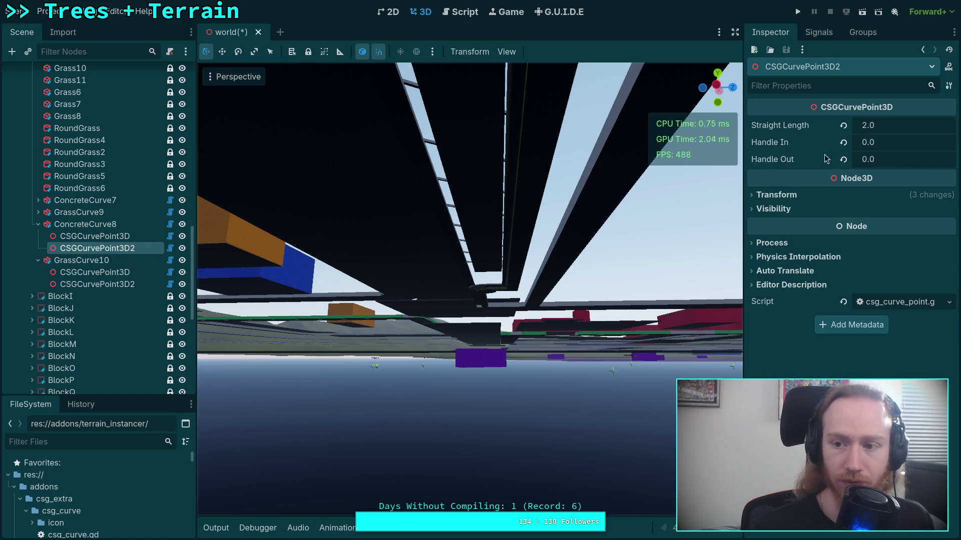
left_click(843, 142)
left_click(843, 159)
left_click(881, 142)
type("10.")
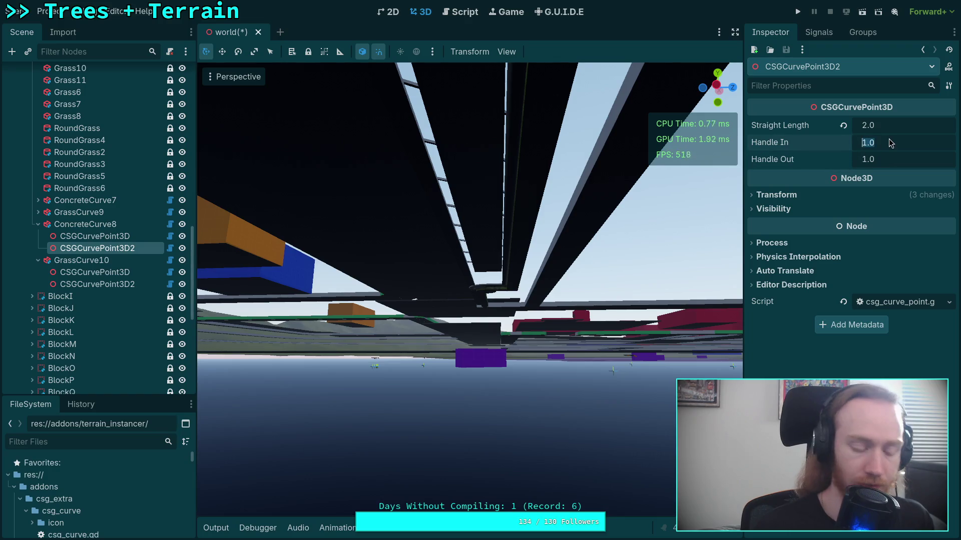
type("5")
key("Return")
Save the world scene and review the git diff
key("ctrl+s")
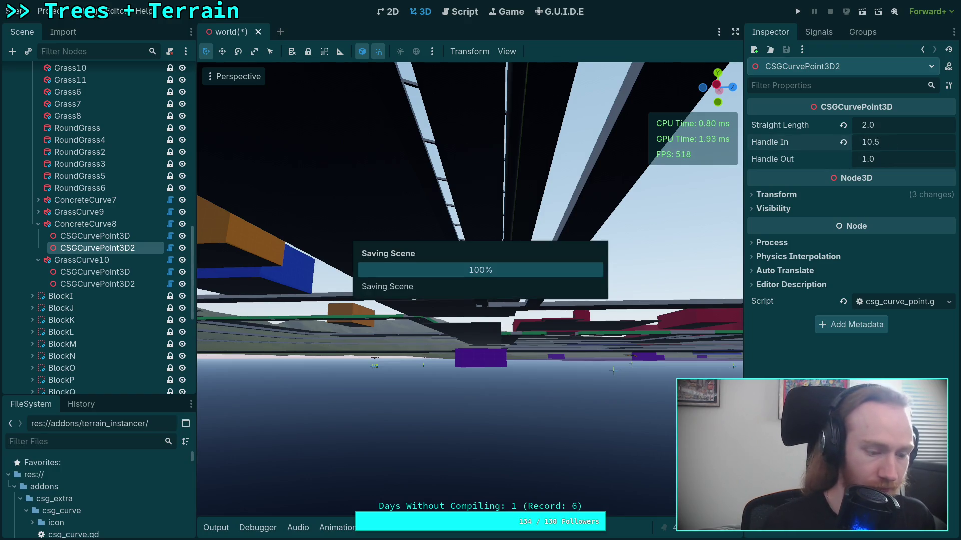
key("super+1")
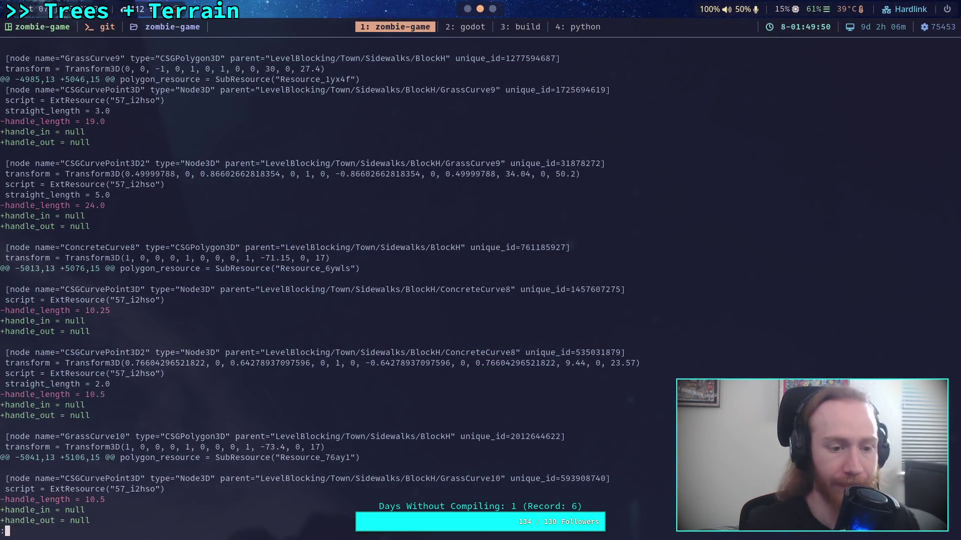
scroll(320, 290, "down", 6)
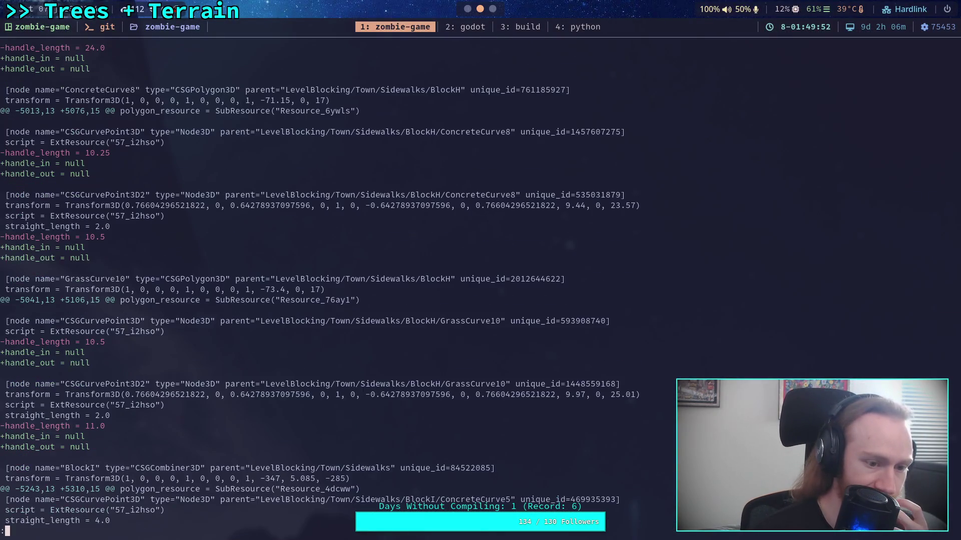
scroll(320, 290, "down", 1)
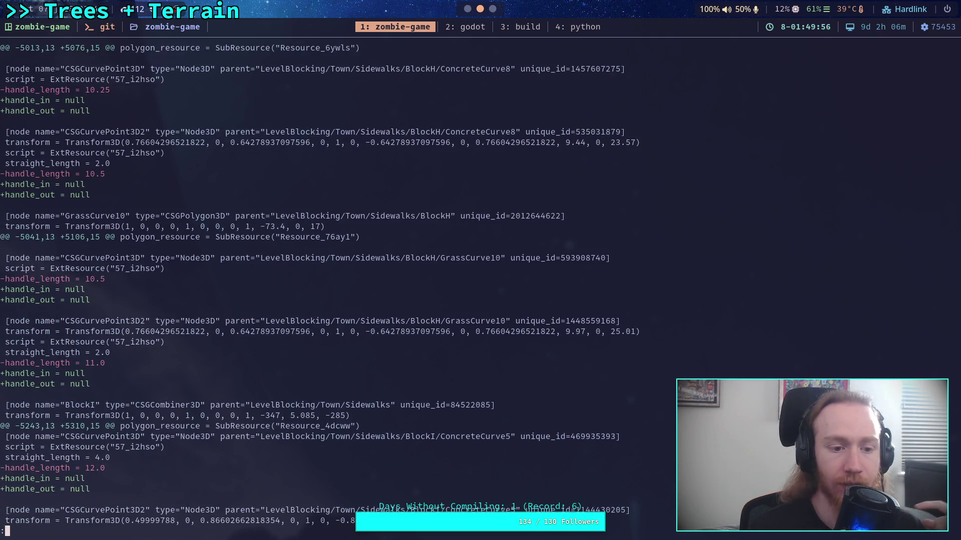
key("super+2")
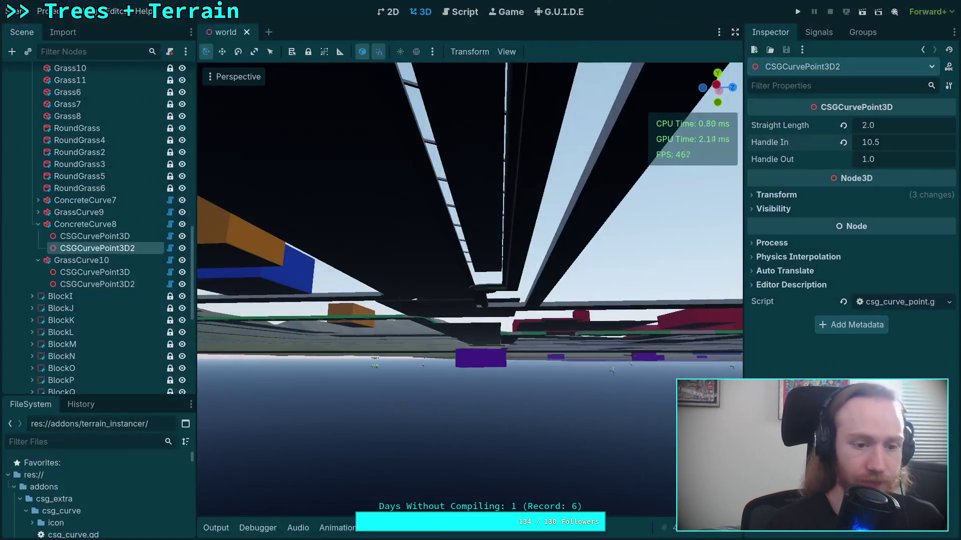
Set GrassCurve10's first point handles to 1.0/10.5 and its second point Handle In to 11.0
key("Up")
key("Up")
key("Left")
key("Down")
key("Down")
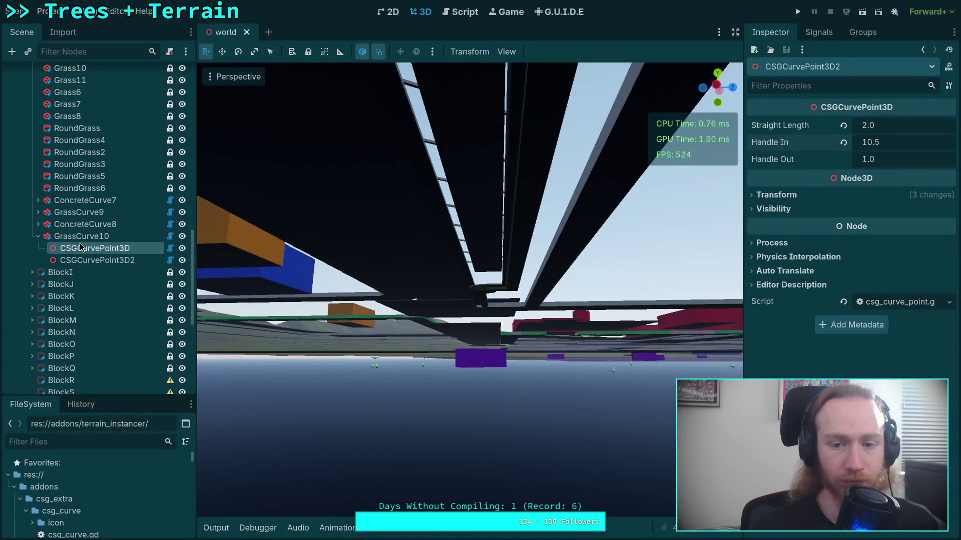
left_click(894, 143)
type("1")
key("Return")
left_click(889, 158)
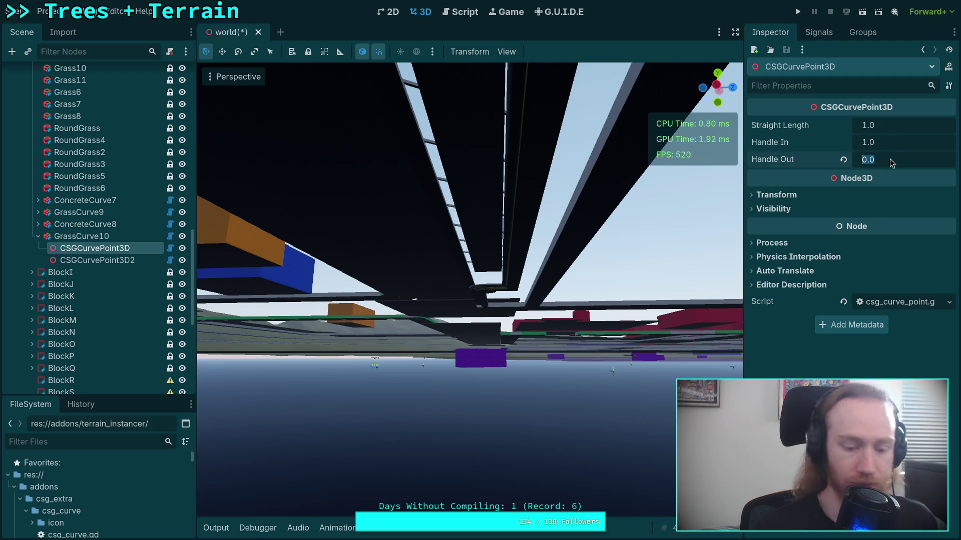
type("10.")
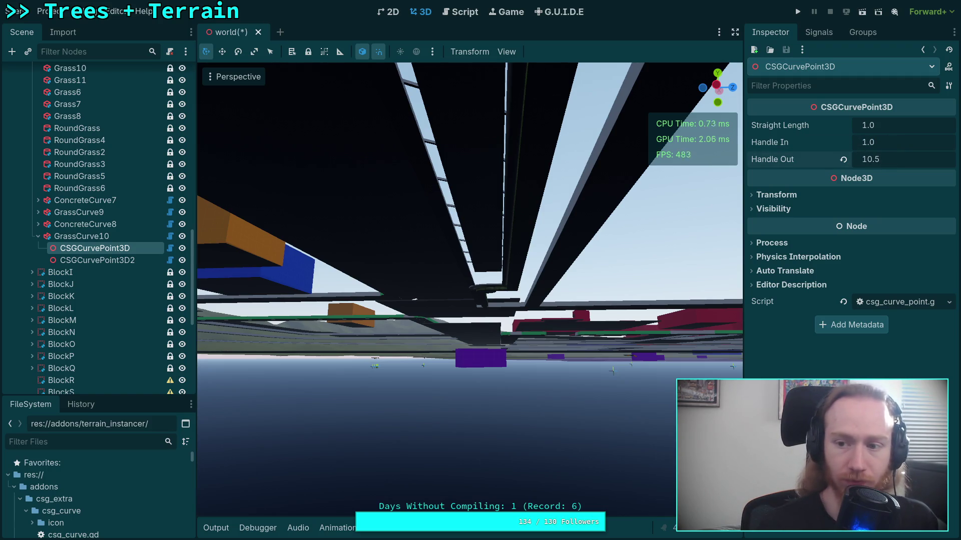
key("Down")
left_click(878, 143)
type("11")
key("Return")
Save the world scene and recheck the git diff
key("ctrl+s")
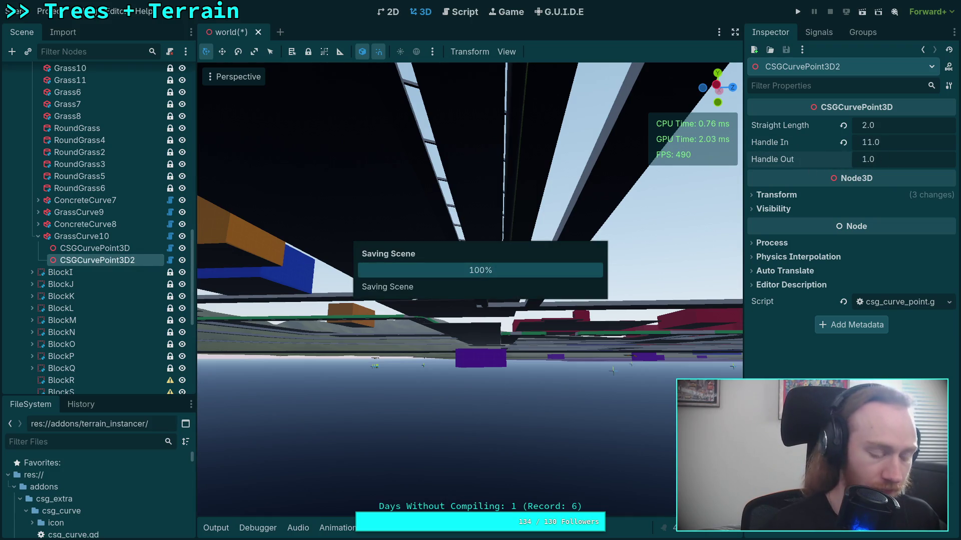
key("super+1")
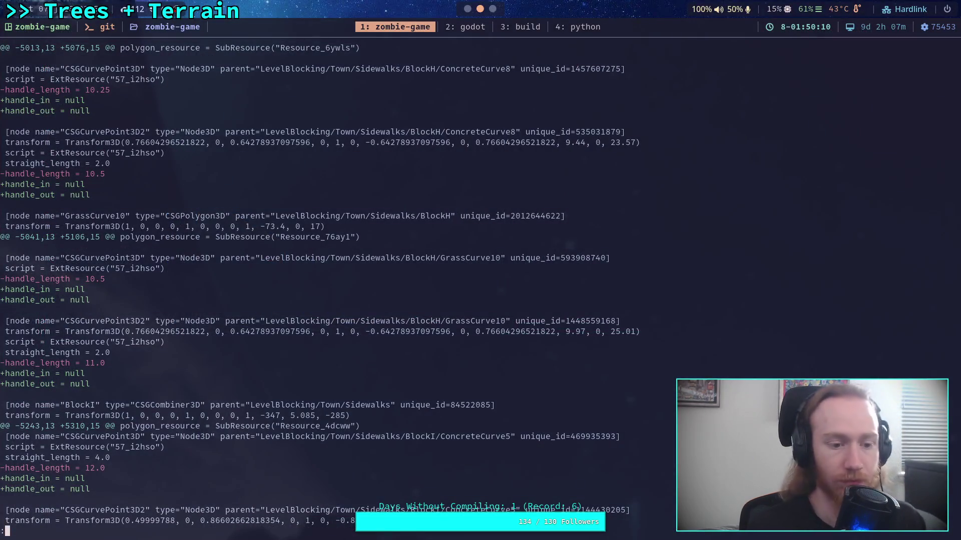
scroll(377, 287, "down", 6)
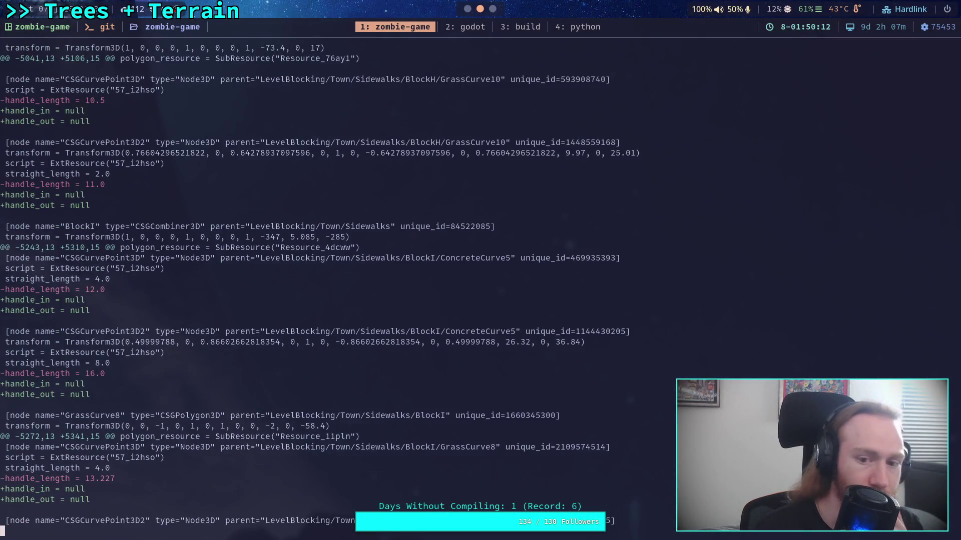
scroll(384, 290, "down", 1)
scroll(376, 287, "down", 3)
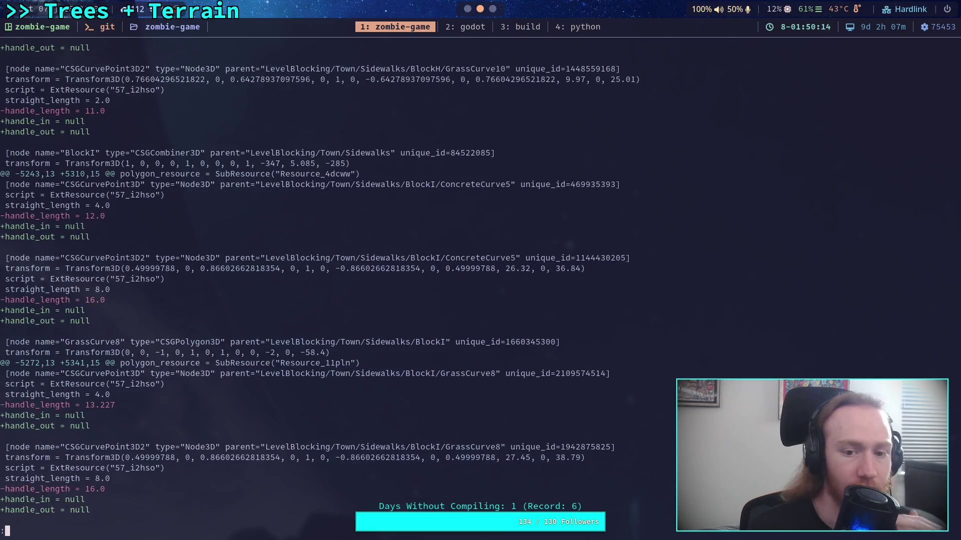
key("super+2")
Expand BlockI and BlockJ to reveal ConcreteCurve5 and frame it in the 3D view
scroll(50, 190, "up", 5)
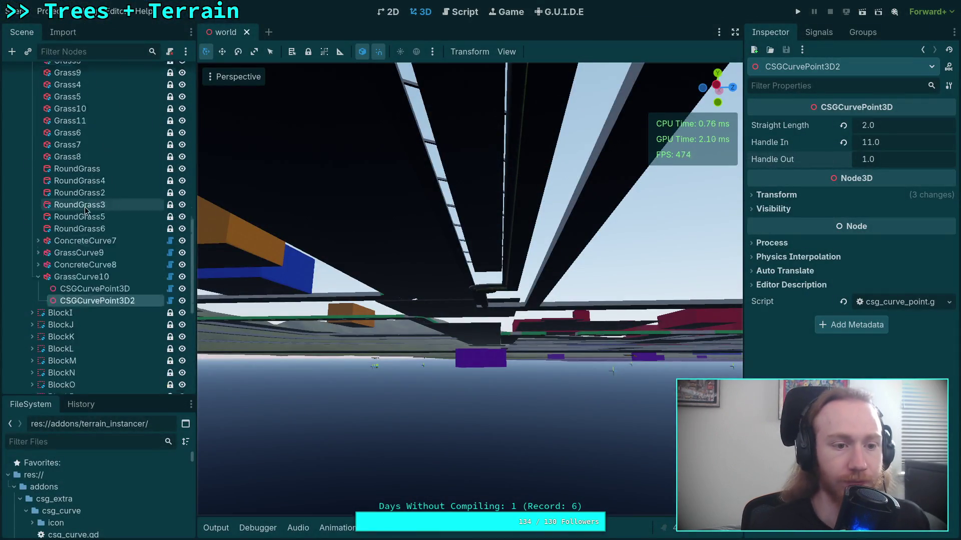
scroll(50, 190, "up", 3)
left_click(32, 135)
left_click(32, 147)
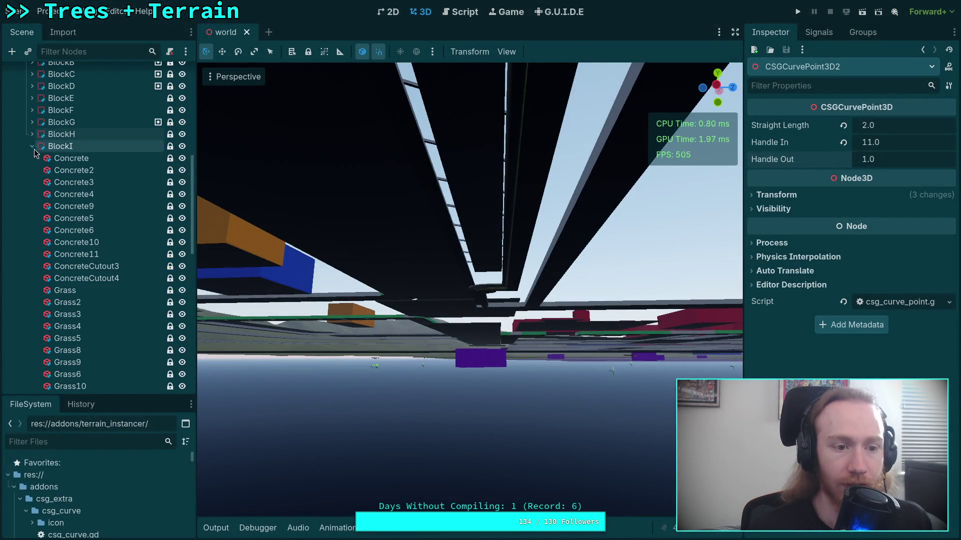
scroll(71, 183, "down", 5)
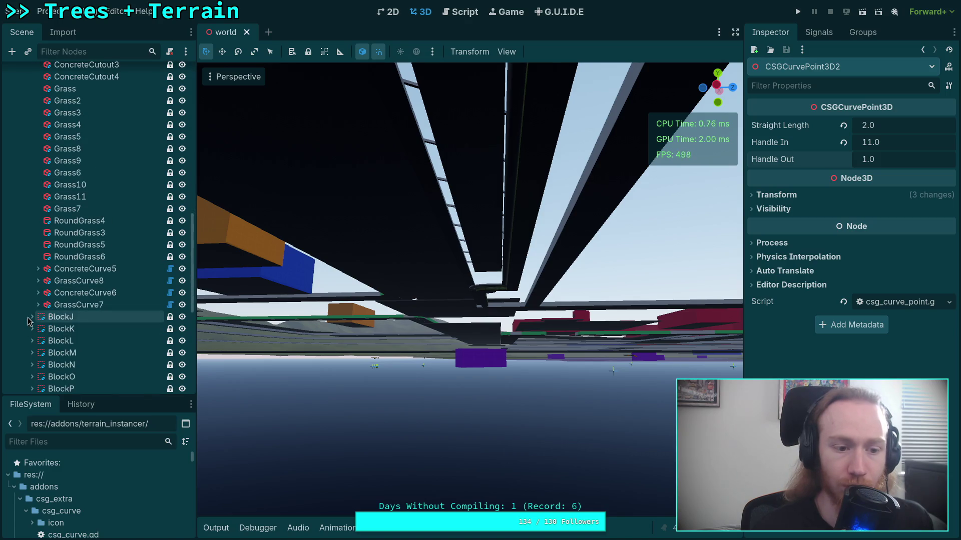
left_click(36, 317)
left_click(32, 317)
scroll(62, 295, "down", 3)
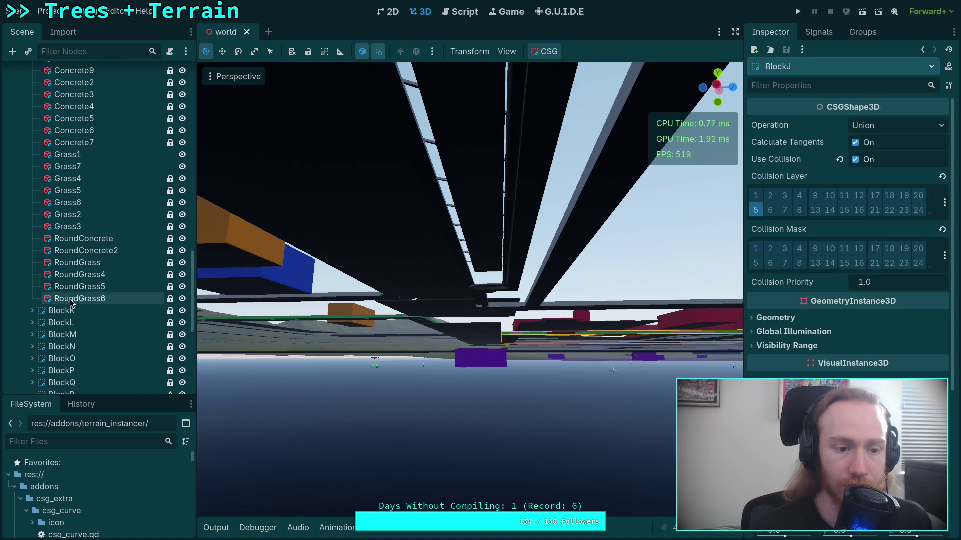
left_click(32, 196)
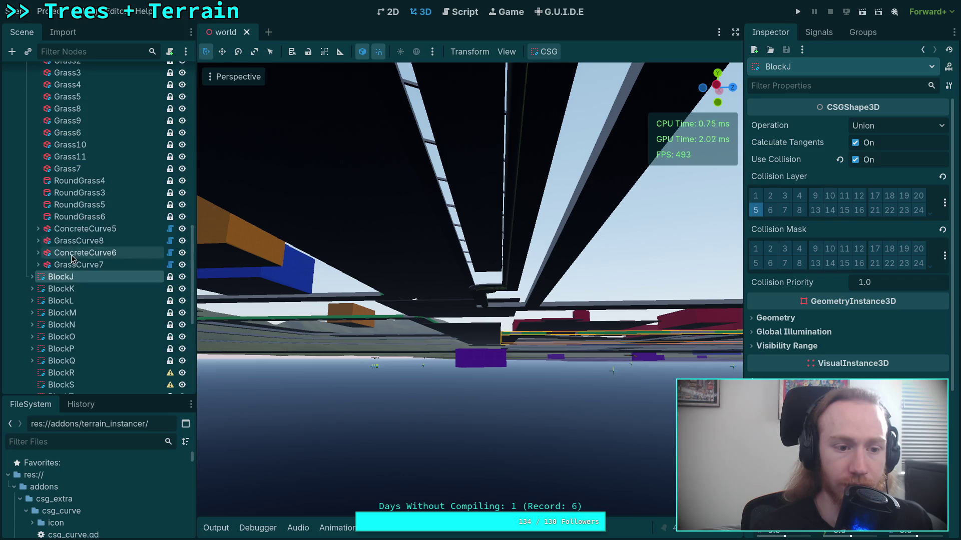
left_click(38, 228)
left_click(101, 229)
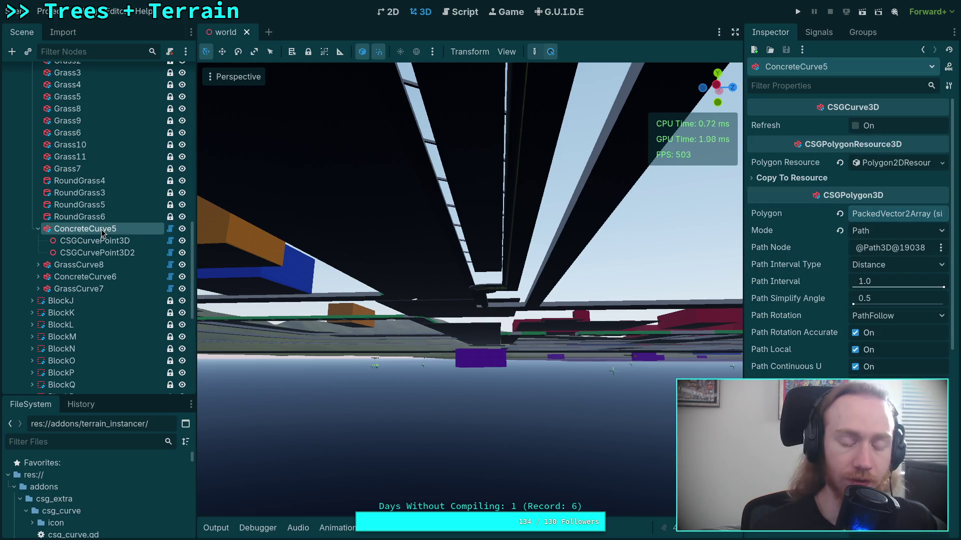
key("f")
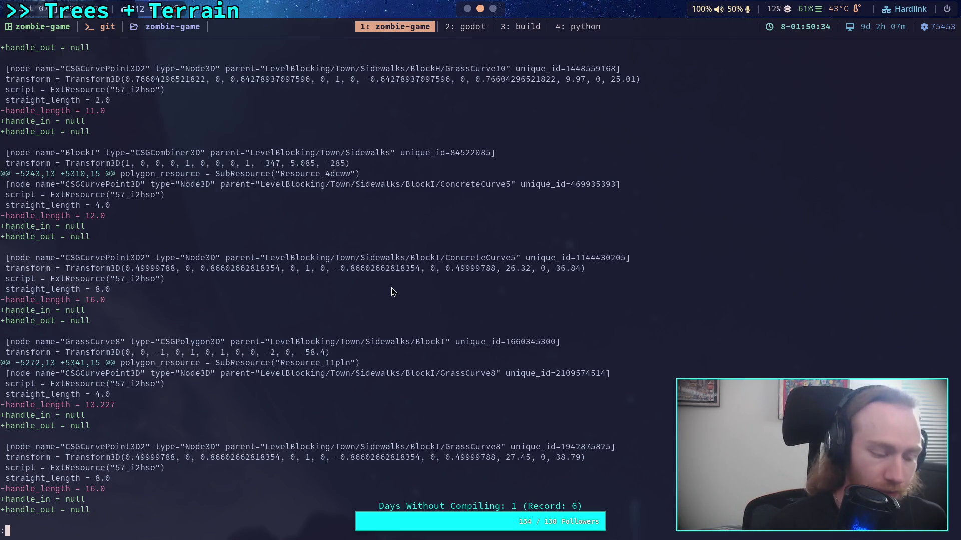
Give ConcreteCurve5's first point Handle In 1.0 and Handle Out 12.0
key("super+2")
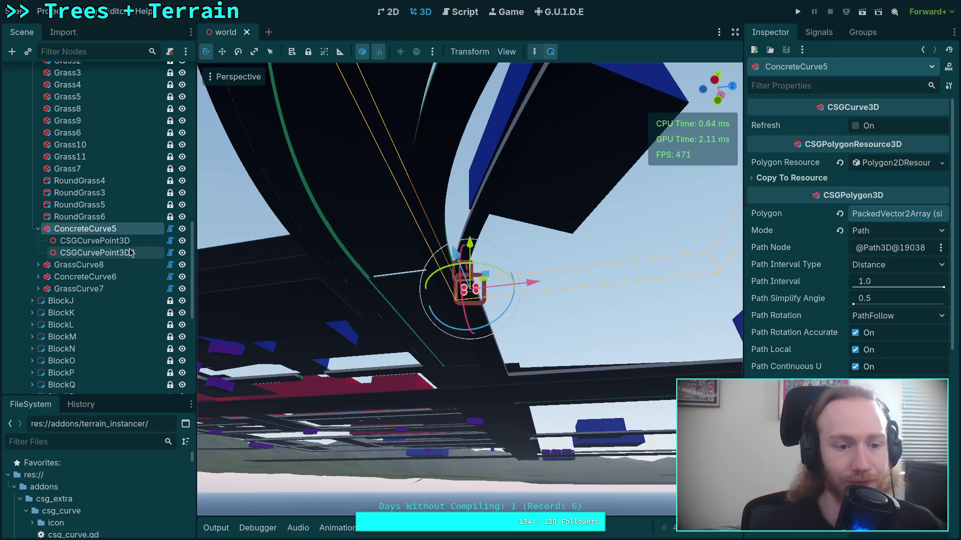
left_click(113, 241)
left_click(864, 145)
type("1")
key("Tab")
type("12")
Give ConcreteCurve5's second point Handle In 16.0 and Handle Out 1.0
left_click(102, 252)
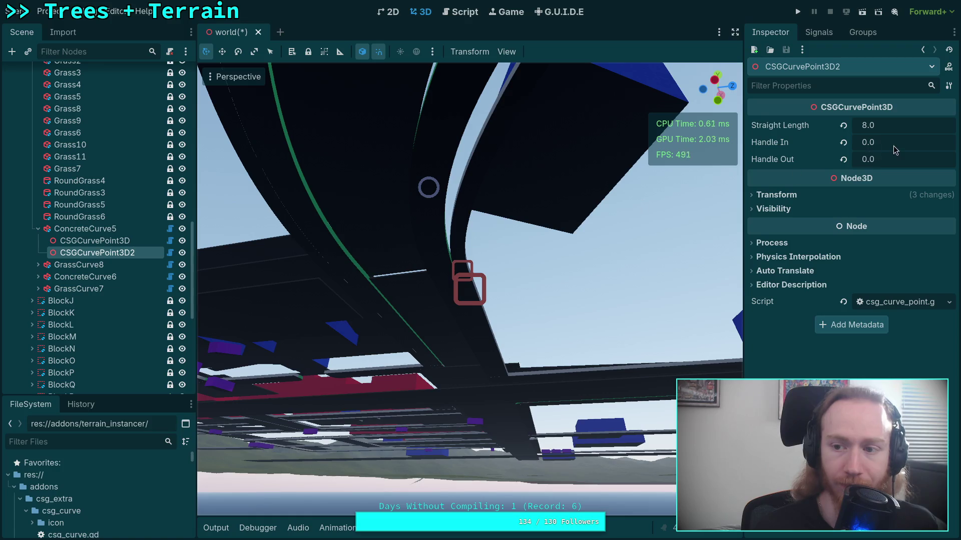
left_click(876, 144)
type("15")
key("BackSpace")
type("6")
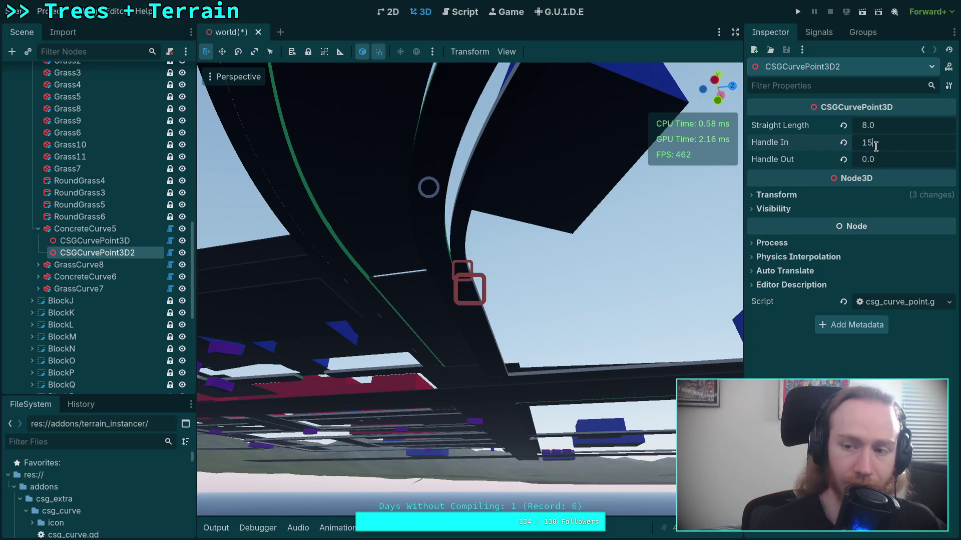
key("Tab")
type("1")
key("Return")
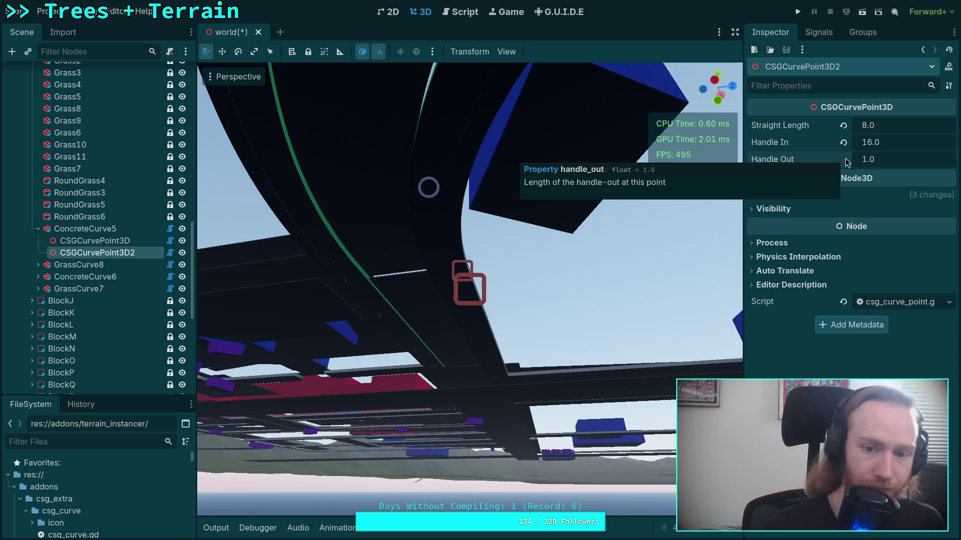
Save the scene and review the resulting git diff
key("ctrl+s")
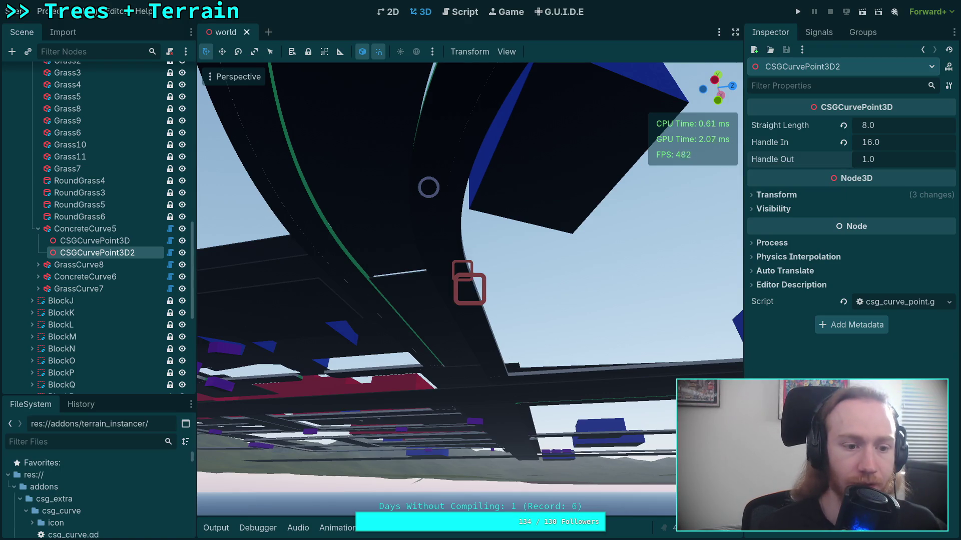
key("super+1")
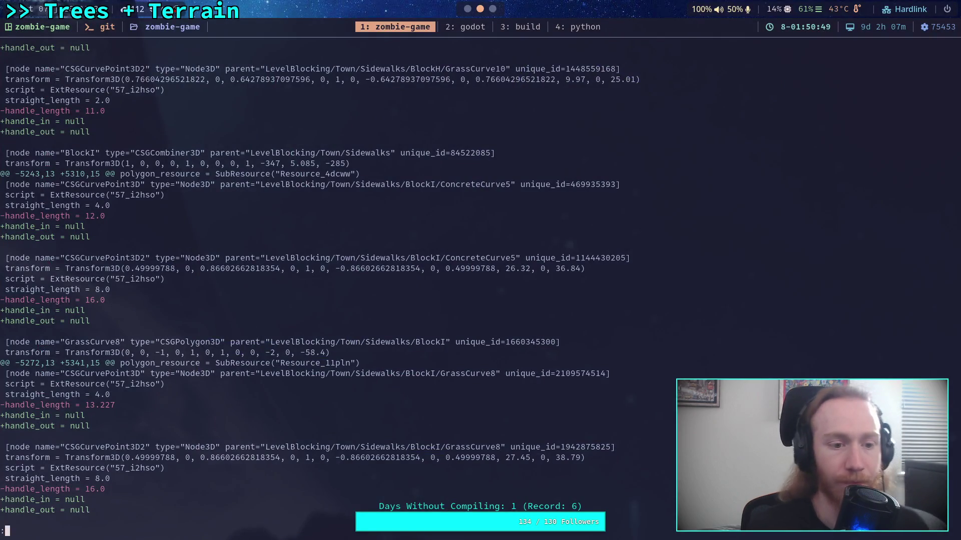
scroll(318, 284, "down", 3)
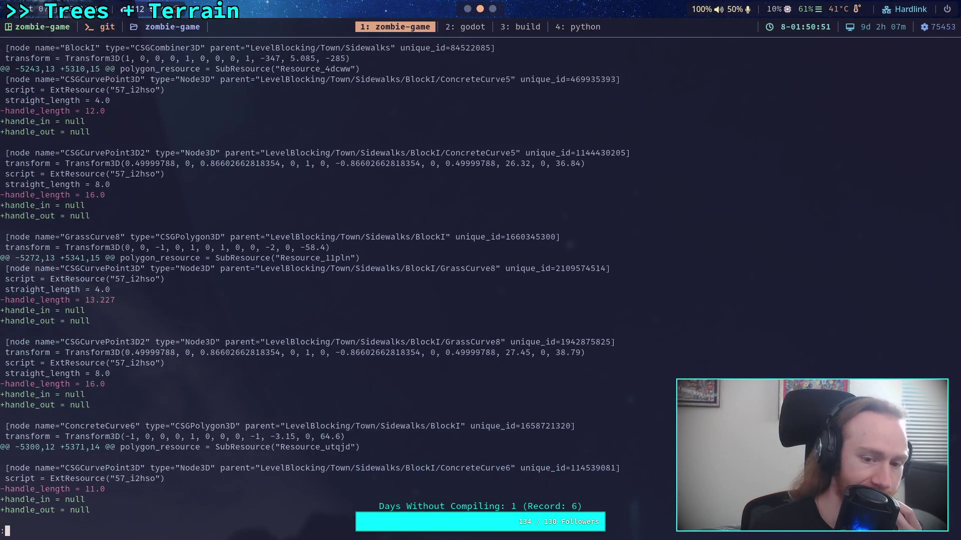
scroll(314, 284, "down", 2)
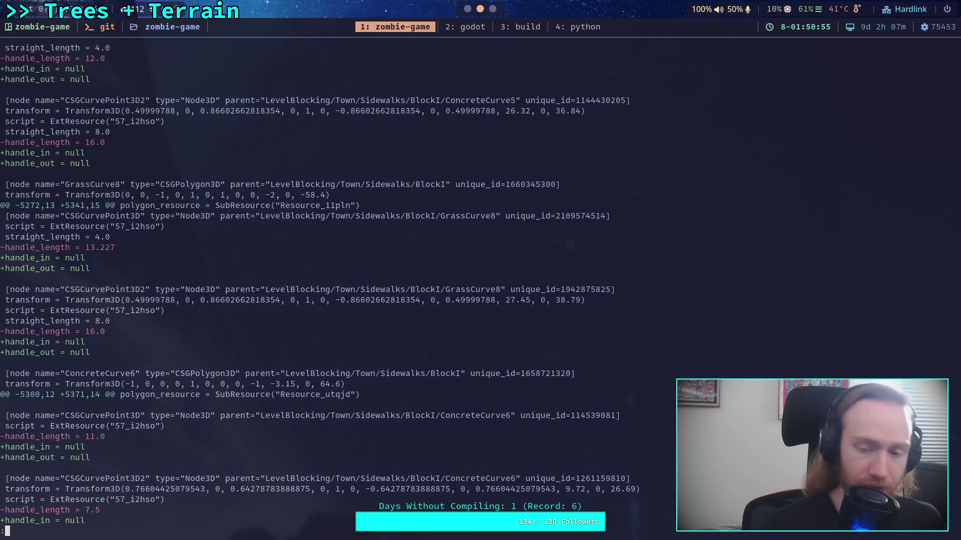
key("super+2")
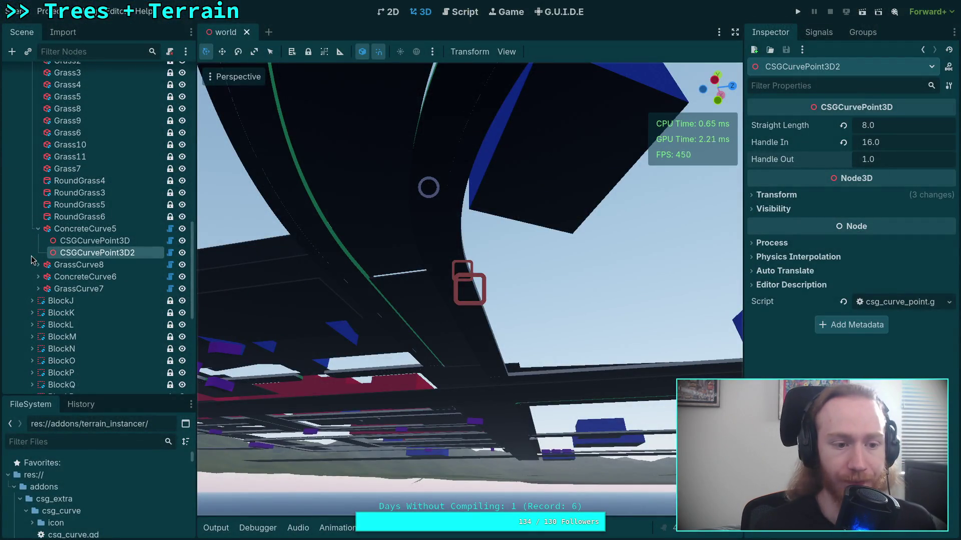
Give GrassCurve8's first curve point Handle In 1.0 and Handle Out 13.228
left_click(38, 229)
left_click(38, 240)
left_click(95, 253)
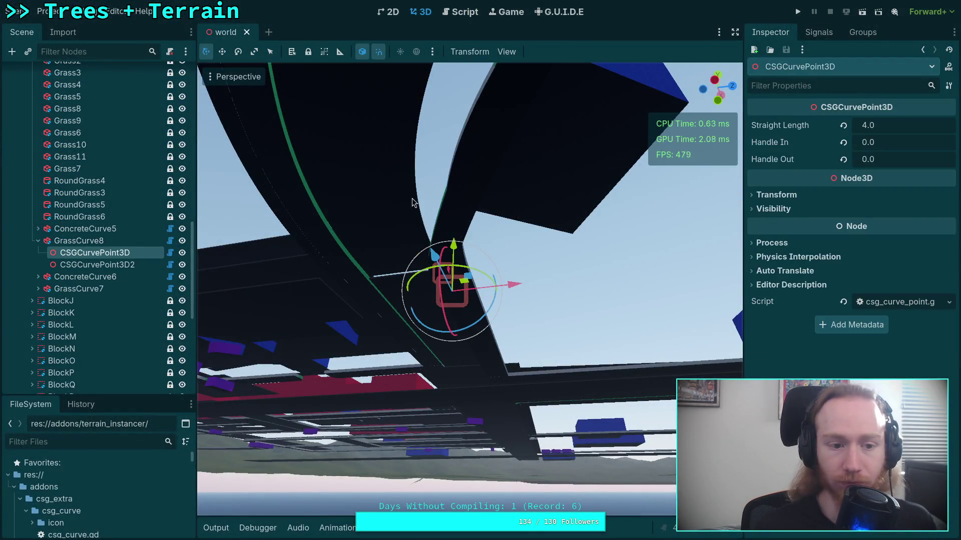
left_click(843, 142)
left_click(868, 159)
type("13")
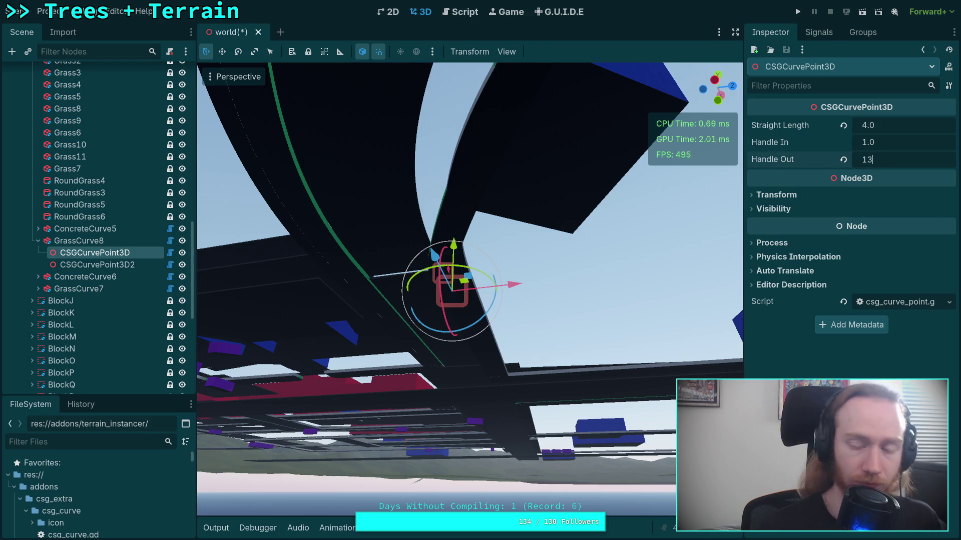
type(".228")
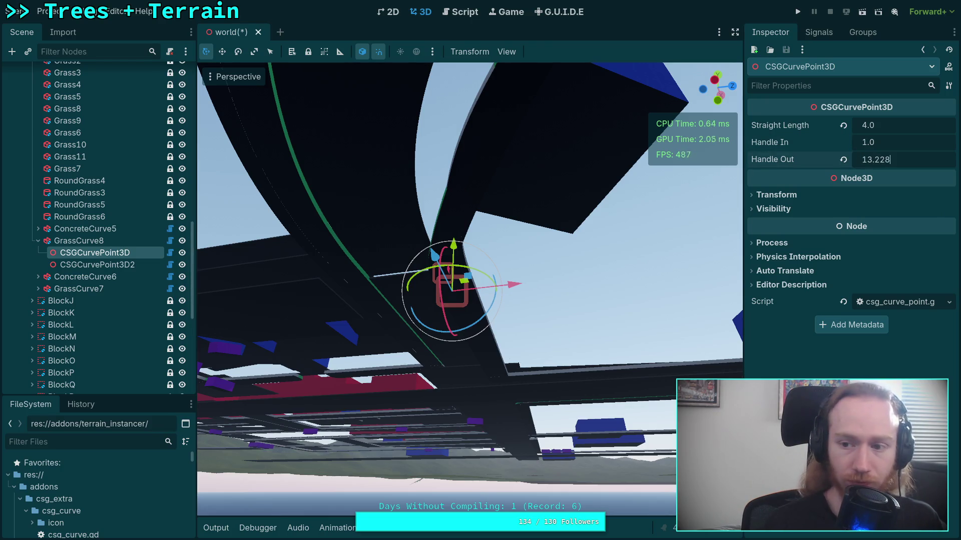
key("Return")
Set GrassCurve8's second point Handle In to 16.0, checking the old value in the diff, and save
left_click(116, 265)
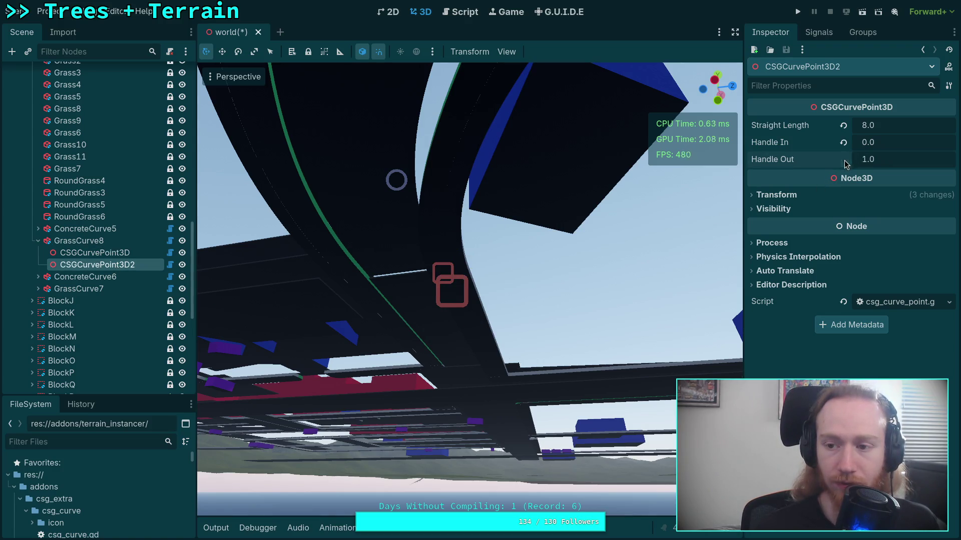
left_click(898, 146)
key("super+1")
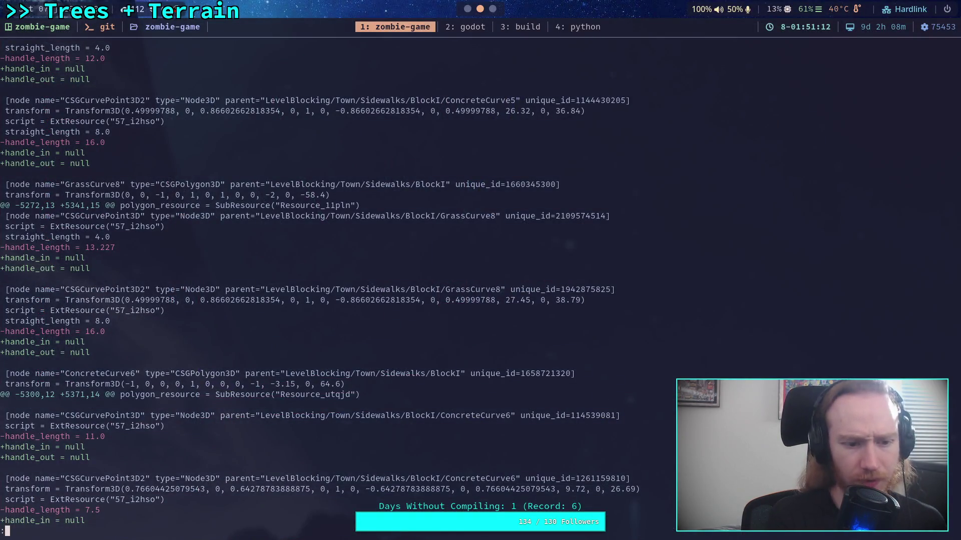
key("super+2")
type("16")
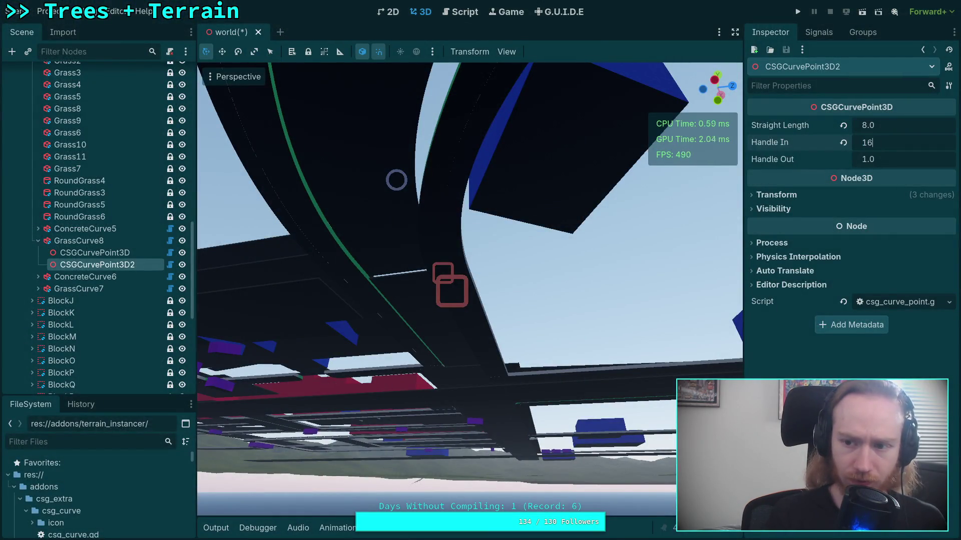
key("BackSpace")
key("Return")
left_click_drag(418, 249, 446, 168)
key("ctrl+s")
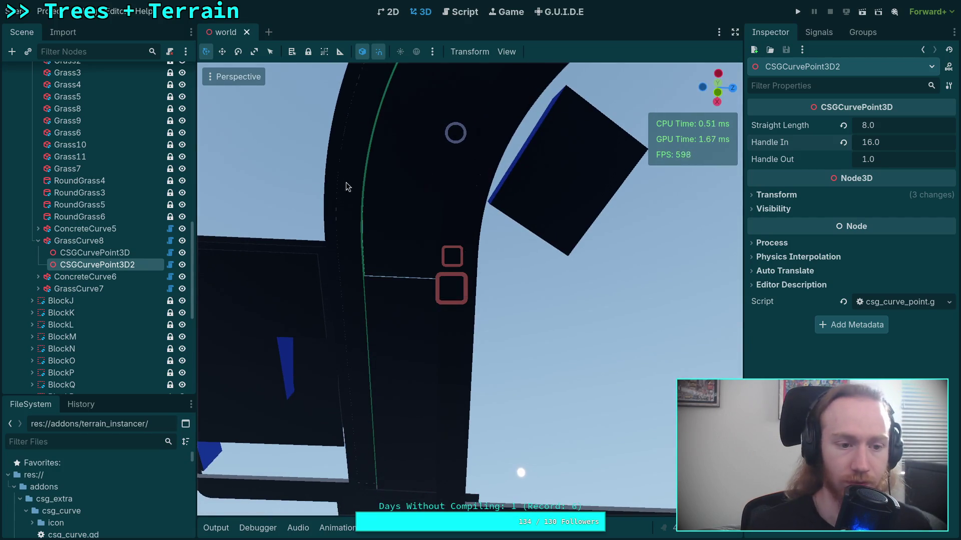
Select and frame ConcreteCurve6, expand its curve points, and bring up the git diff terminal
left_click(40, 241)
left_click(46, 253)
key("f")
left_click(38, 253)
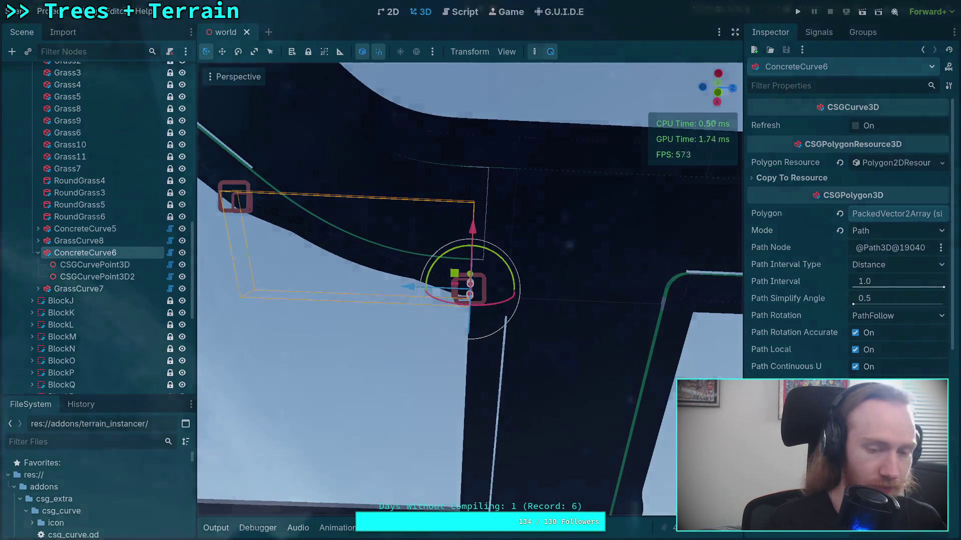
key("super+2")
key("super+3")
key("super+2")
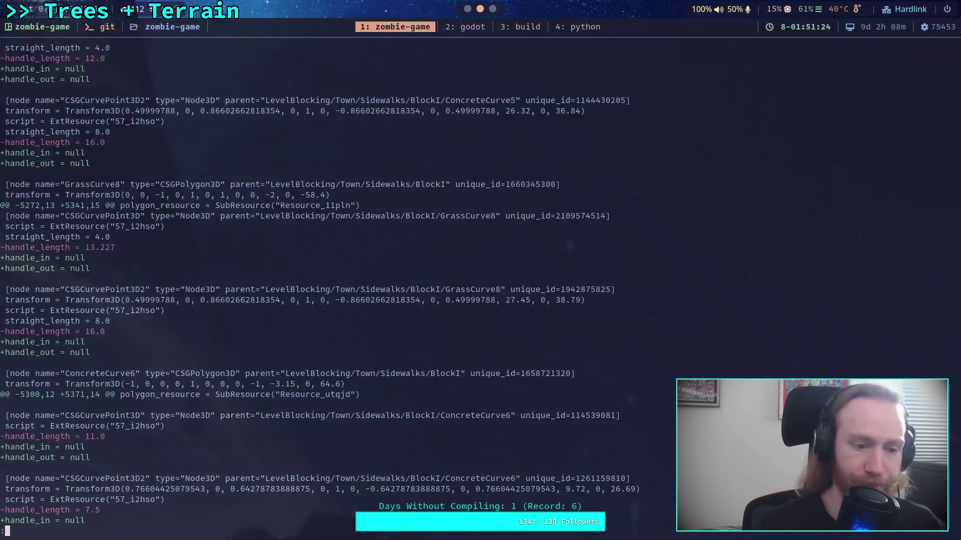
Set ConcreteCurve6's first curve point Handle Out to 11.0
scroll(317, 283, "down", 5)
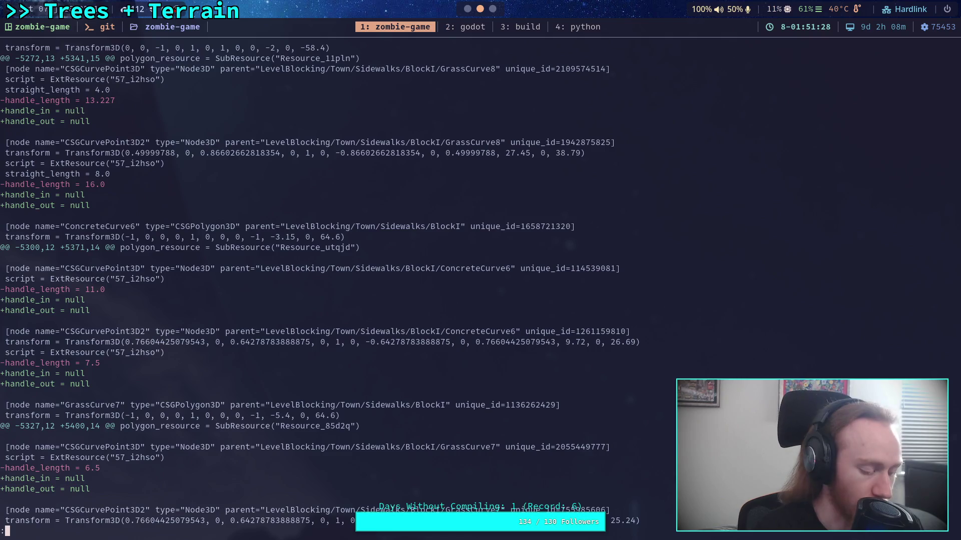
key("super+2")
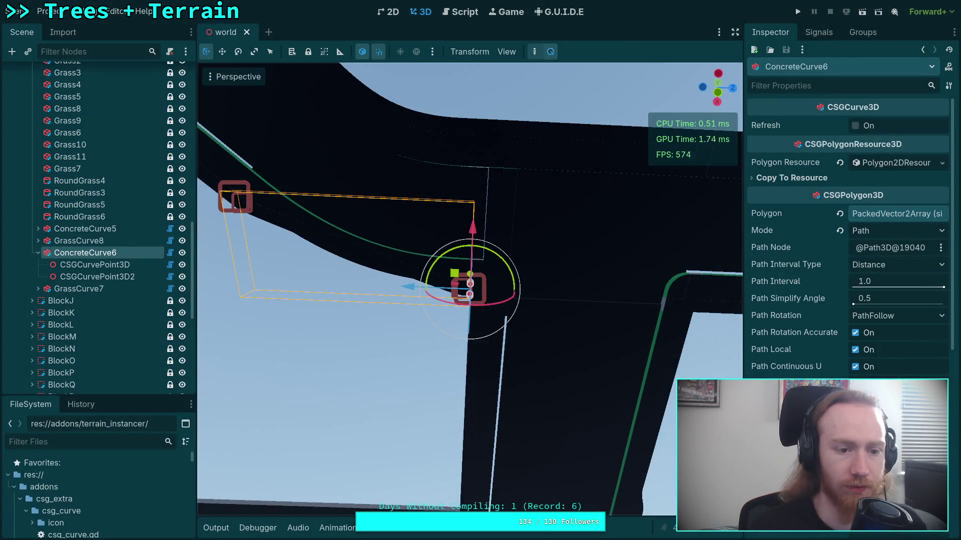
left_click(248, 206)
left_click(879, 165)
type("11")
key("Return")
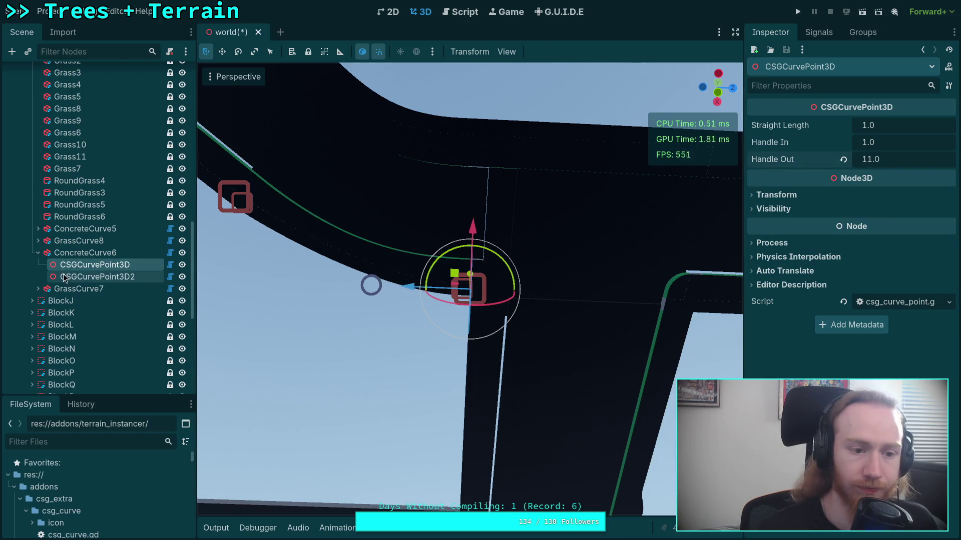
Give the second point Handle Out 1.0 and Handle In 7.5, save, and compare against the git diff
left_click(70, 276)
left_click(843, 160)
left_click(885, 143)
type("7p")
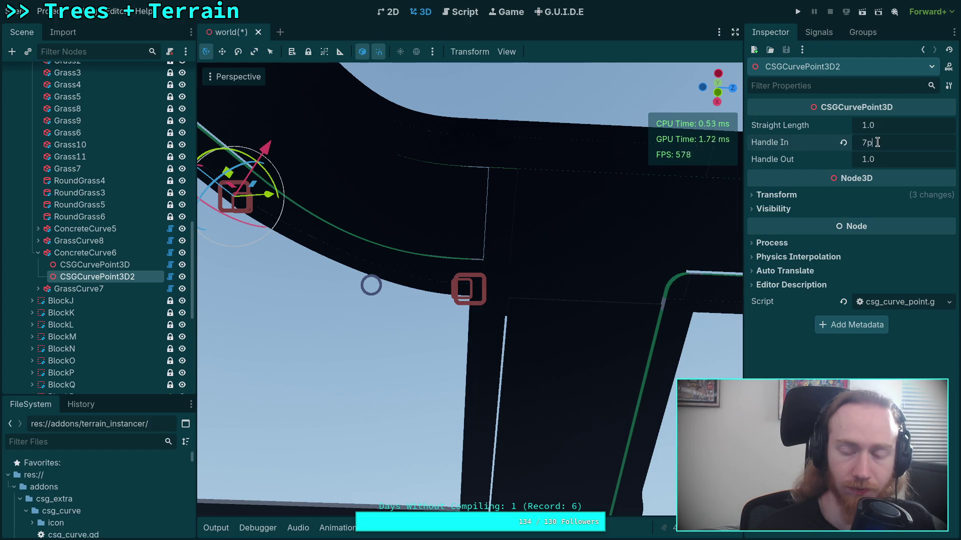
key("BackSpace")
type(".65")
key("Return")
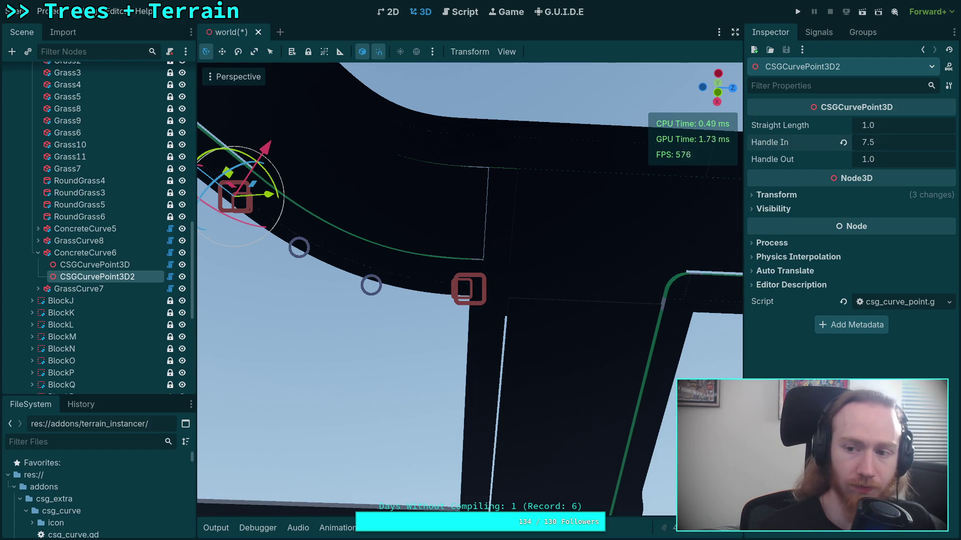
key("ctrl+s")
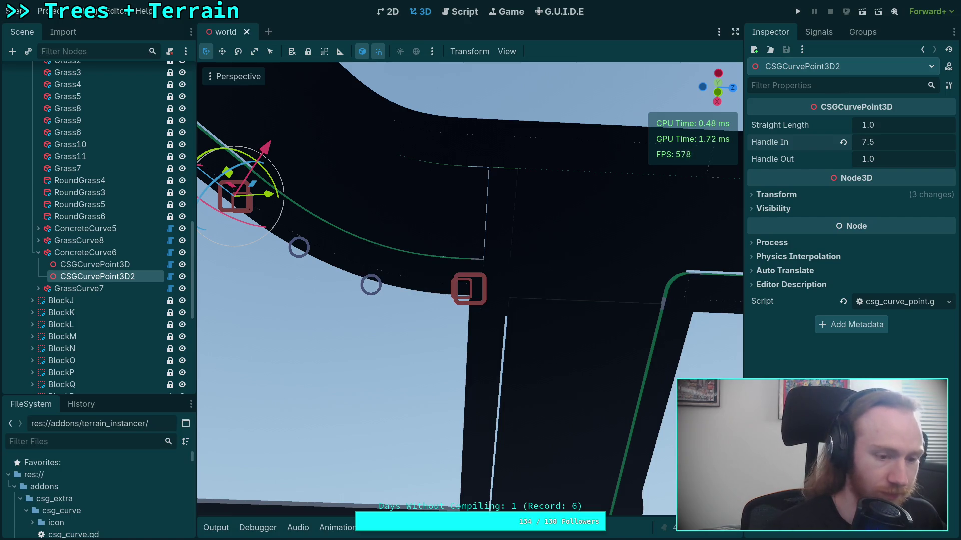
key("super+1")
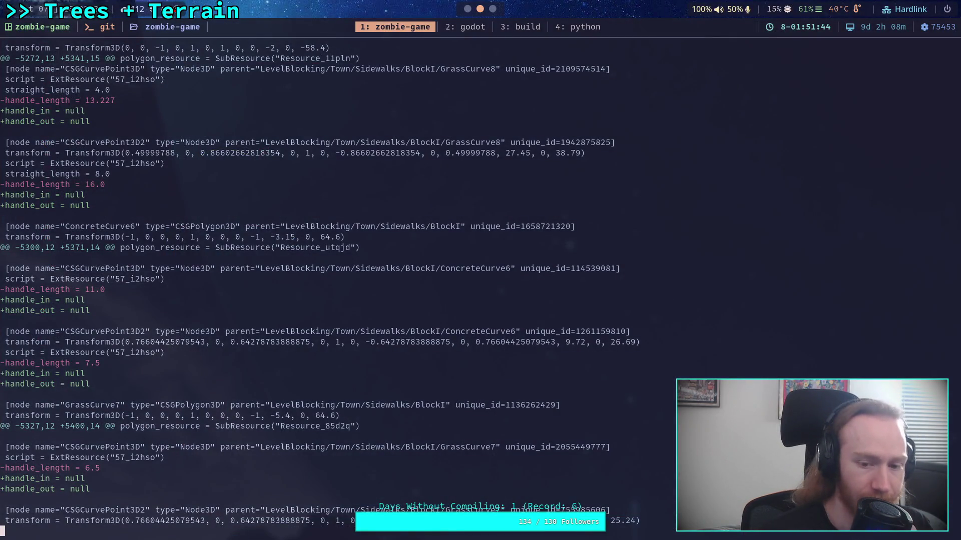
scroll(318, 285, "down", 6)
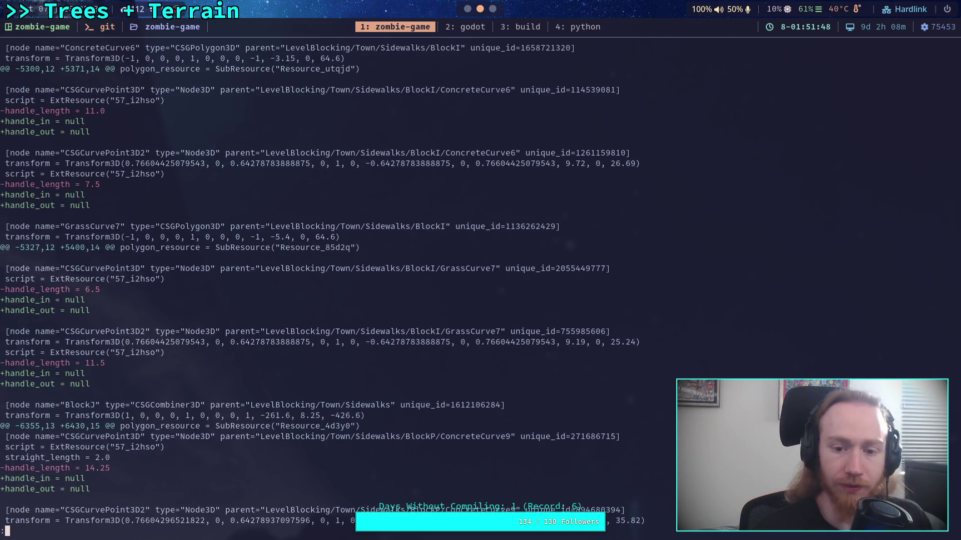
key("super+2")
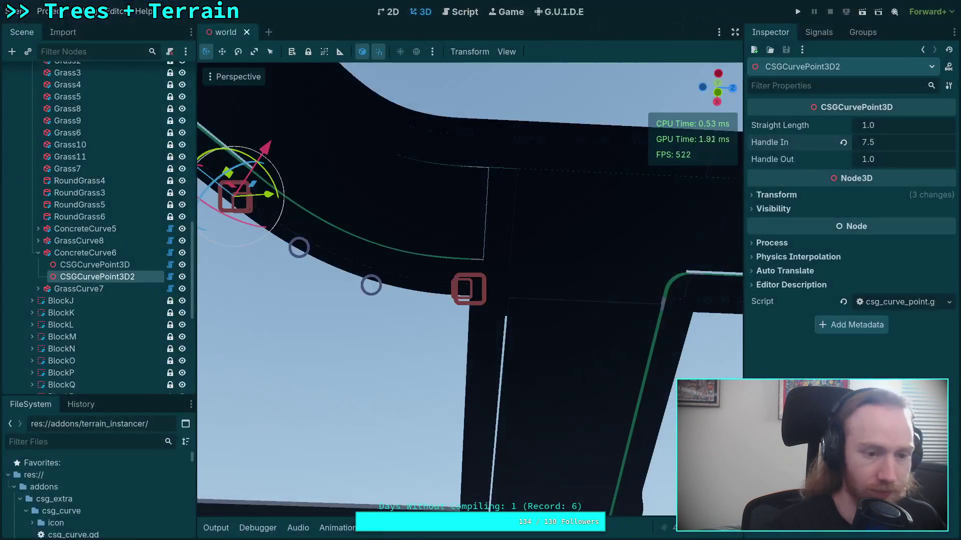
Expand GrassCurve7 and set its first curve point's Handle Out to 6.5
left_click(39, 254)
left_click(70, 265)
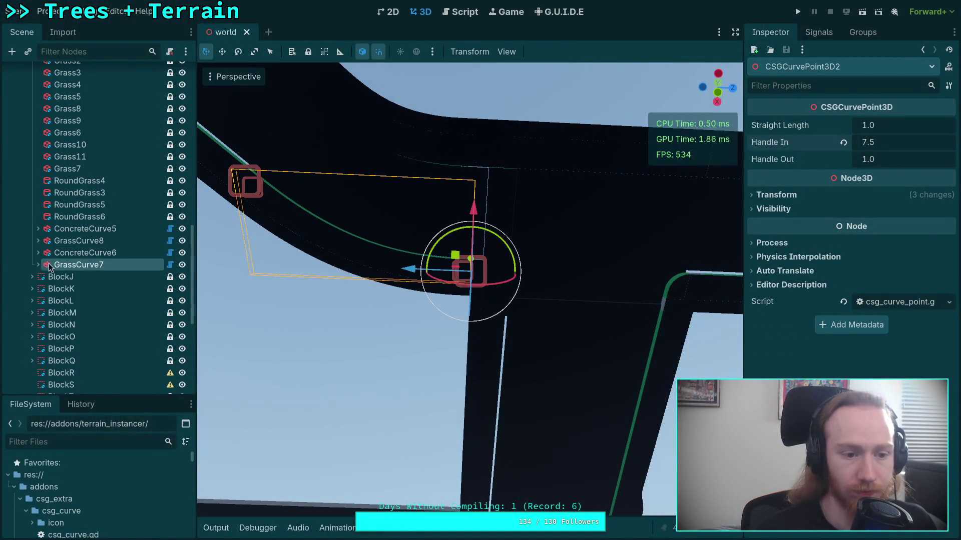
left_click(38, 264)
left_click(80, 276)
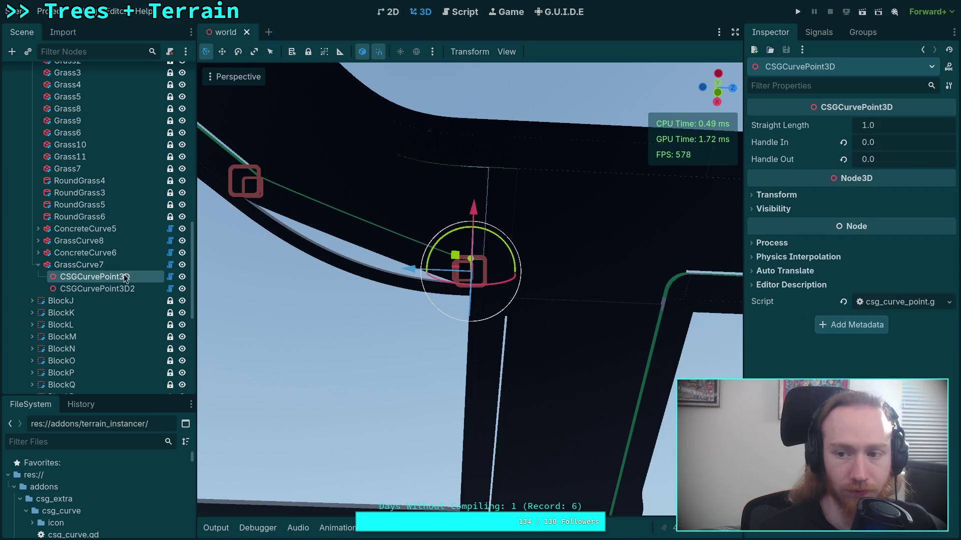
left_click(890, 141)
type("1")
key("Return")
left_click(885, 164)
type("6.5")
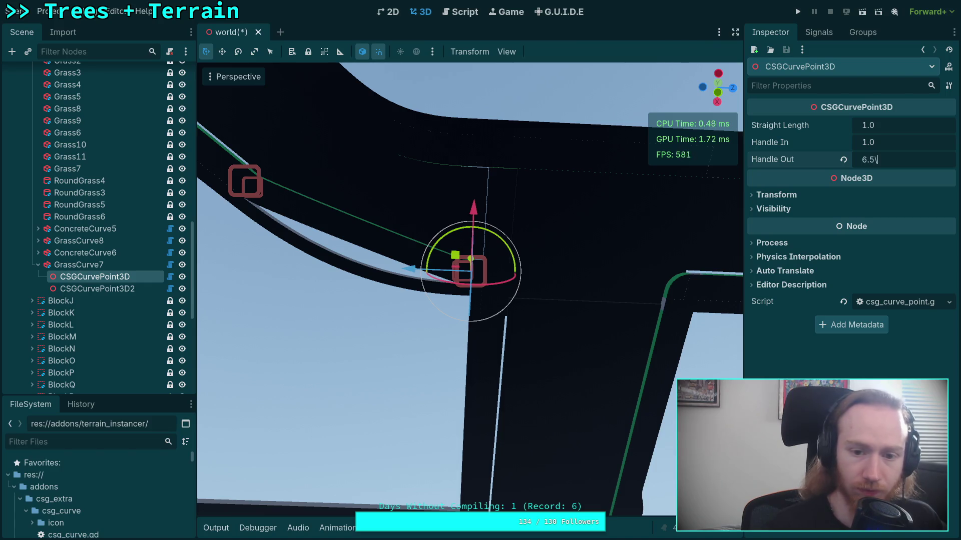
key("Return")
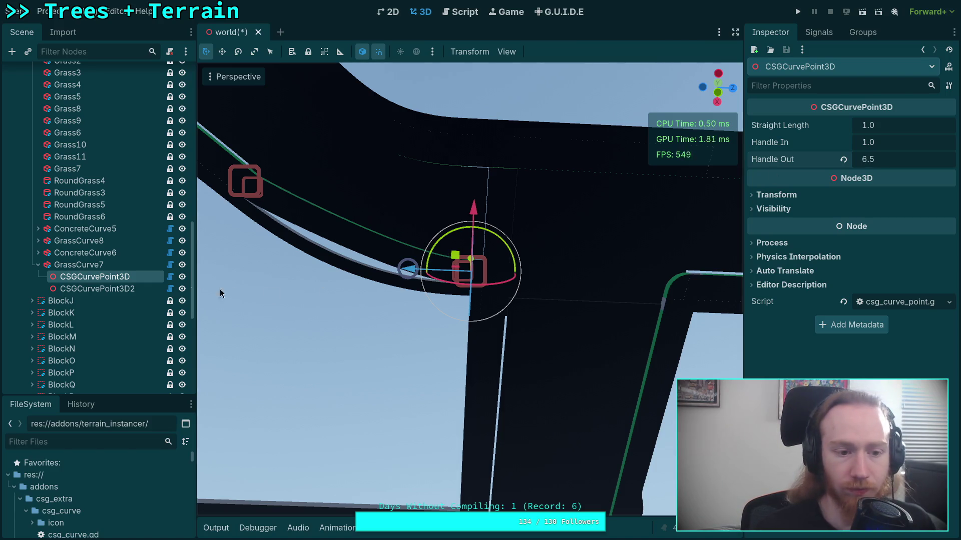
Set GrassCurve7's second point Handle In to 11.5 and save the scene
left_click(143, 289)
left_click(860, 142)
type("1")
key("Return")
left_click(859, 142)
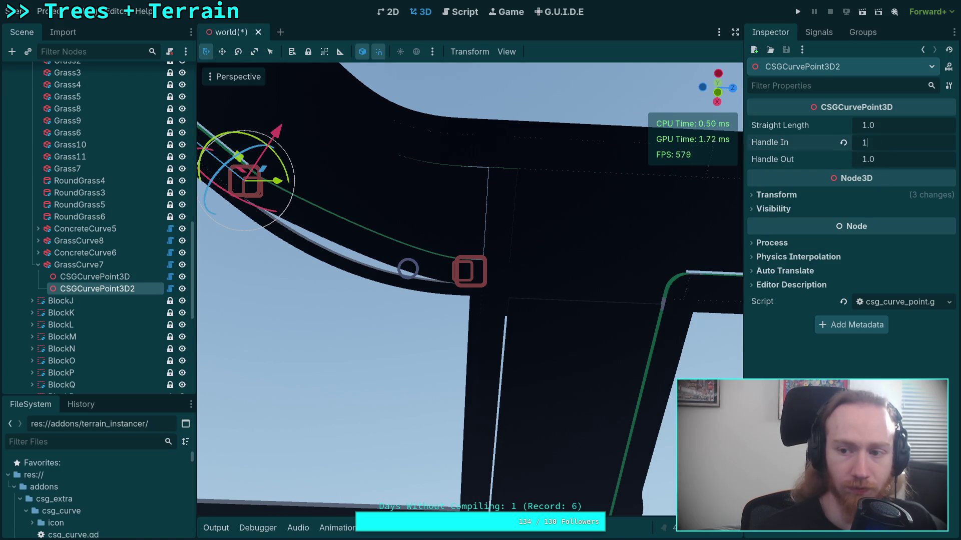
type("1.5")
key("Return")
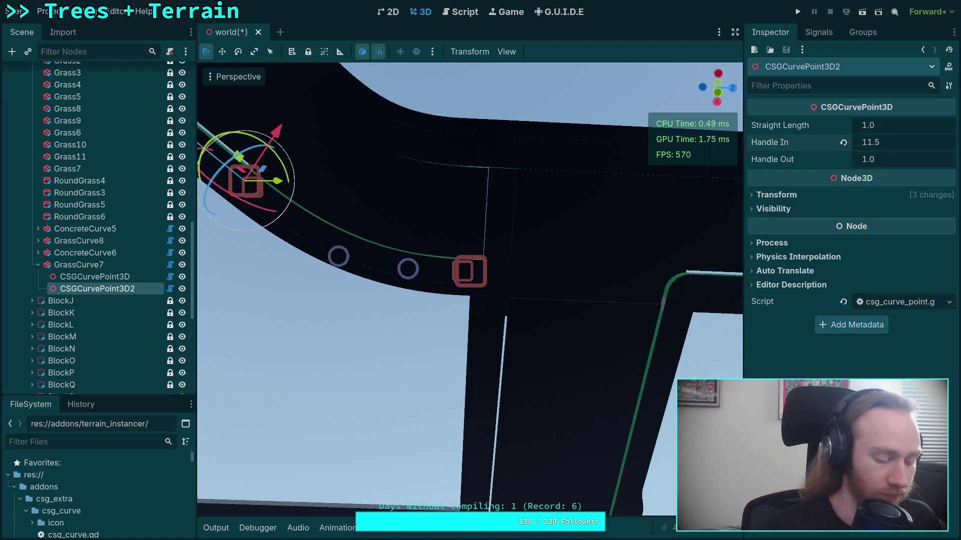
key("super+1")
key("super+2")
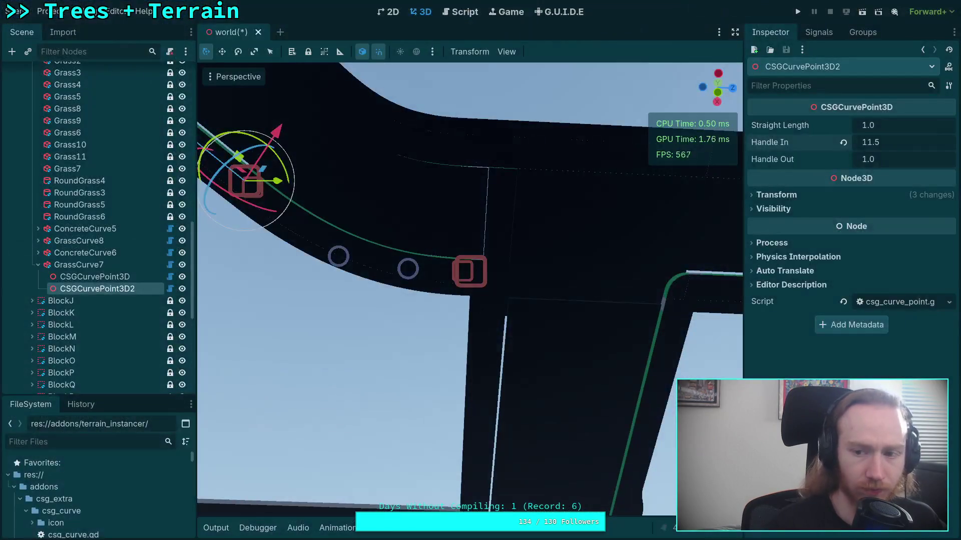
key("ctrl+s")
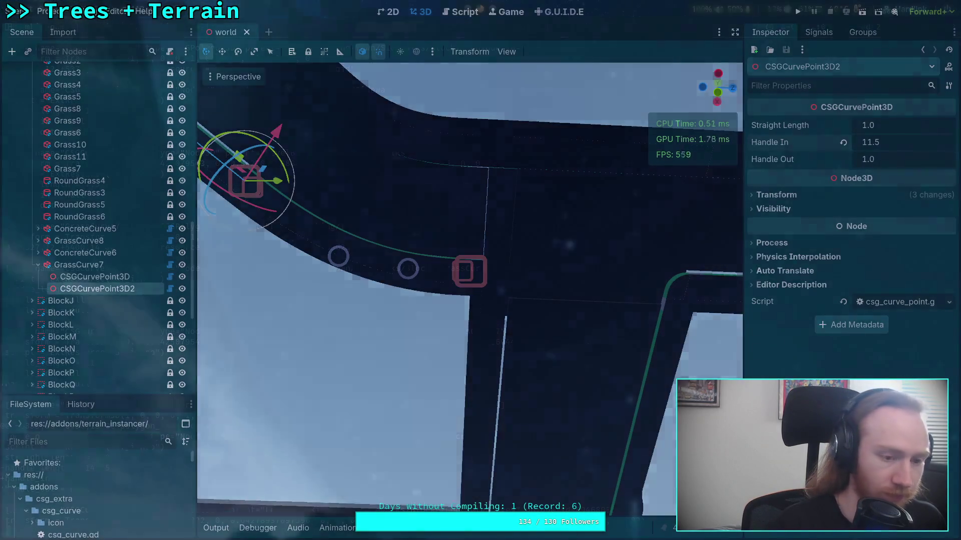
Review the updated git diff in the terminal, then return to Godot
key("super+1")
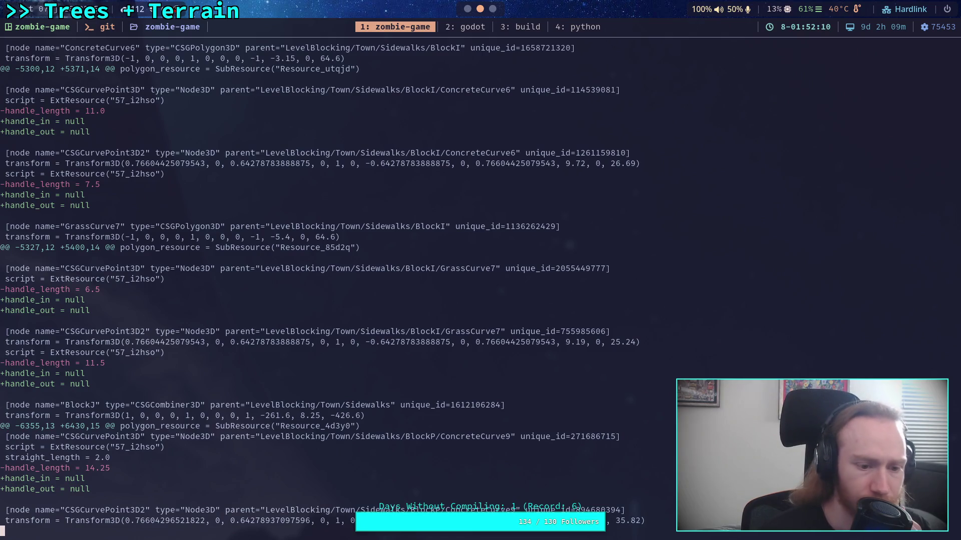
scroll(321, 290, "down", 4)
key("Up")
key("Up")
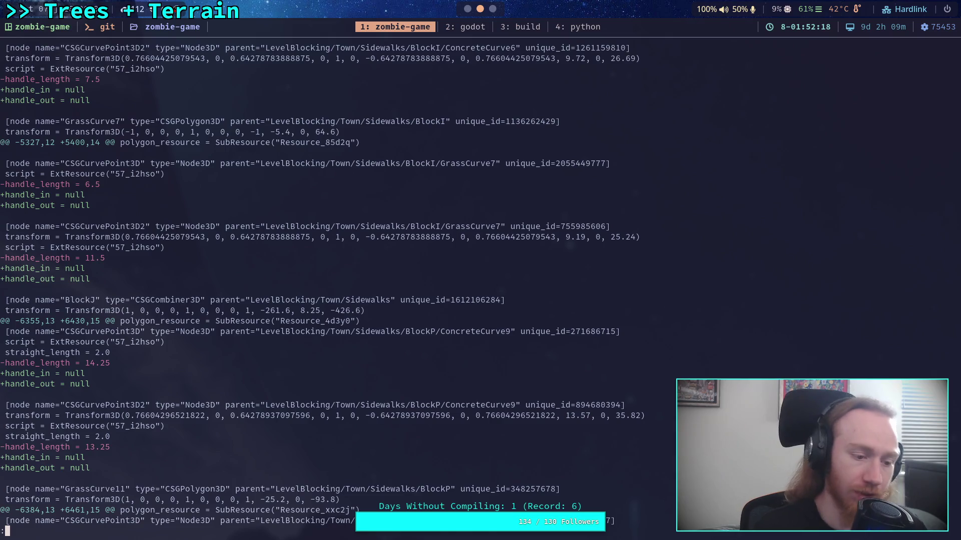
key("super+2")
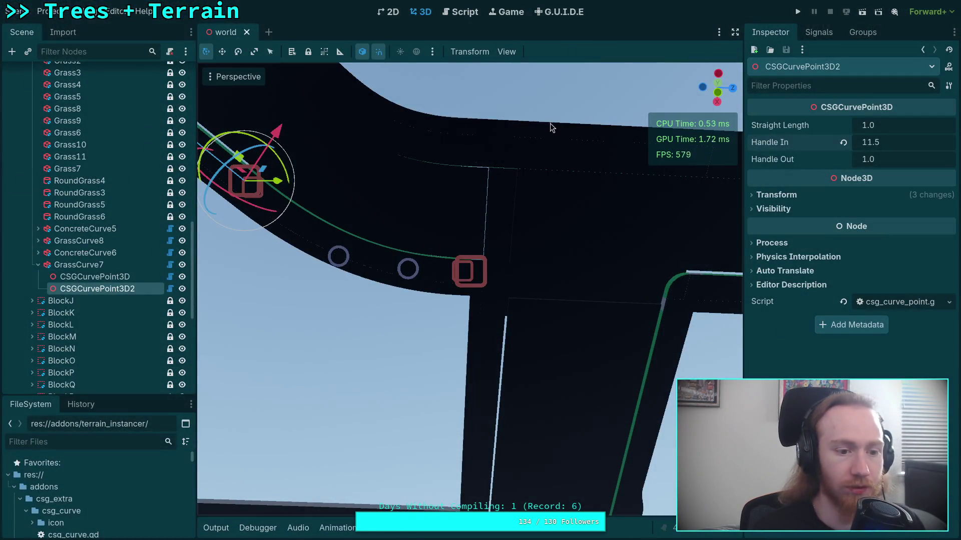
Expand BlockP and enter 13.25 as ConcreteCurve9's first point Handle Out
scroll(140, 207, "up", 1)
scroll(28, 158, "down", 8)
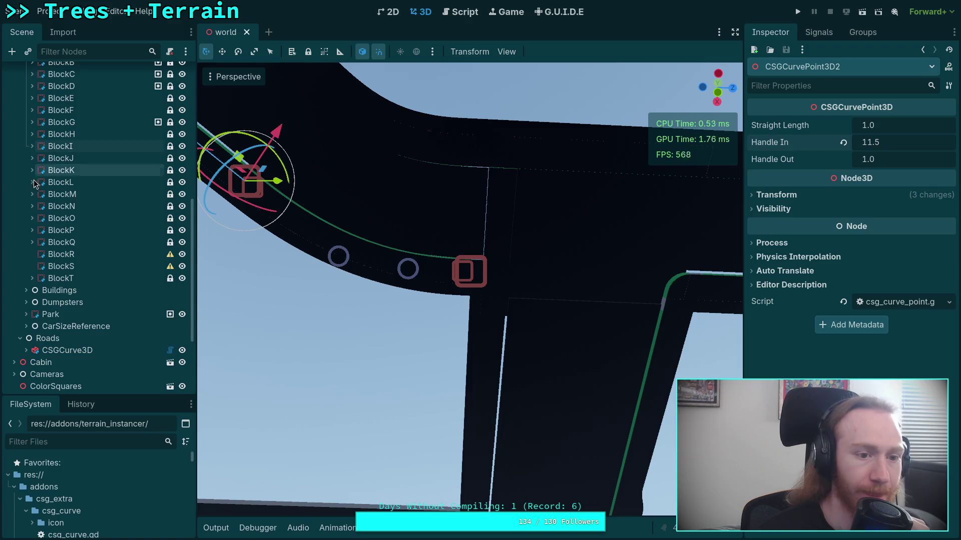
left_click(32, 231)
scroll(75, 258, "down", 4)
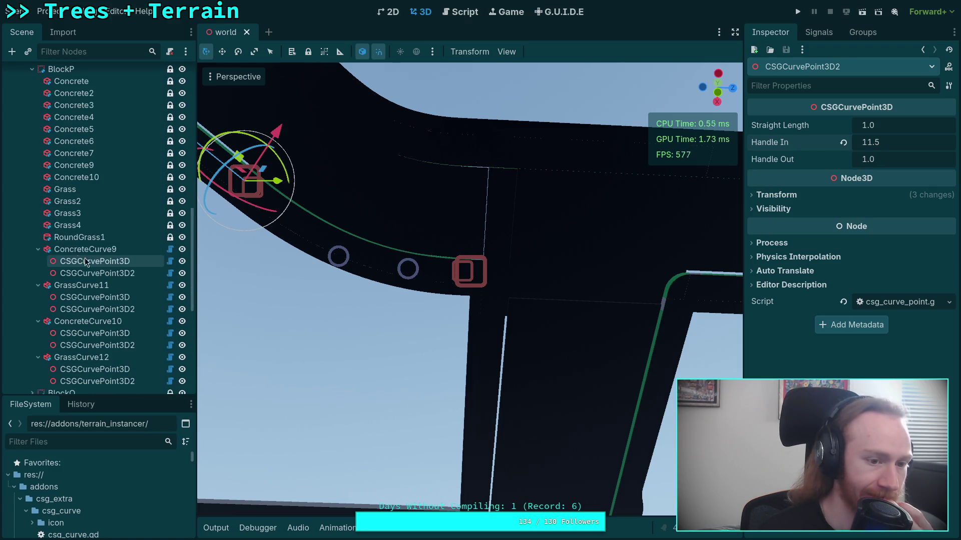
left_click(95, 263)
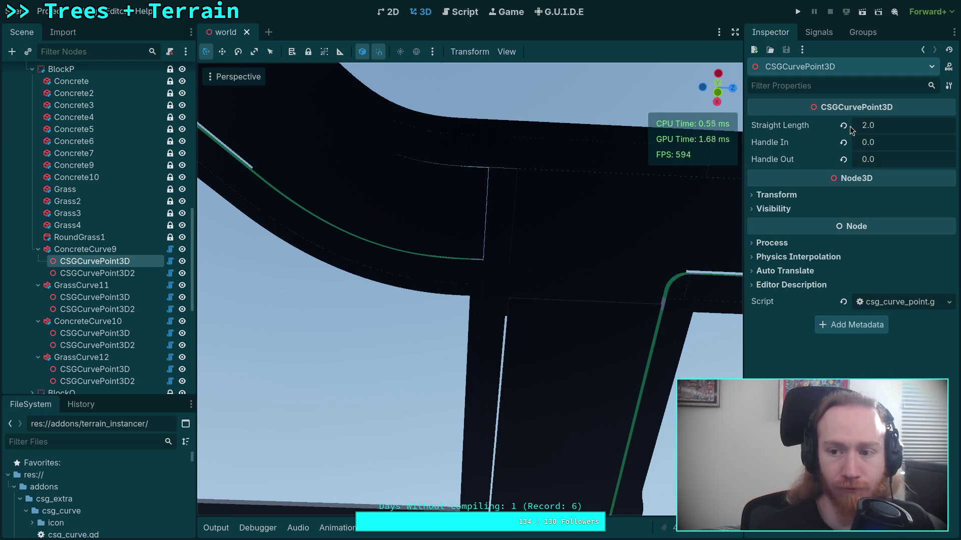
left_click(896, 160)
type("13.25")
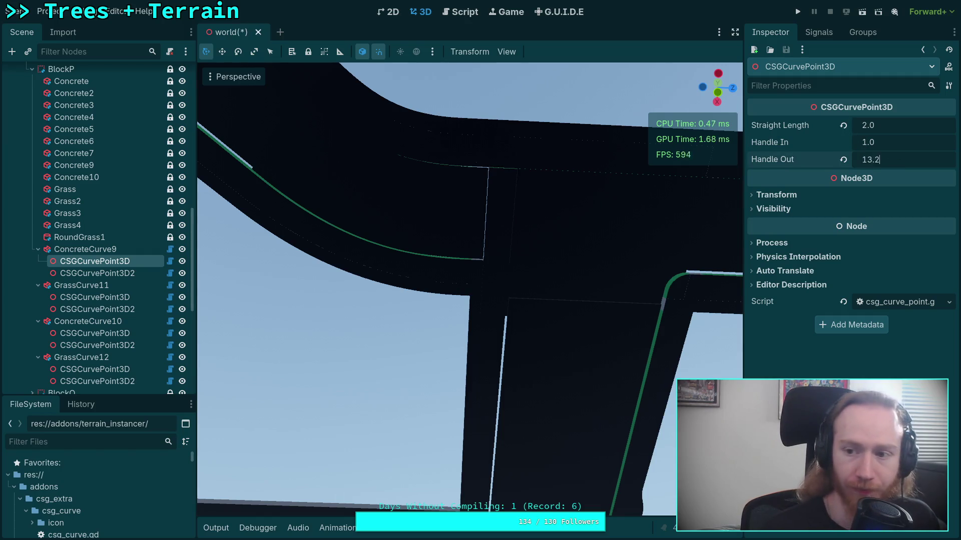
Enter 14.25 as the second point's Handle In, reset its Handle Out to 1.0, save, and check the diff
left_click(95, 273)
left_click(890, 143)
type("14.2")
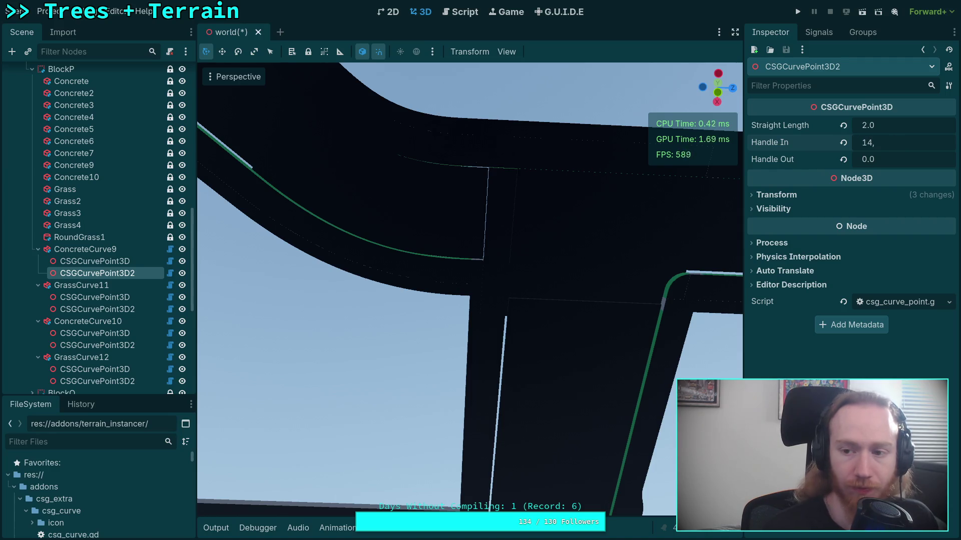
type("5")
left_click(843, 159)
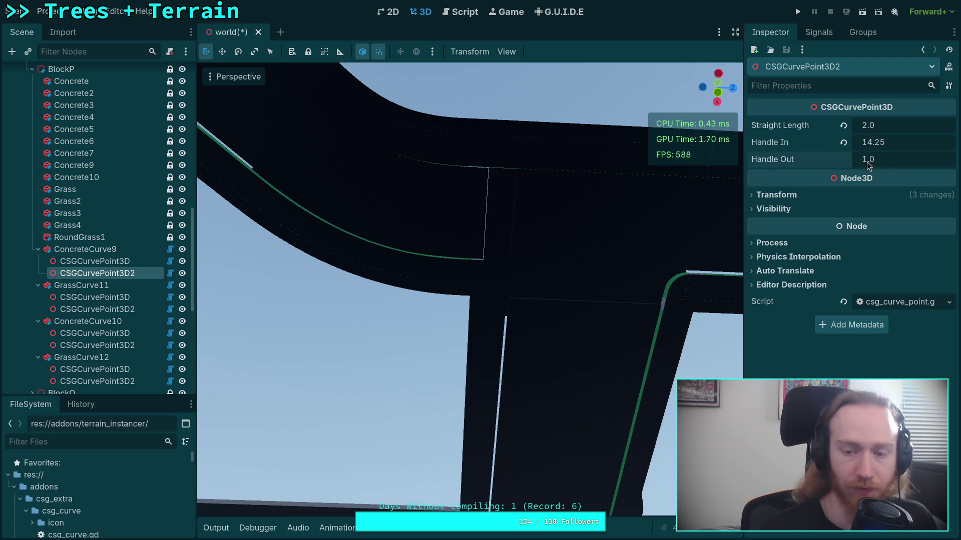
key("ctrl+s")
key("f")
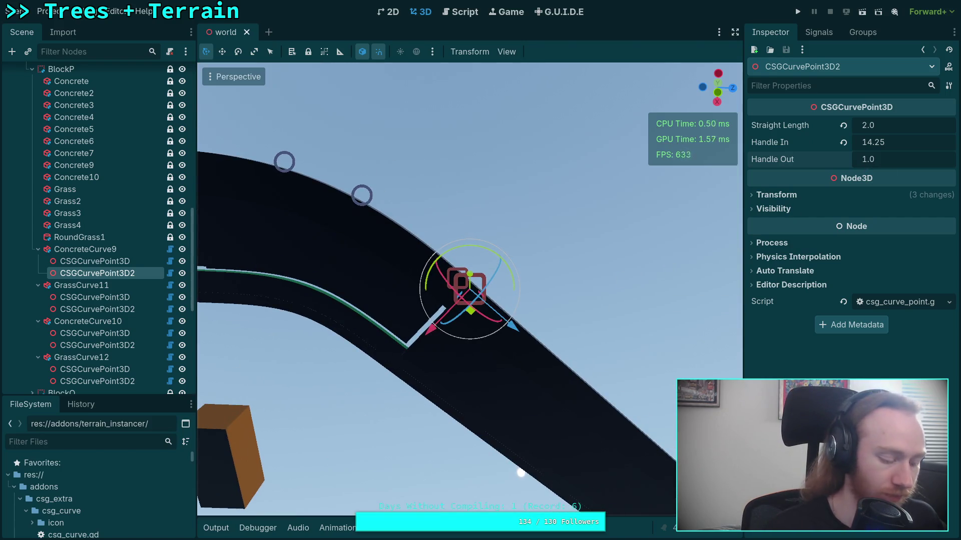
key("super+1")
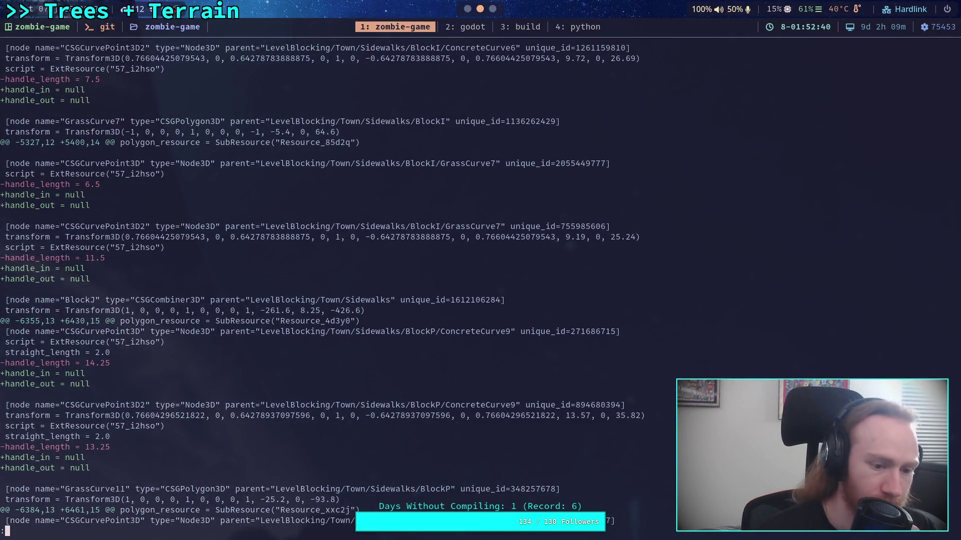
key("super+2")
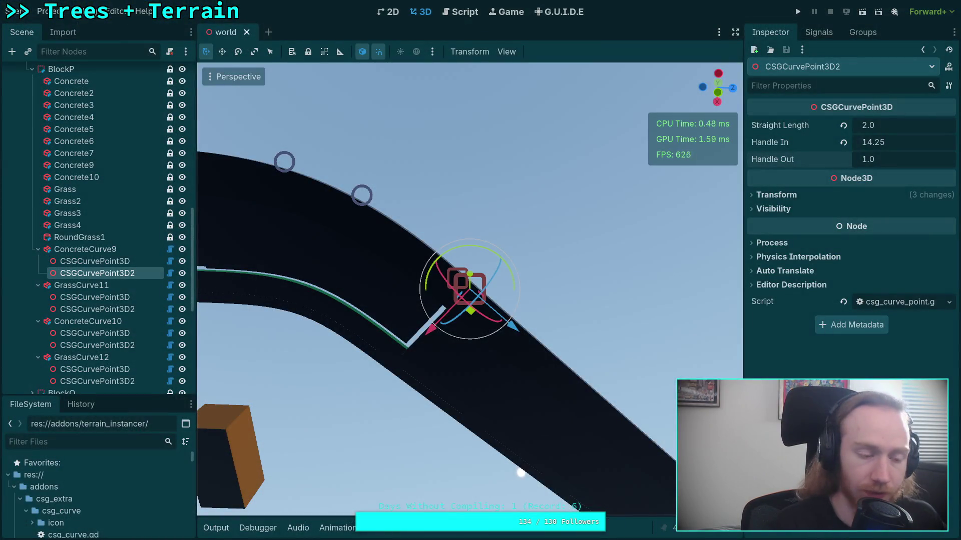
Correct the swapped values: second point Handle In 13.25, first point Handle Out 14.25; save and review the diff
left_click(868, 142)
type("13.25")
key("Return")
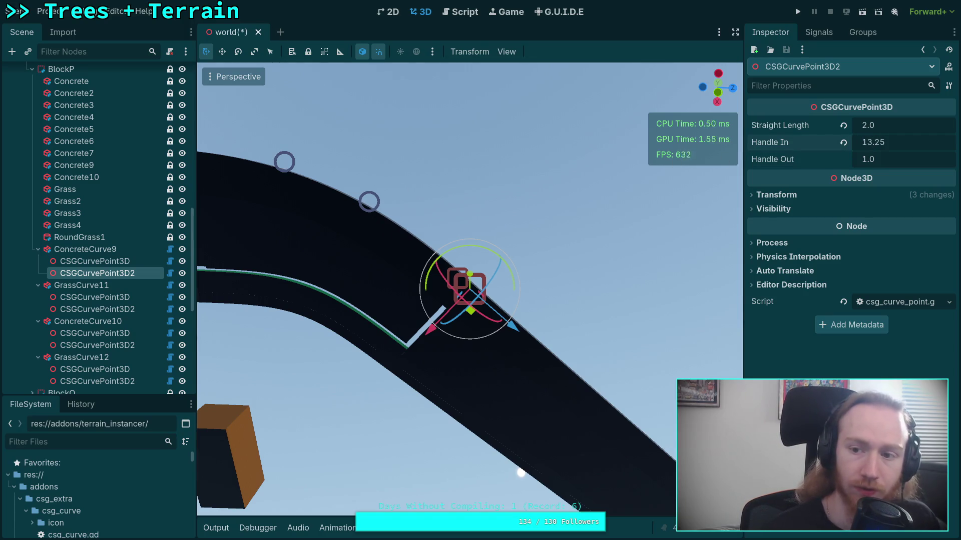
left_click(95, 261)
left_click(870, 159)
type("14.25")
key("Return")
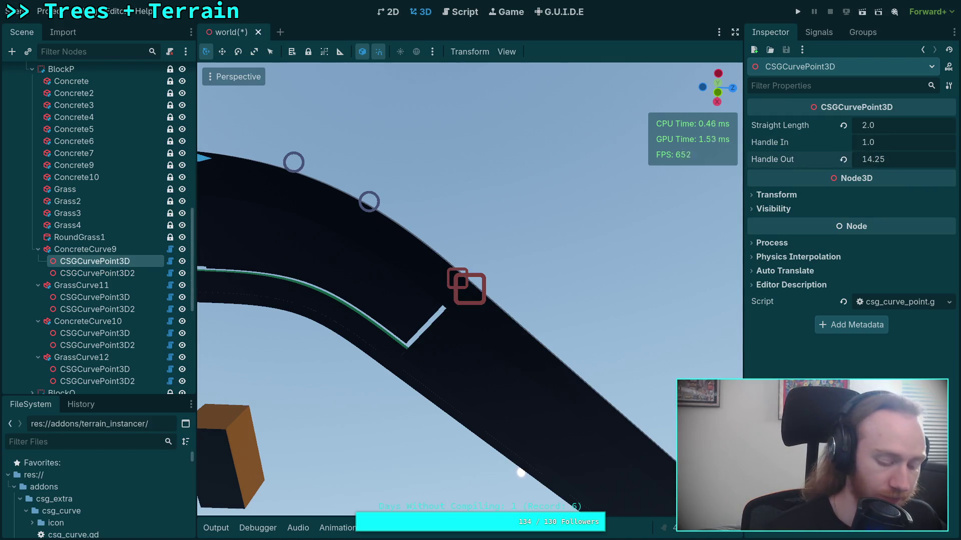
key("ctrl+s")
key("super+1")
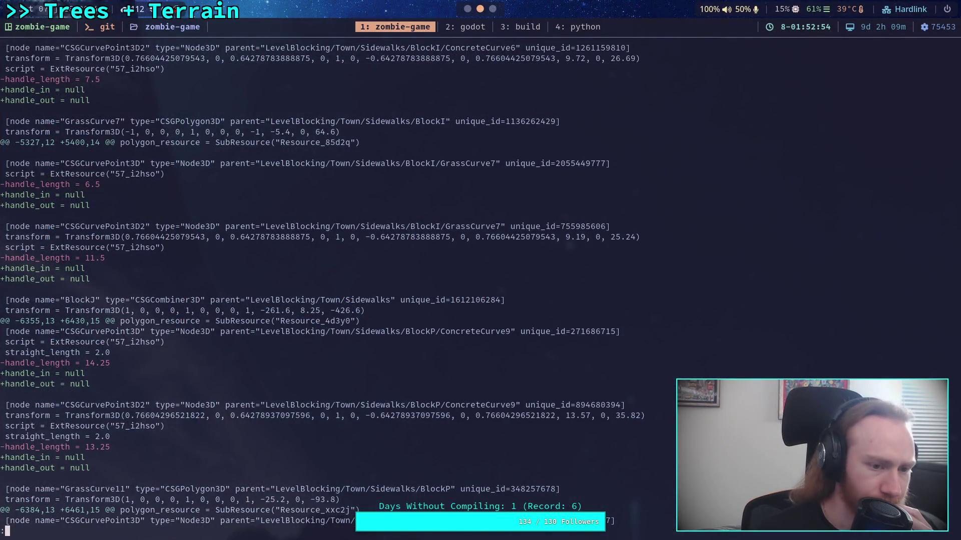
scroll(320, 285, "down", 5)
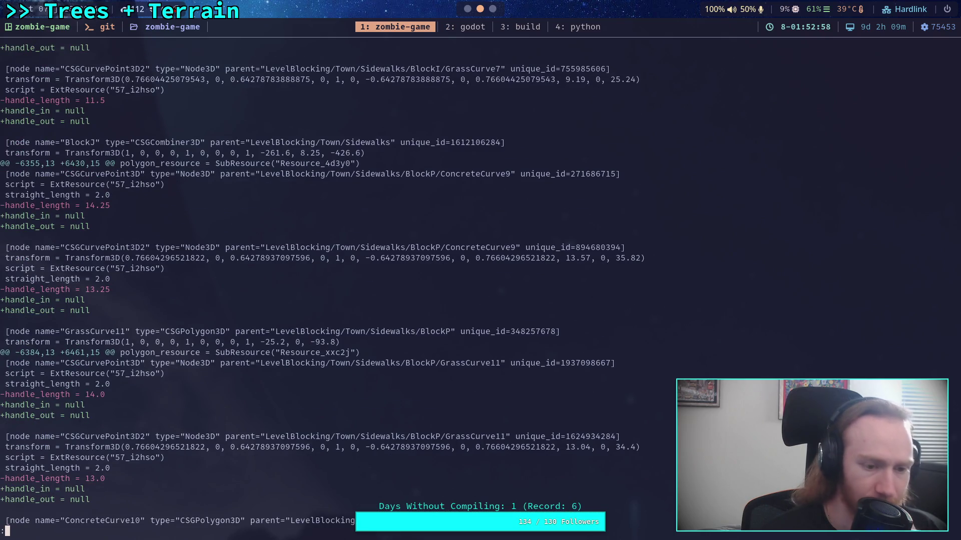
key("super+2")
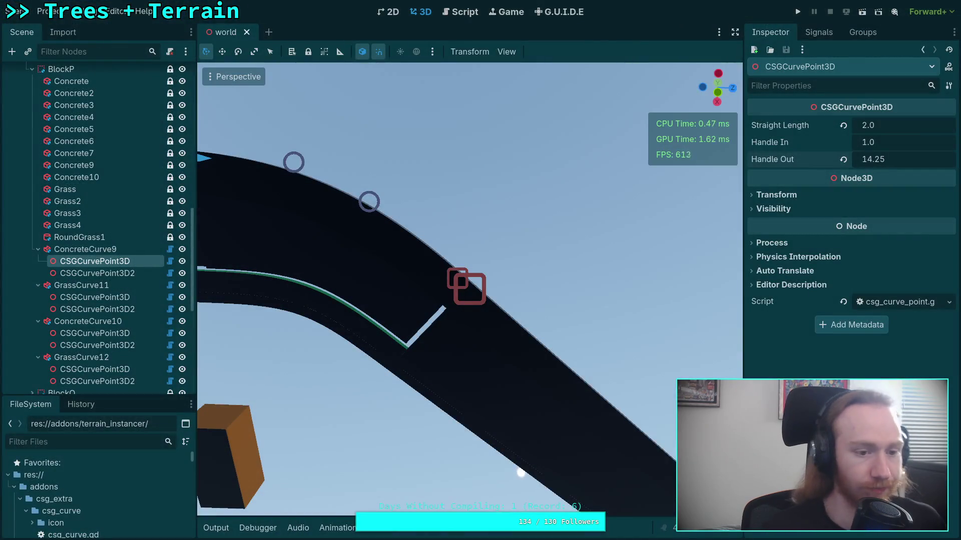
Give GrassCurve11's first curve point Handle In 1.0 and Handle Out 14.0
left_click(38, 249)
left_click(95, 273)
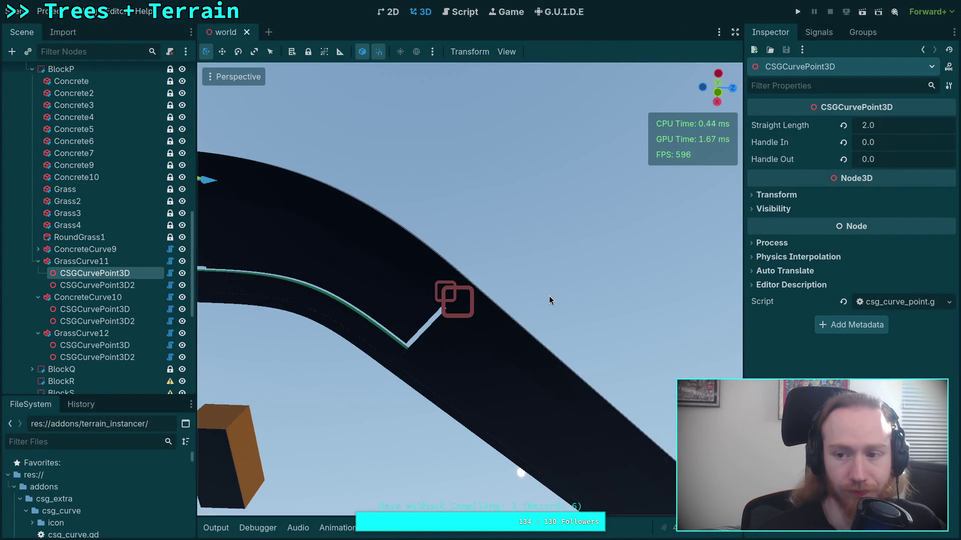
left_click(843, 142)
left_click_drag(887, 160, 926, 160)
Give the second point Handle In 13.0 and Handle Out 1.0, save, and scroll through the git diff
left_click(95, 286)
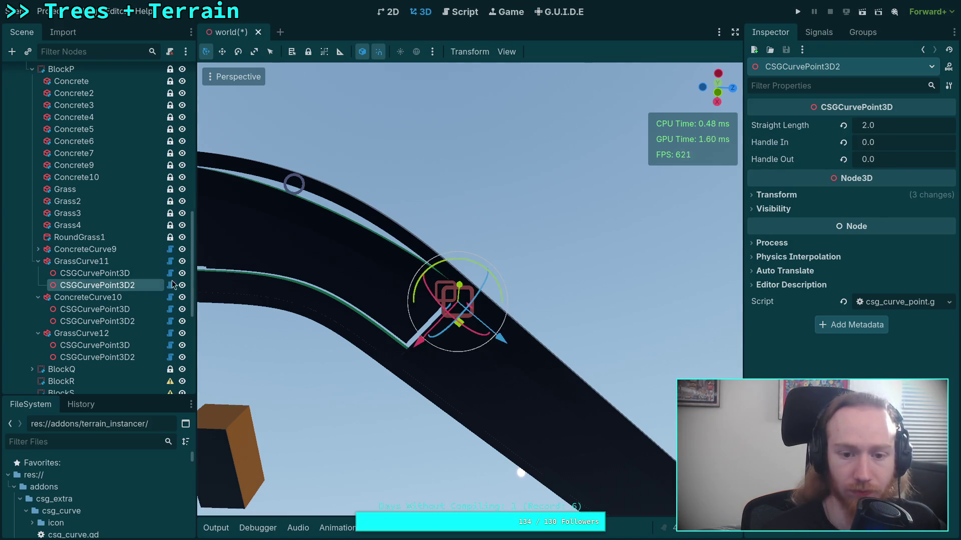
left_click_drag(897, 146, 929, 147)
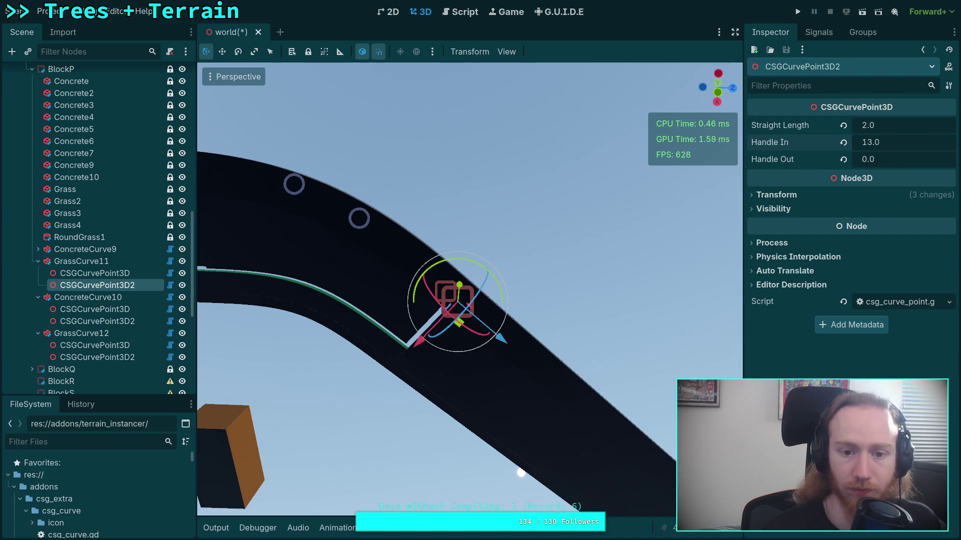
left_click(843, 159)
key("ctrl+s")
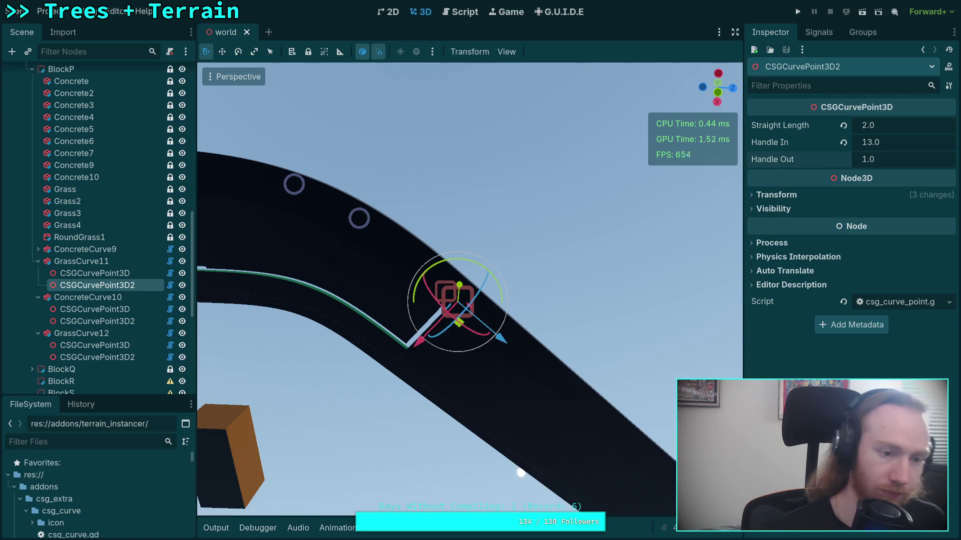
left_click(80, 262)
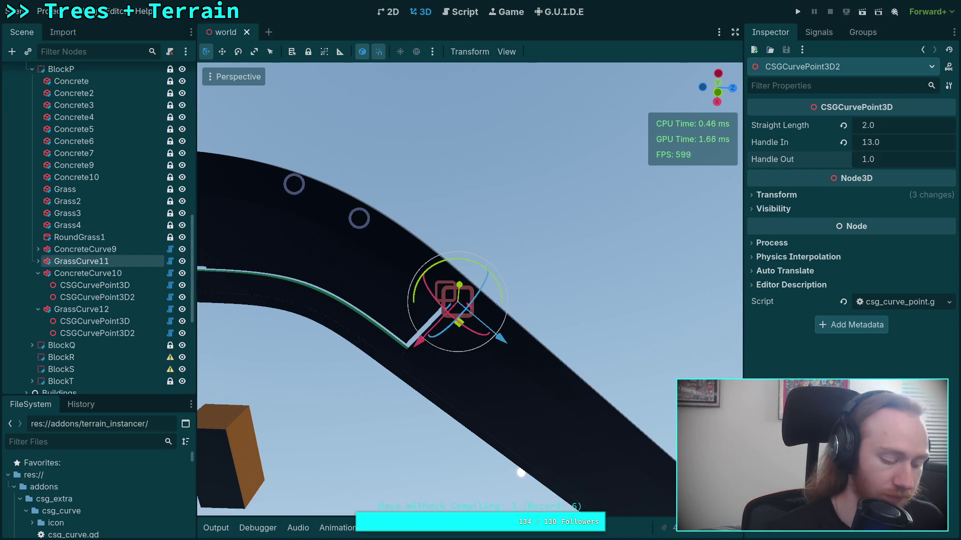
key("super+2")
scroll(376, 288, "down", 3)
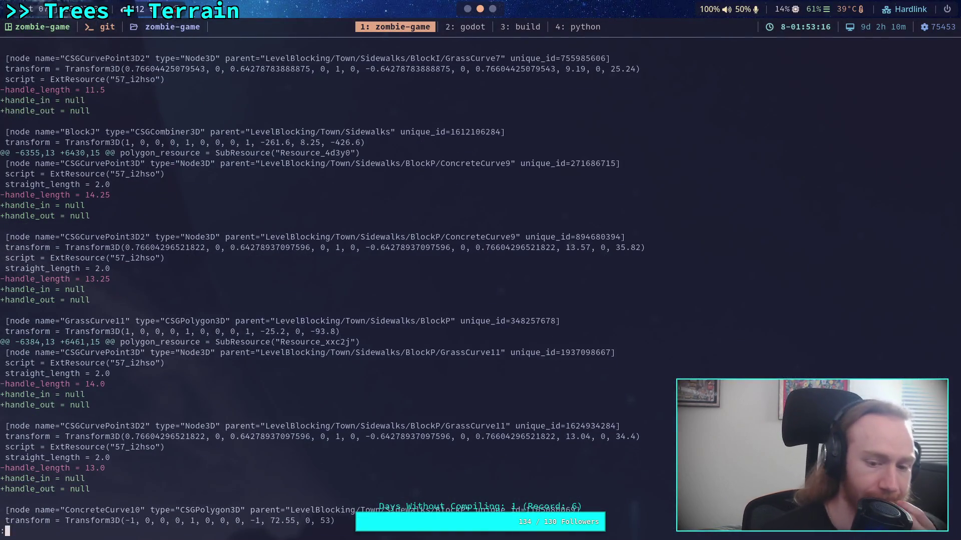
scroll(376, 287, "down", 2)
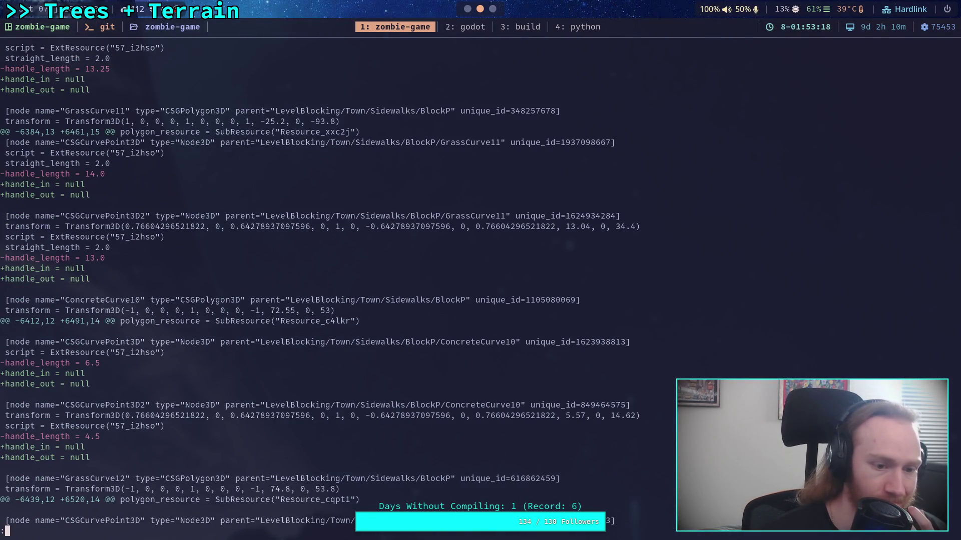
Give ConcreteCurve10's first curve point Handle In 1.0 and Handle Out 6.5
key("super+2")
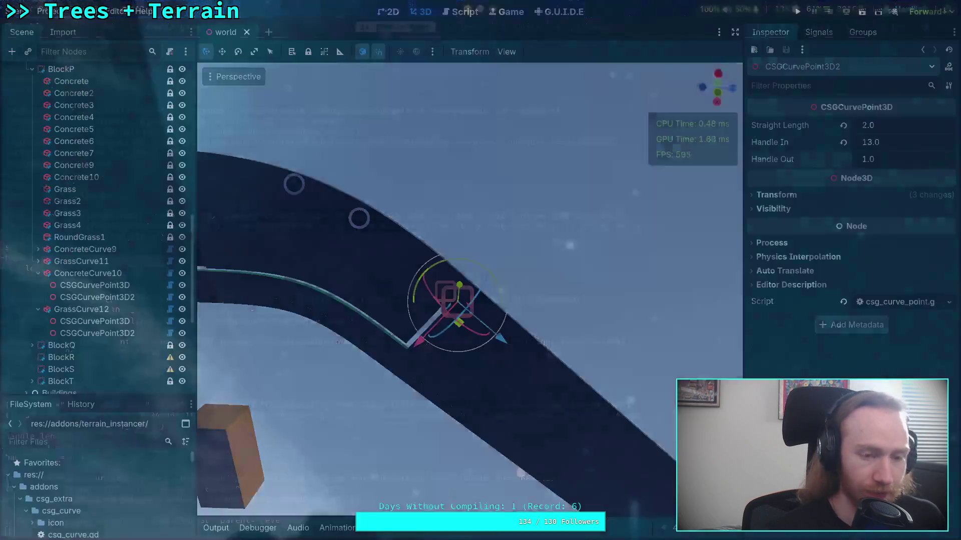
left_click(125, 285)
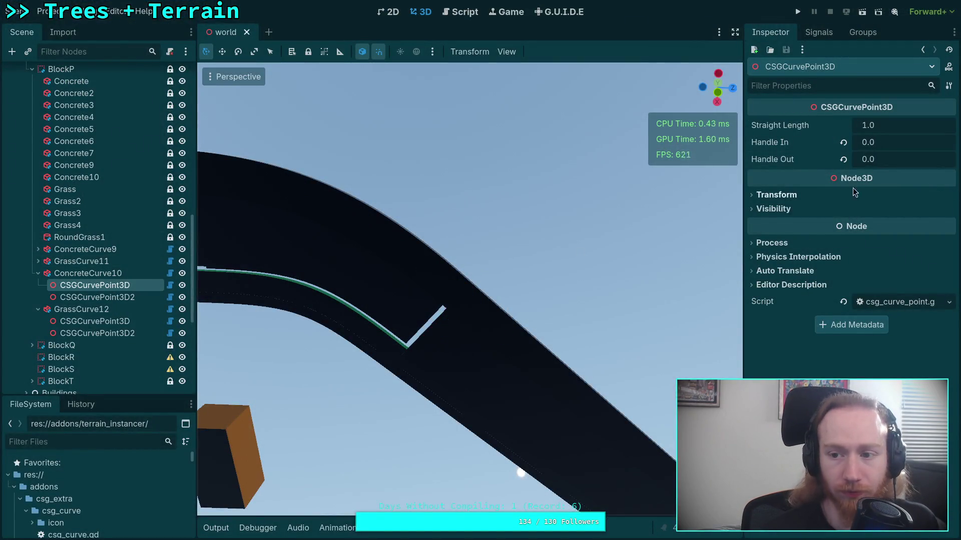
left_click(868, 143)
type("1")
left_click(885, 160)
type("6.5")
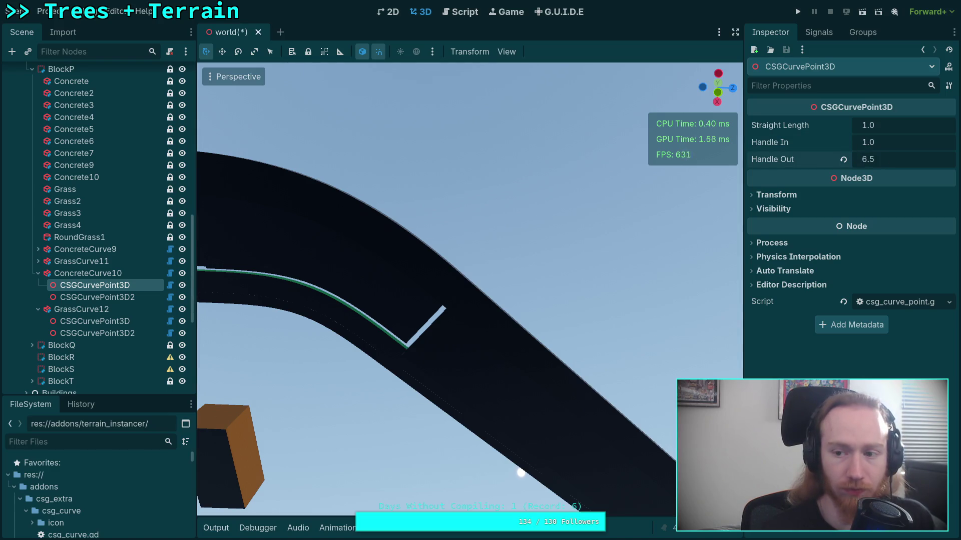
key("Return")
Give the second point Handle In 4.5 and Handle Out 1.0, save, and collapse ConcreteCurve10
left_click(135, 297)
left_click(868, 143)
type("4.6")
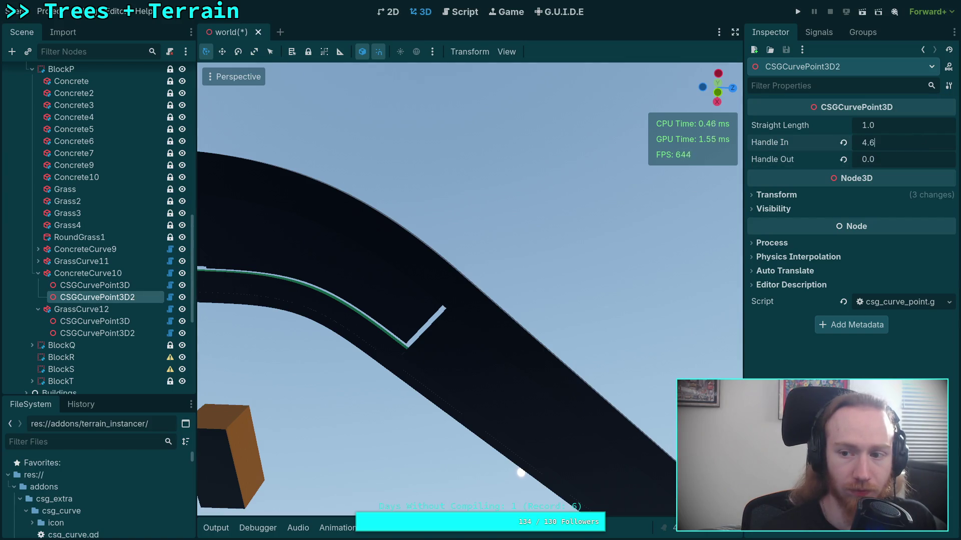
left_click(843, 159)
key("ctrl+s")
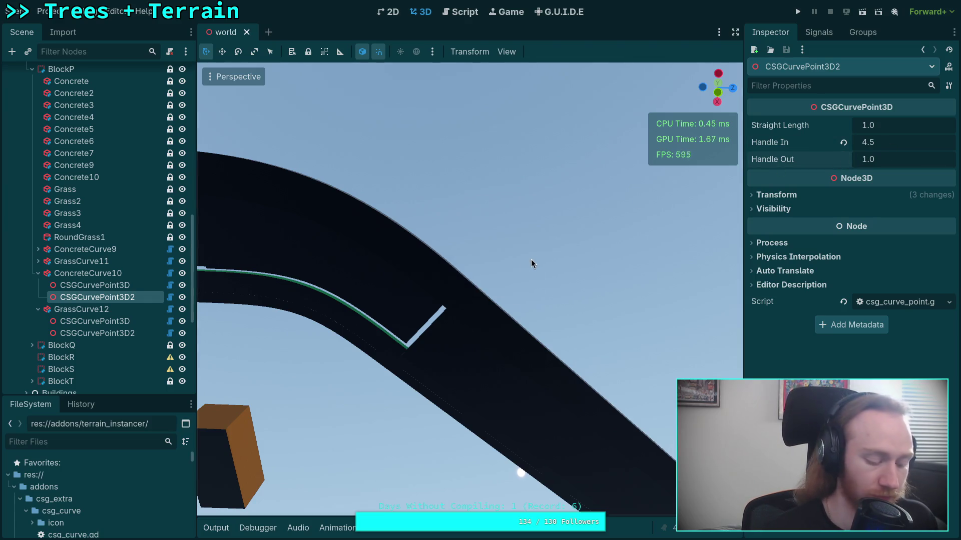
key("f")
key("Up")
key("Up")
key("Left")
key("super+1")
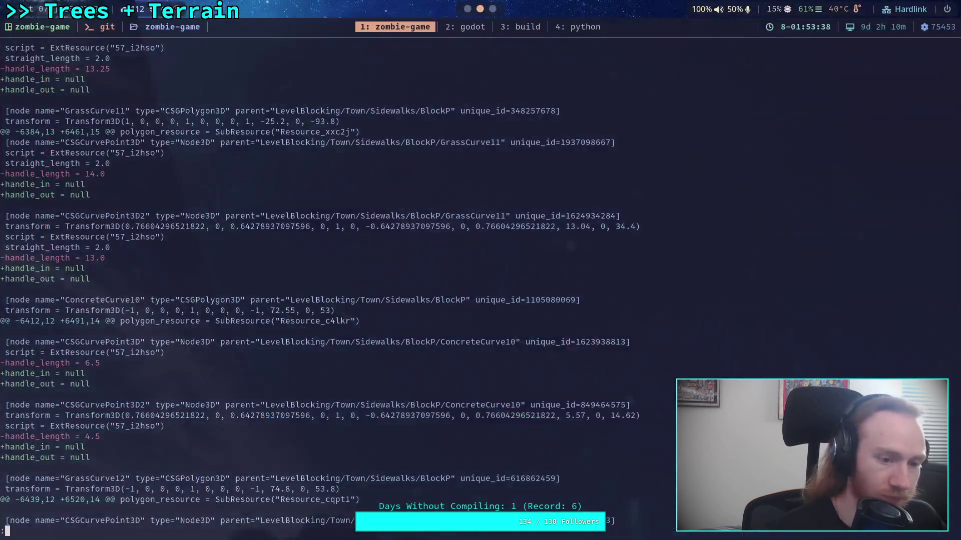
Give GrassCurve12's first curve point Handle In 1.0 and Handle Out 7.0
scroll(380, 284, "down", 7)
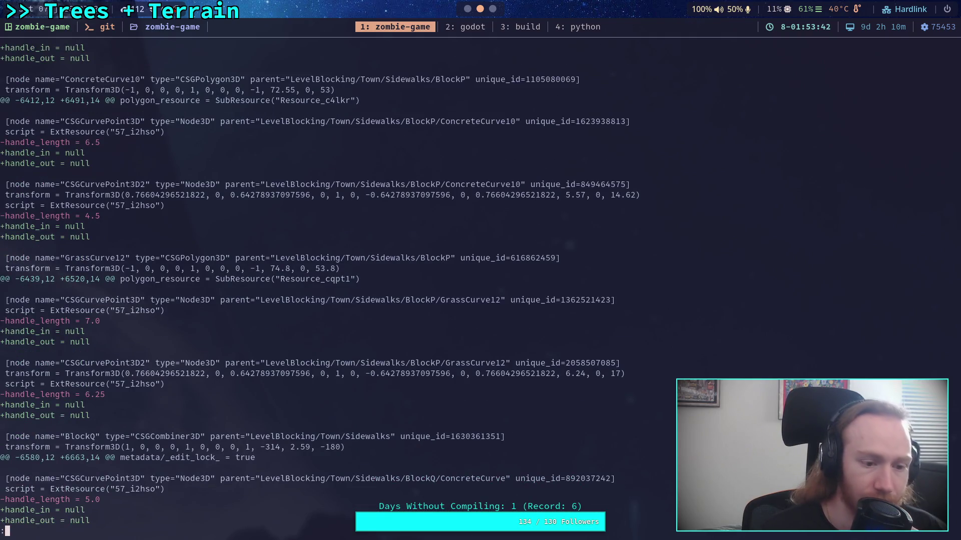
key("super+2")
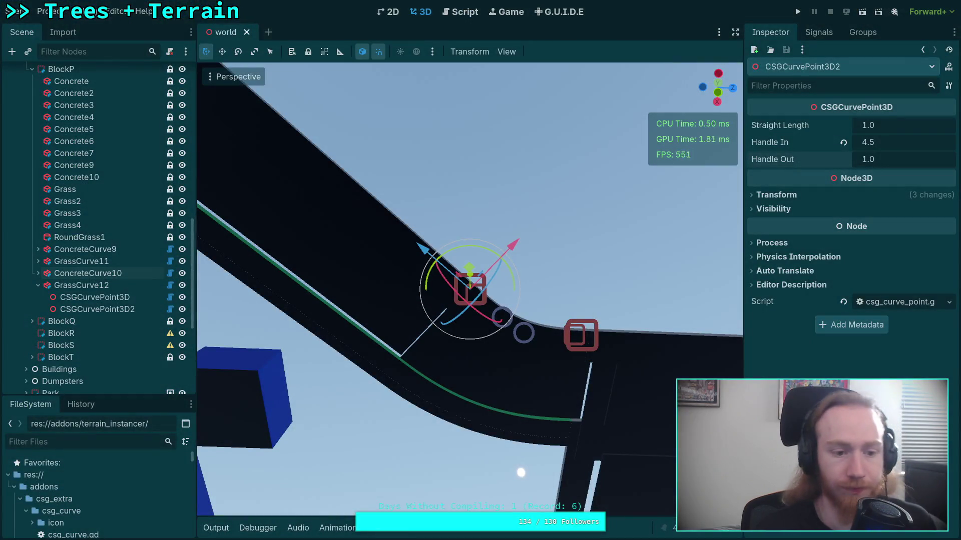
key("Up")
left_click(844, 143)
left_click(881, 159)
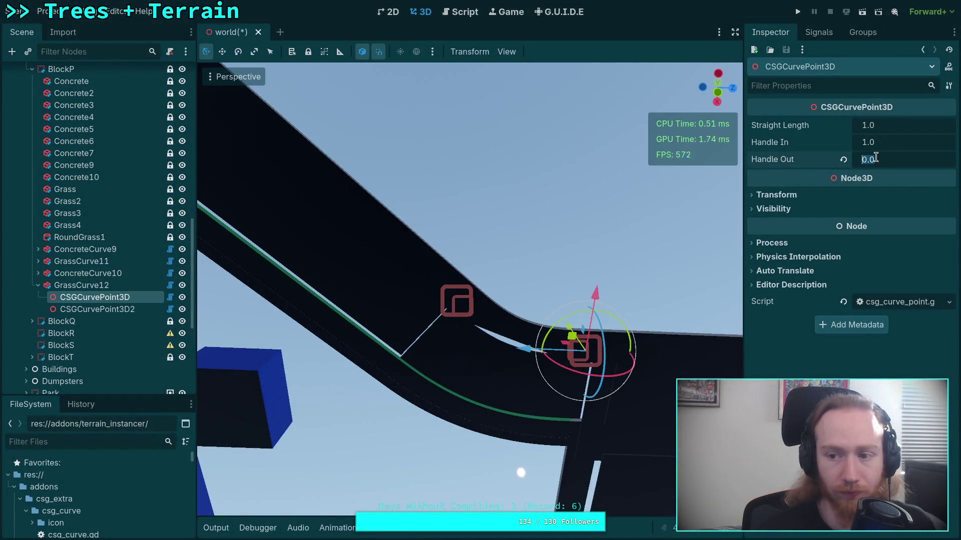
type("7")
key("Return")
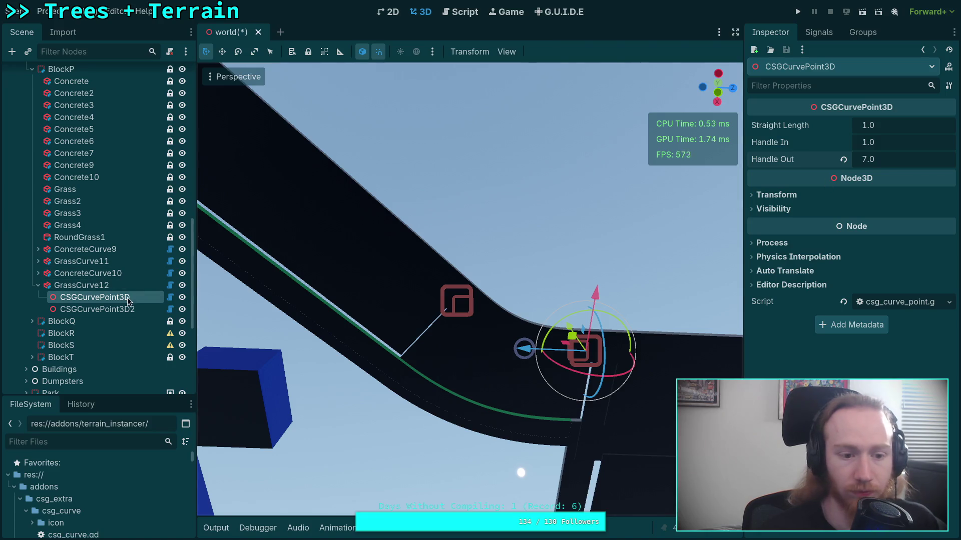
Set the second point's Handle In to 6.25, save, and review the git diff
key("Down")
type("6")
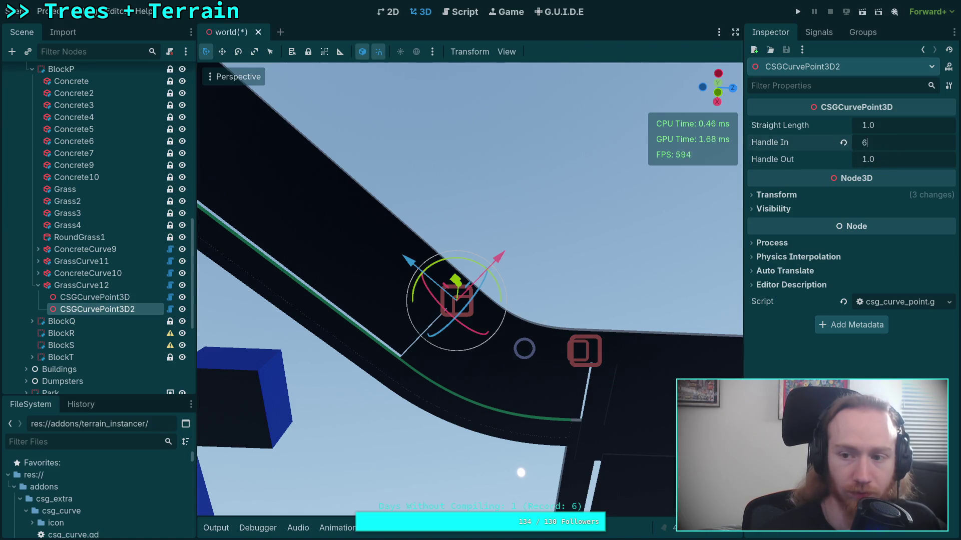
type(".25")
key("Return")
key("ctrl+s")
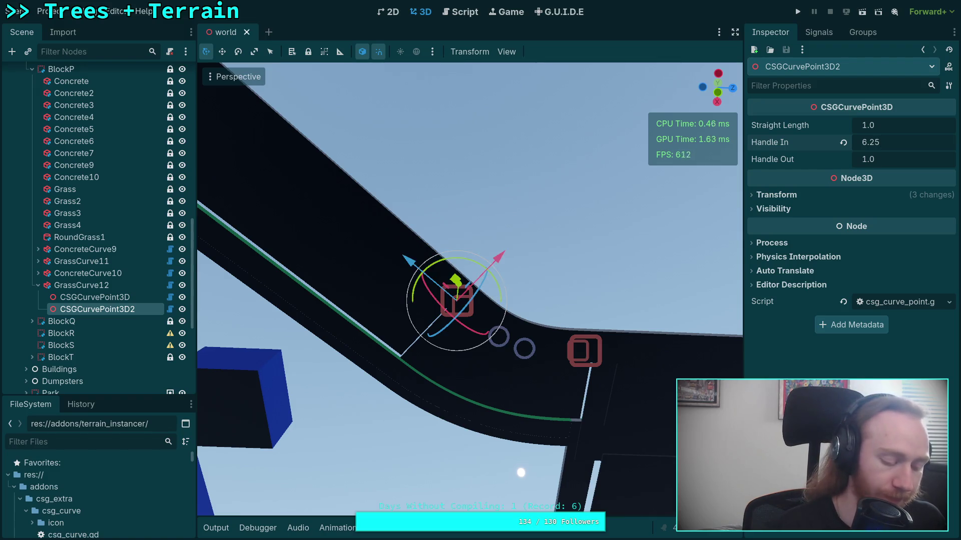
key("super+1")
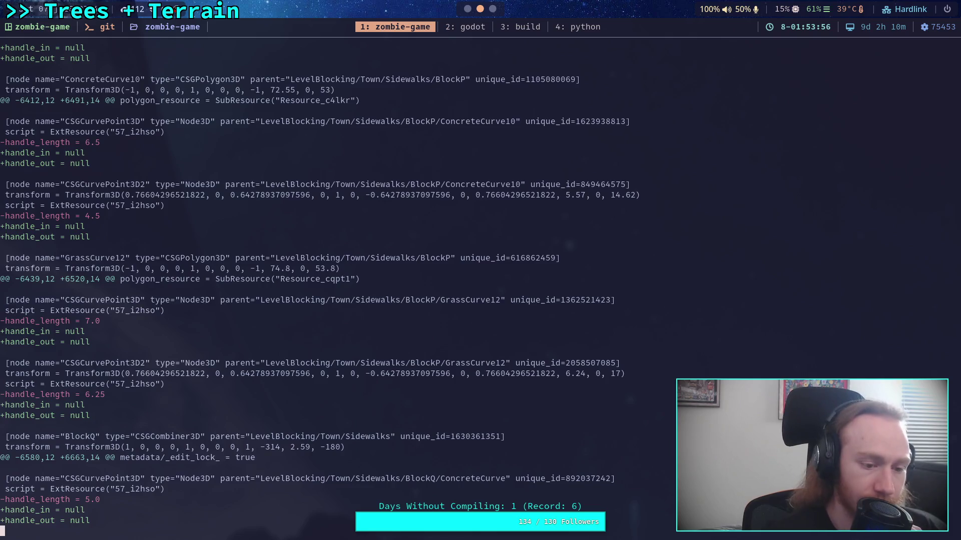
scroll(320, 280, "down", 5)
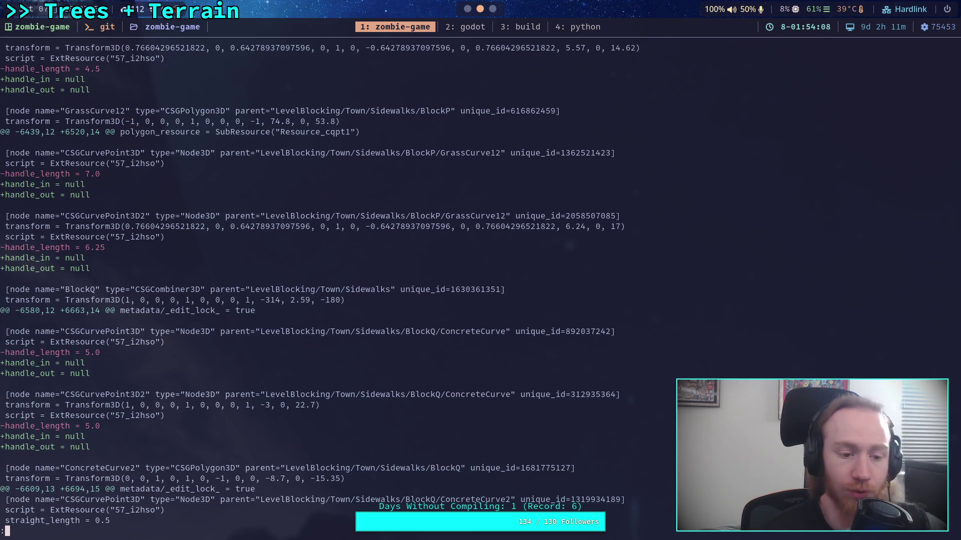
Back in Godot, collapse BlockP and expand BlockQ > ConcreteCurve to show its curve points
key("super+1")
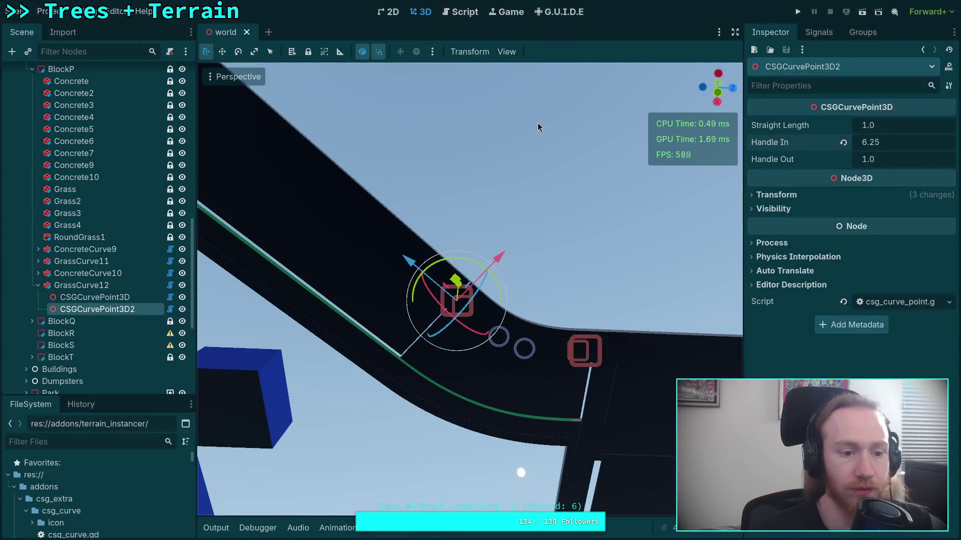
scroll(75, 225, "up", 5)
left_click(31, 191)
left_click(32, 202)
scroll(65, 232, "down", 5)
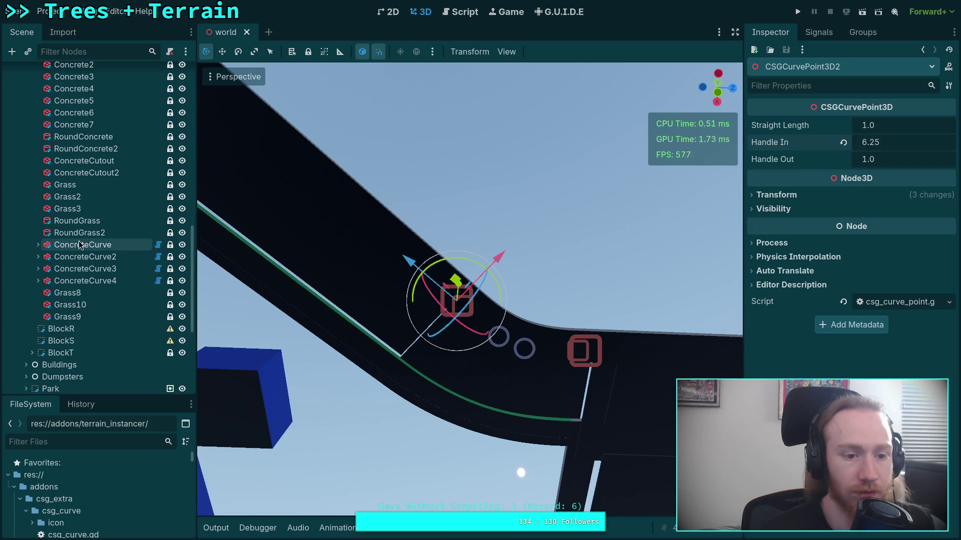
double_click(82, 245)
Reset ConcreteCurve's stray handles to 1.0 and set the second point's Handle In to 5.0
left_click(84, 260)
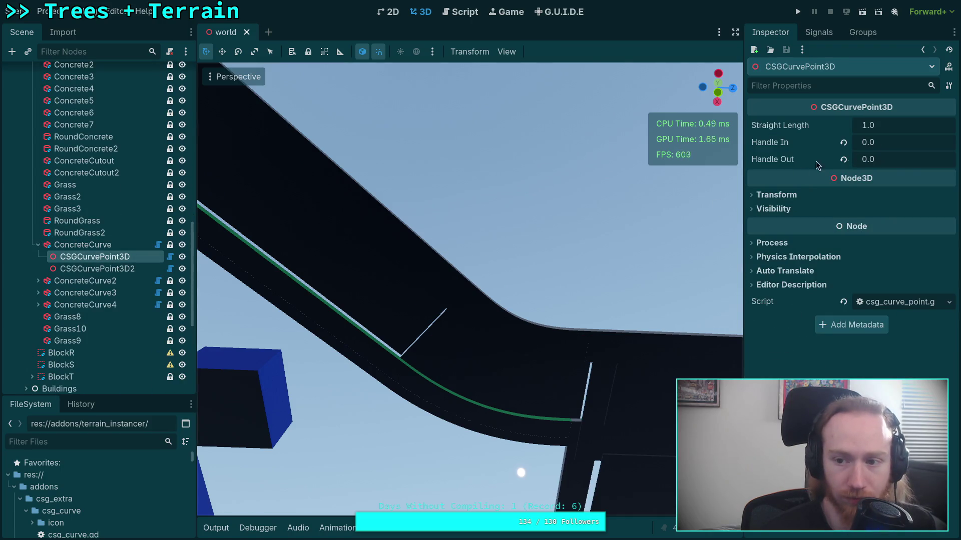
left_click(843, 144)
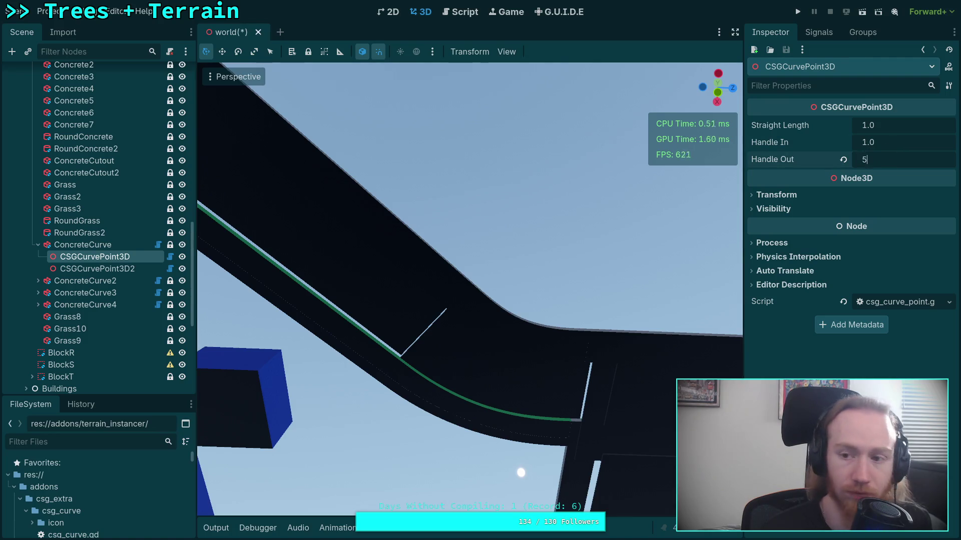
left_click(82, 269)
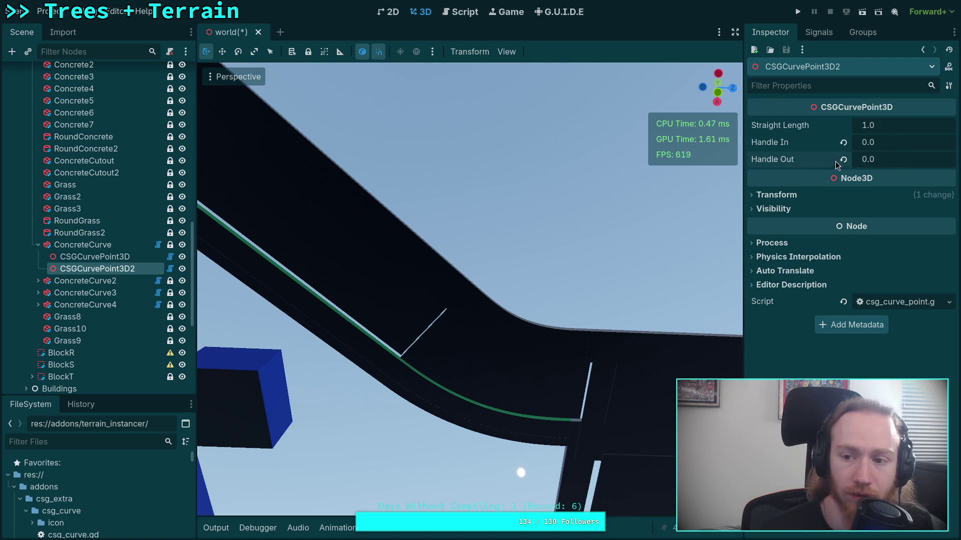
left_click(868, 142)
type("5")
key("Return")
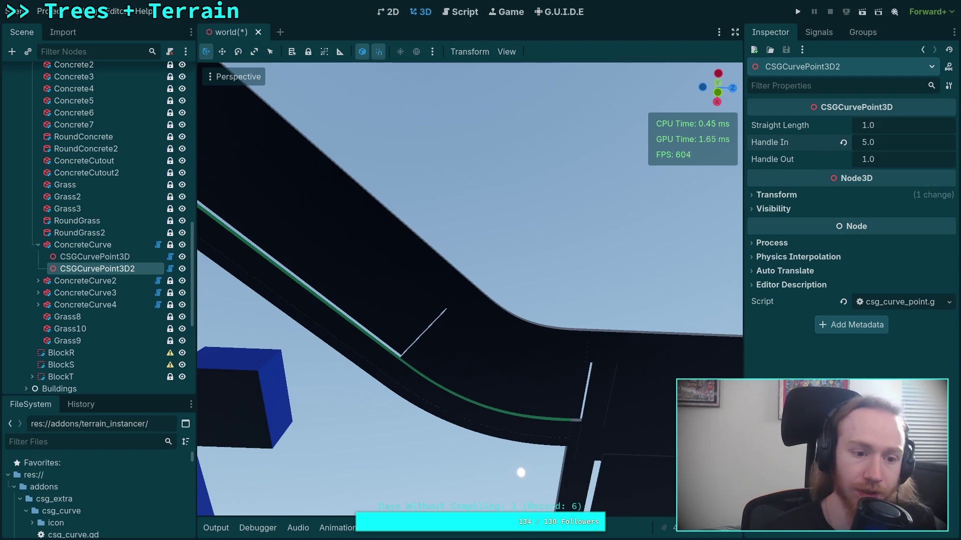
Frame ConcreteCurve and ConcreteCurve2 in the viewport, save the scene, and review the git diff
left_click(42, 246)
left_click(39, 245)
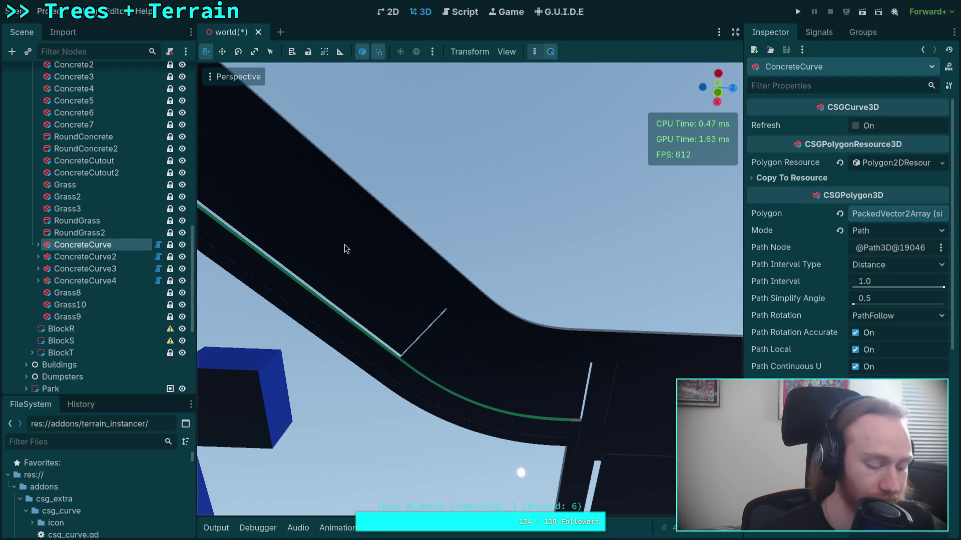
key("f")
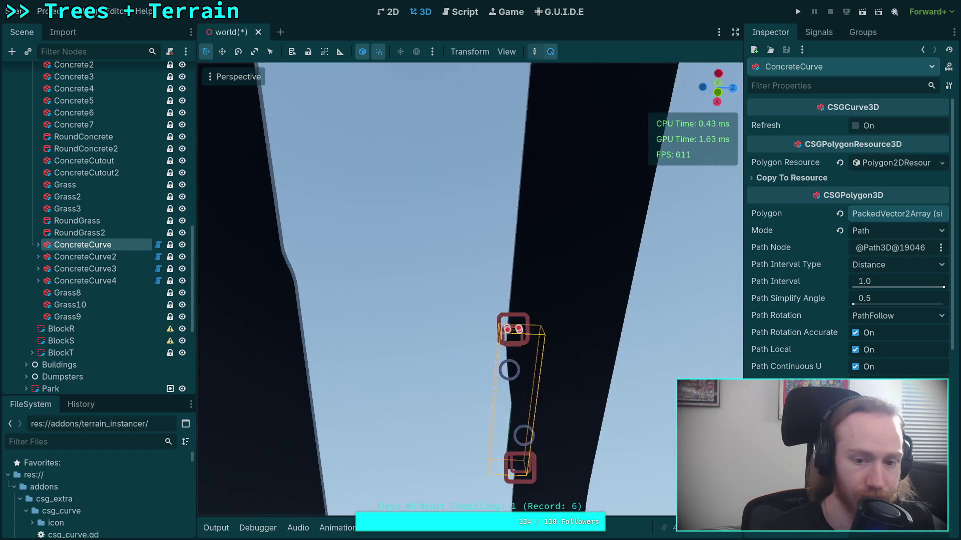
mouse_move(482, 271)
left_mouse_down()
mouse_move(485, 244)
mouse_move(677, 217)
left_mouse_up()
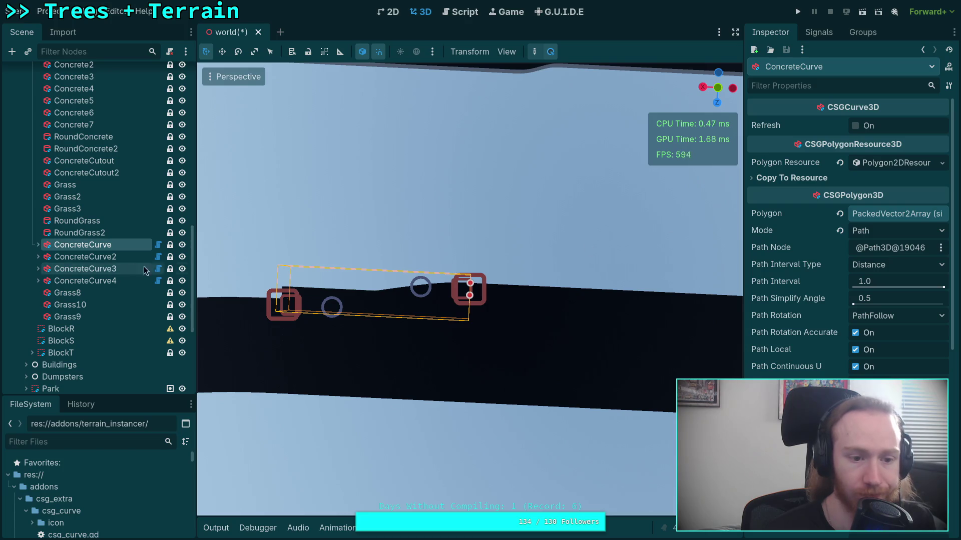
left_click(104, 257)
key("f")
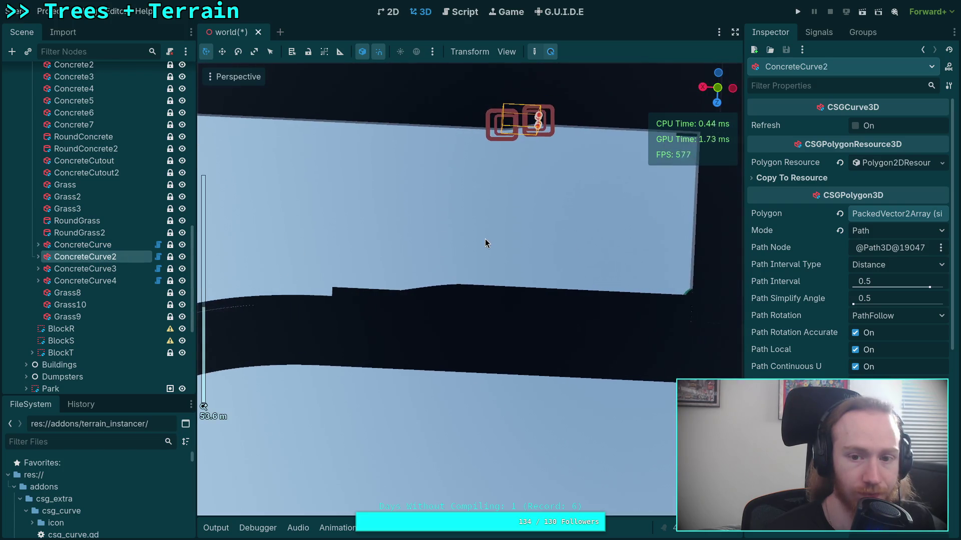
key("ctrl+s")
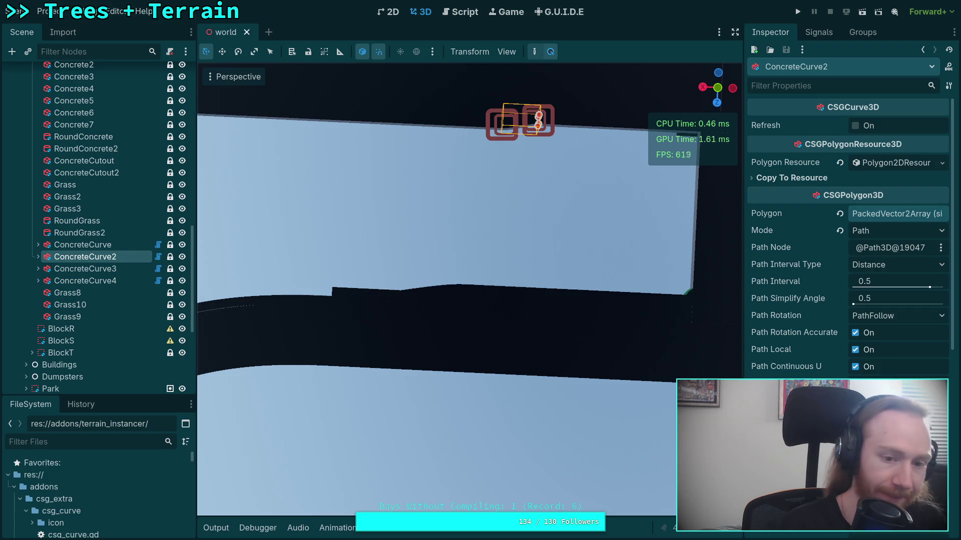
key("super+1")
scroll(384, 287, "down", 7)
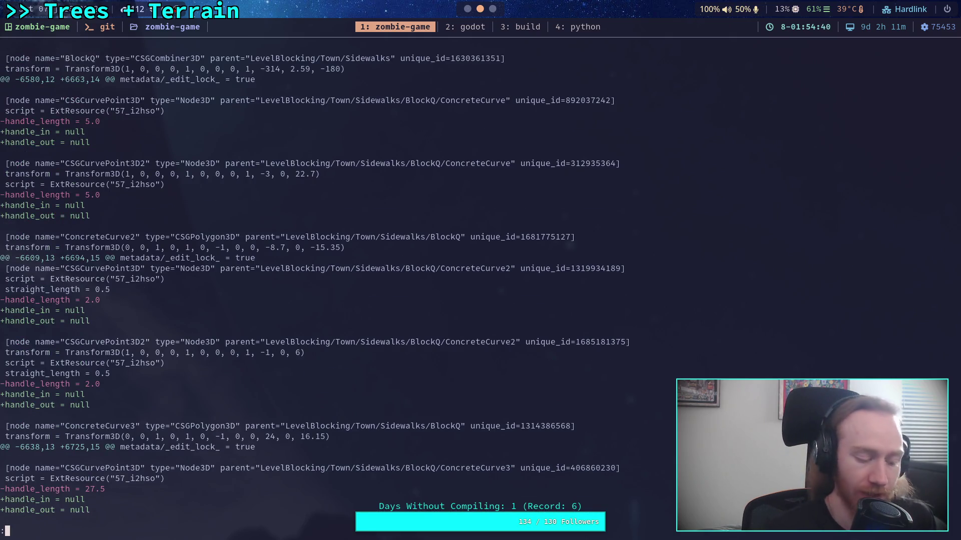
Expand ConcreteCurve2, checking it against the git diff, and set its first point's Handle Out to 2
key("super+2")
left_click(38, 257)
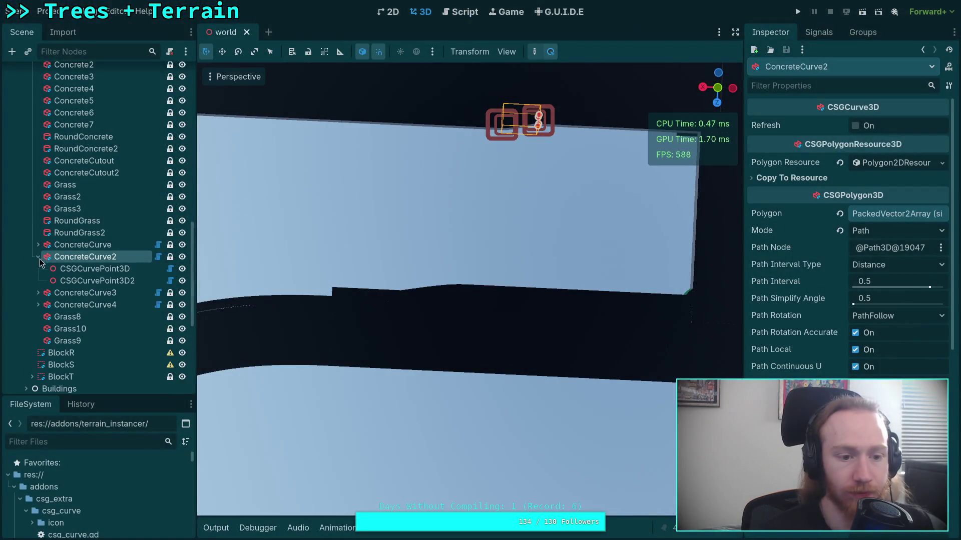
key("super+1")
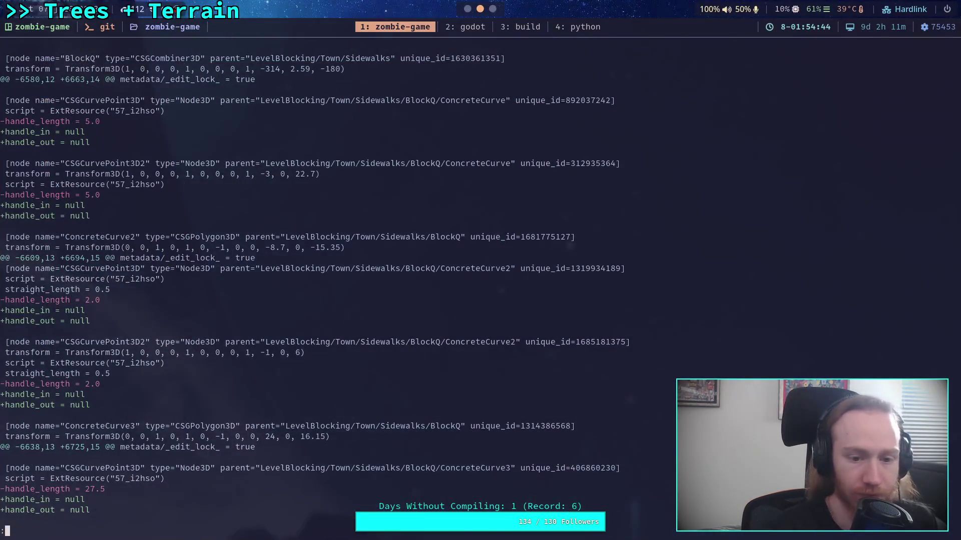
key("super+2")
key("super+1")
key("super+2")
left_click(95, 269)
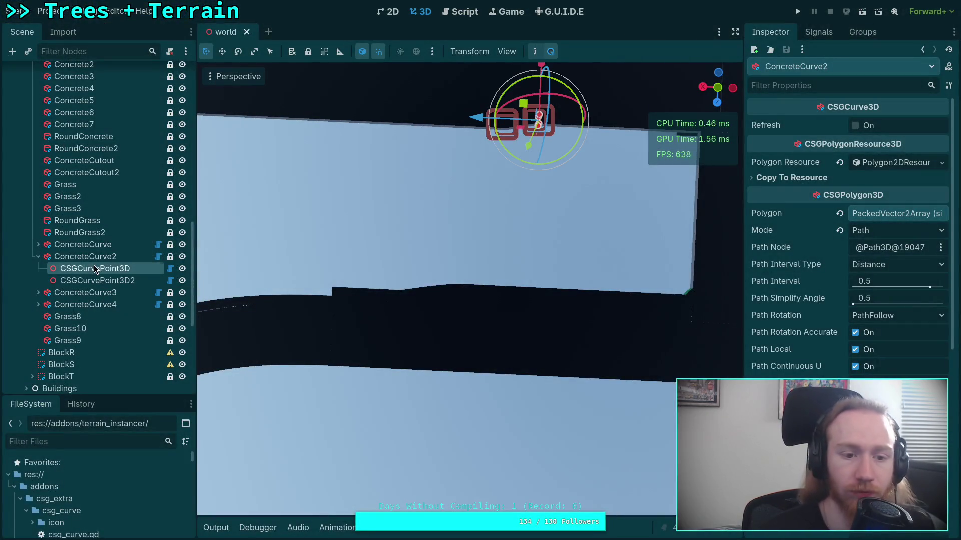
left_click(881, 159)
type("2")
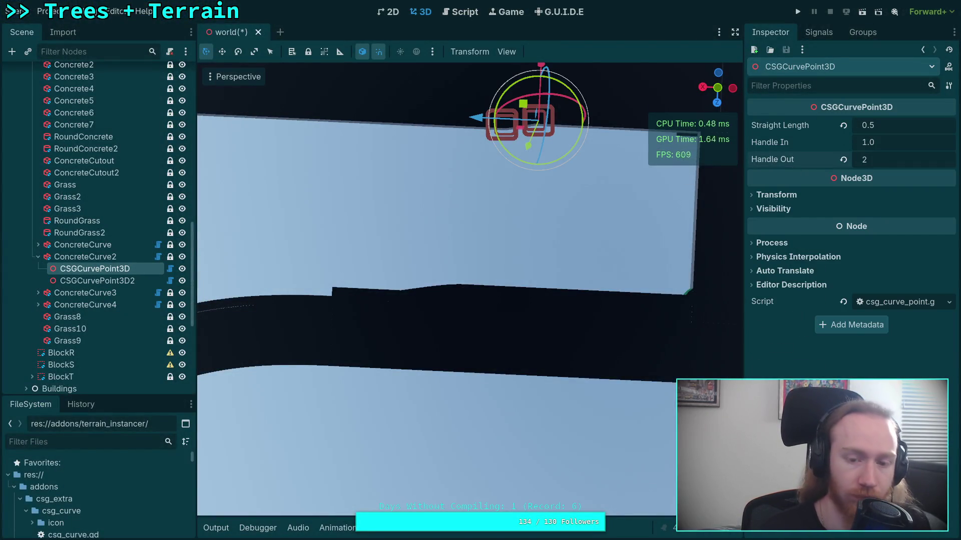
Give ConcreteCurve2's second point Handle Out 1.0 and Handle In 2.0
left_click(95, 280)
left_click(844, 159)
left_click(880, 142)
type("2")
key("Return")
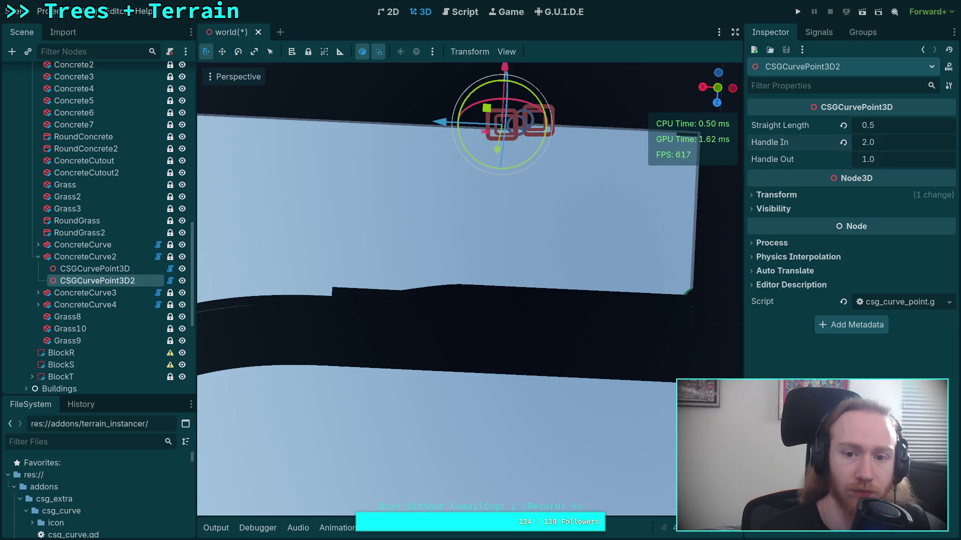
Collapse ConcreteCurve2, select ConcreteCurve3's first curve point, and check the git diff
left_click(38, 257)
left_click(38, 269)
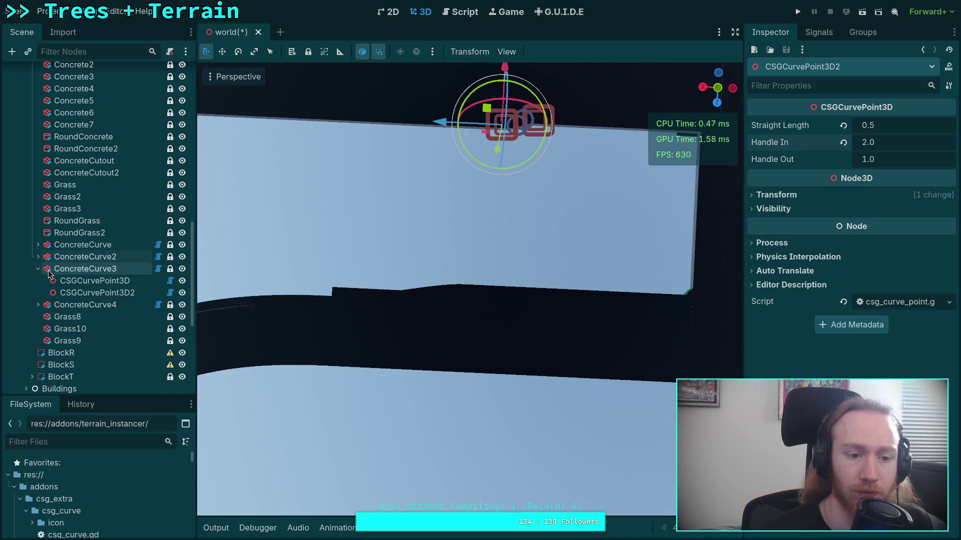
left_click(83, 281)
key("super+1")
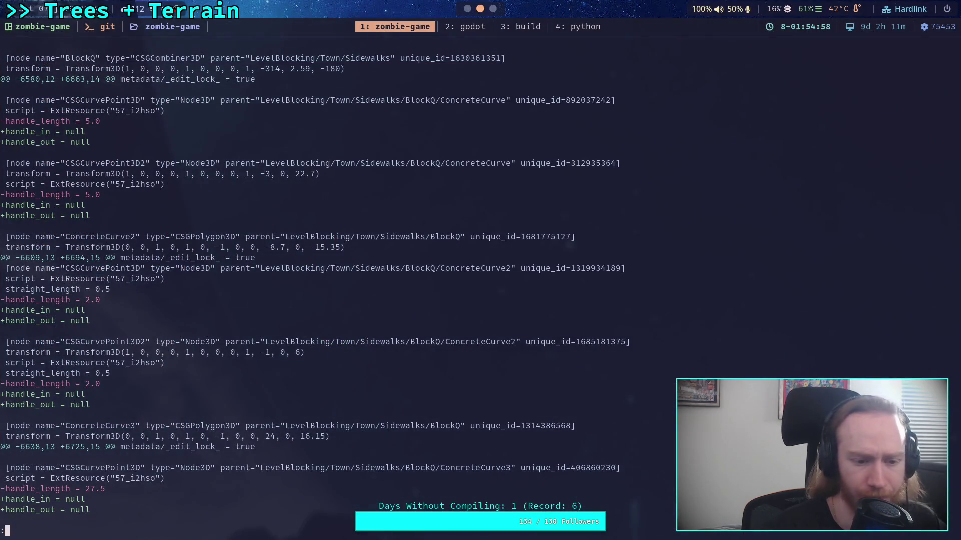
Set ConcreteCurve3's first point to Handle In 1.0 and Handle Out 27.5
scroll(325, 291, "down", 5)
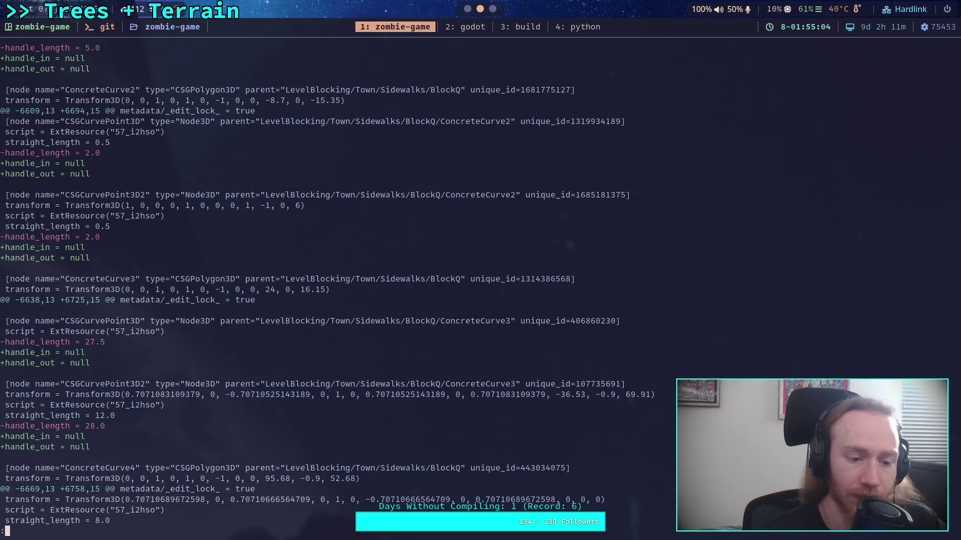
key("super+2")
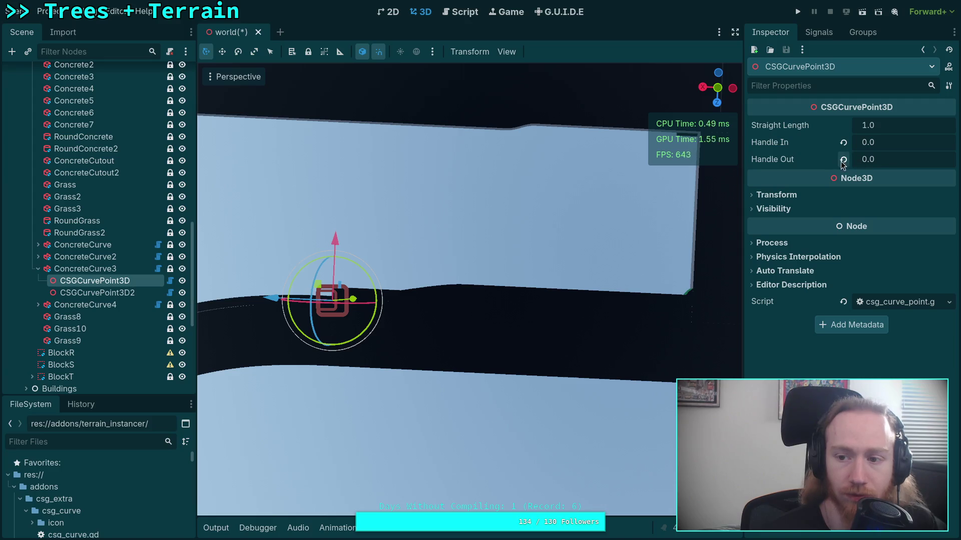
left_click(843, 143)
left_click(881, 153)
type("27.5")
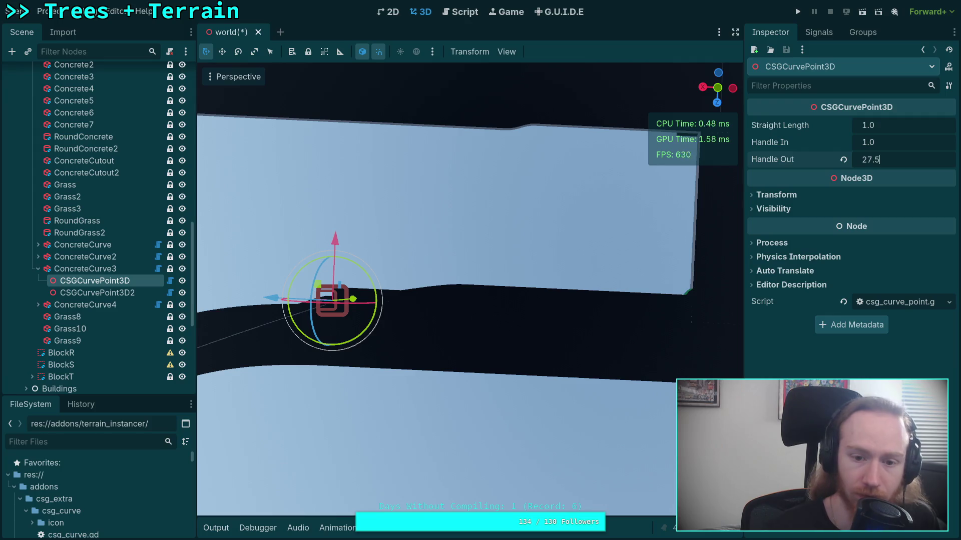
key("Return")
Set ConcreteCurve3's second point Handle In to 28.0 and frame it in the viewport
left_click(126, 294)
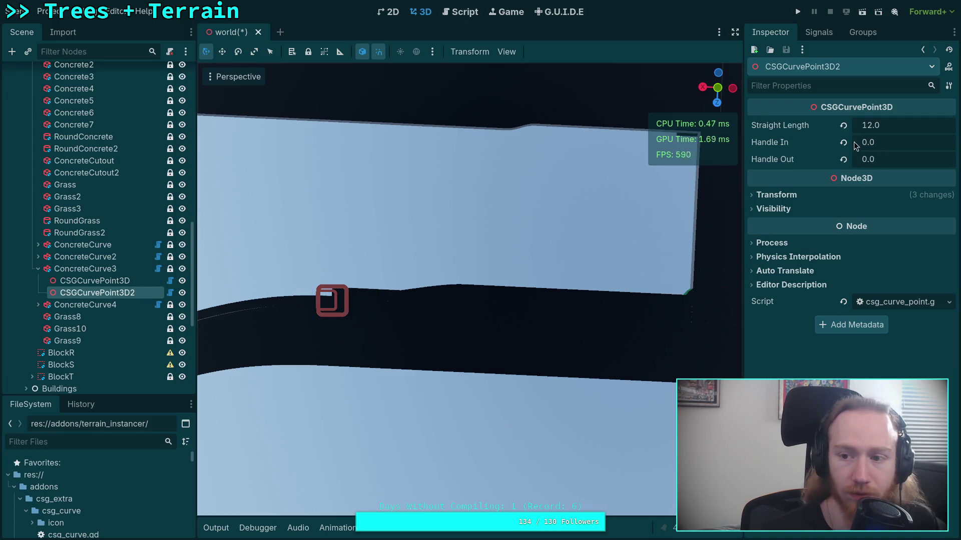
left_click(884, 144)
type("28")
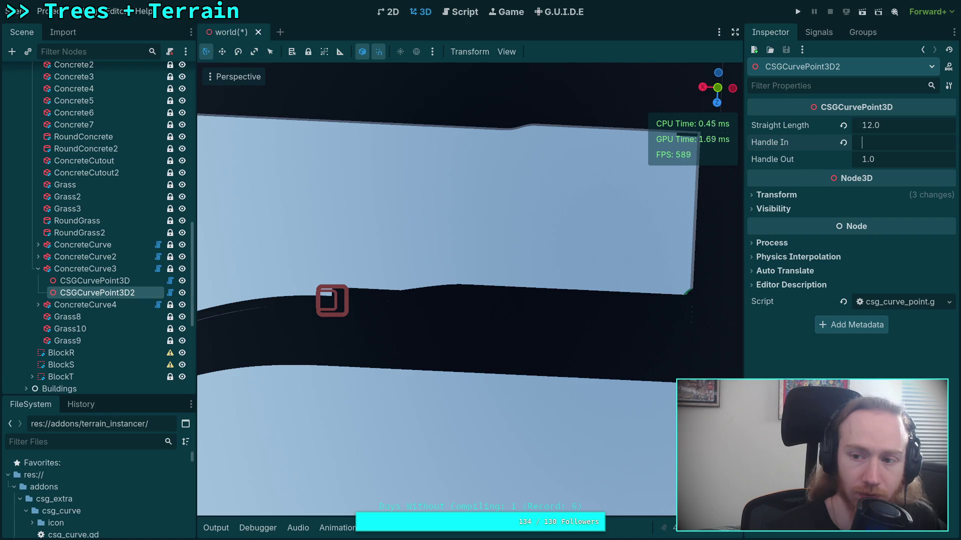
key("Return")
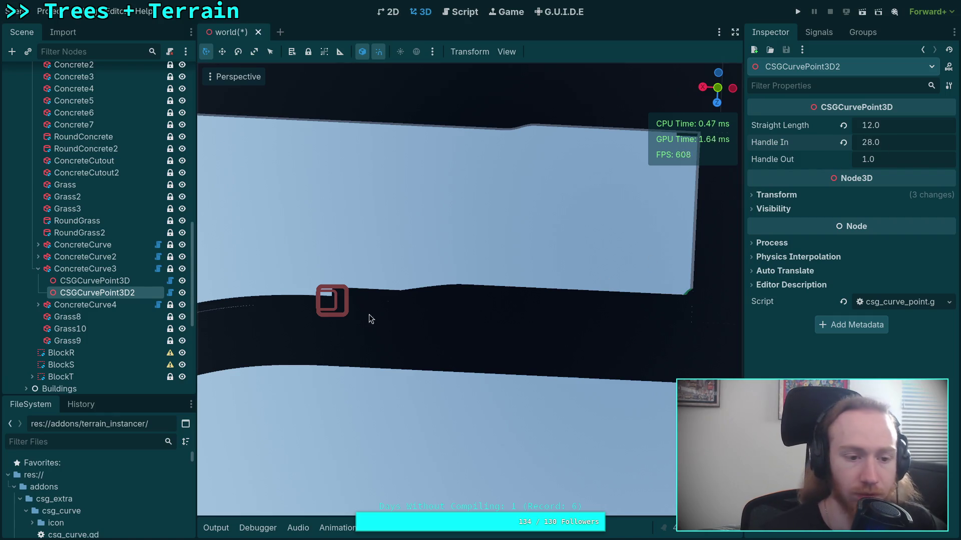
key("f")
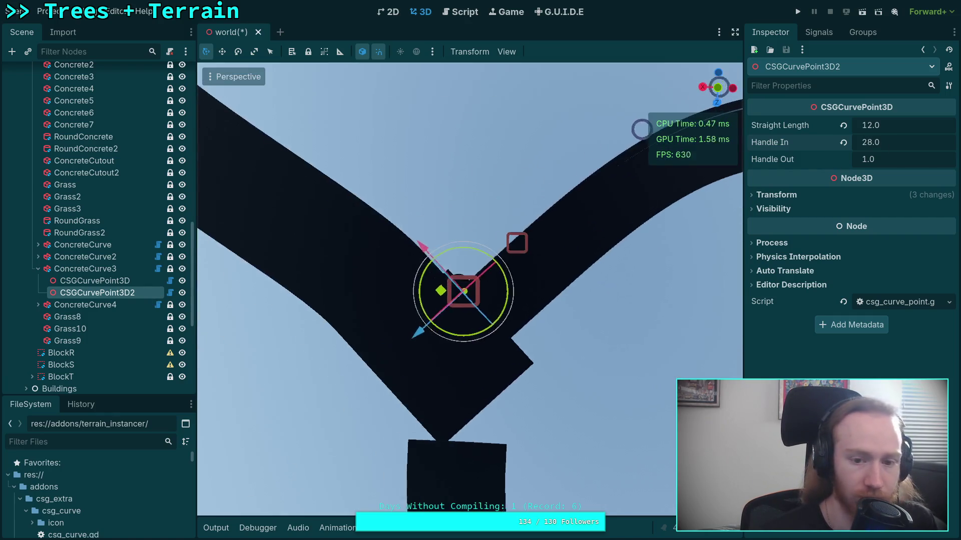
scroll(425, 345, "down", 2)
scroll(428, 345, "up", 2)
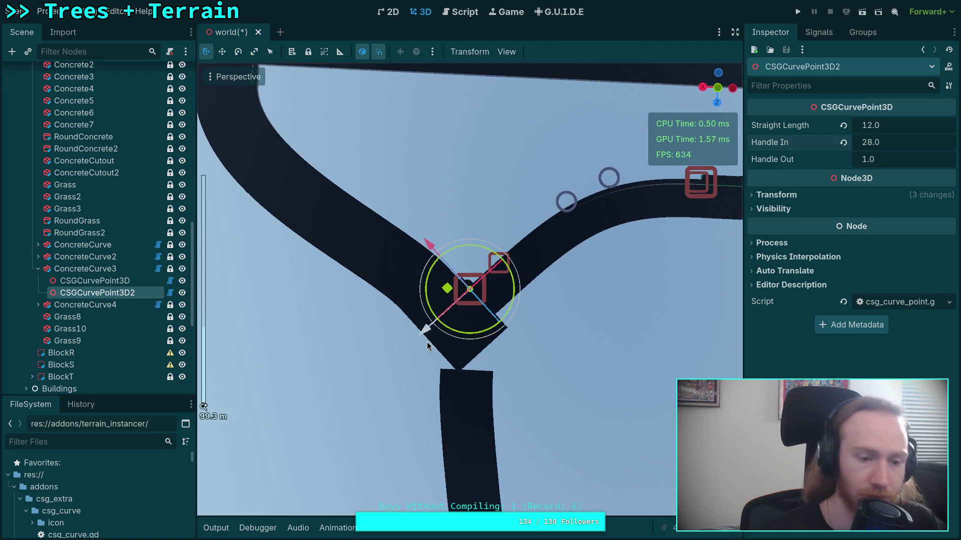
Save the scene and look over the updated git diff
key("ctrl+s")
key("super+1")
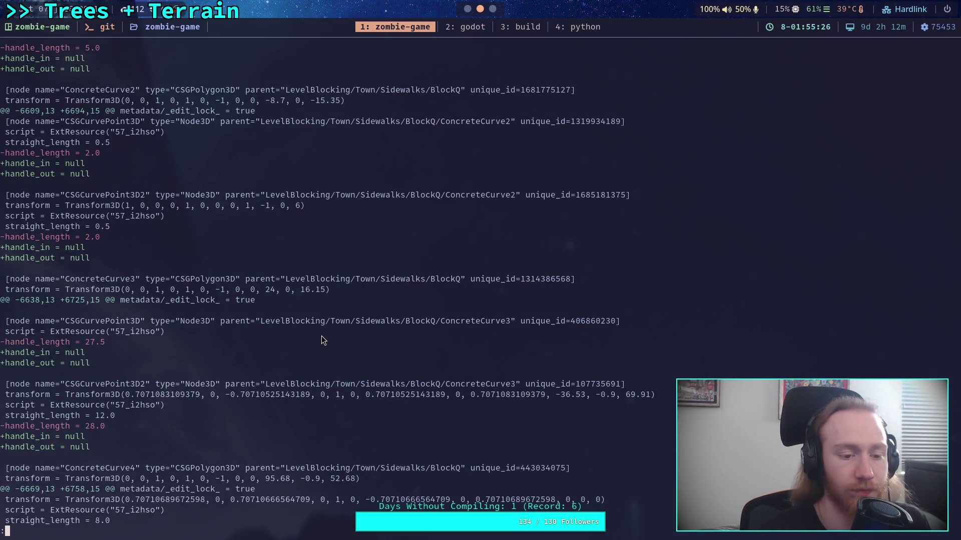
scroll(321, 336, "down", 5)
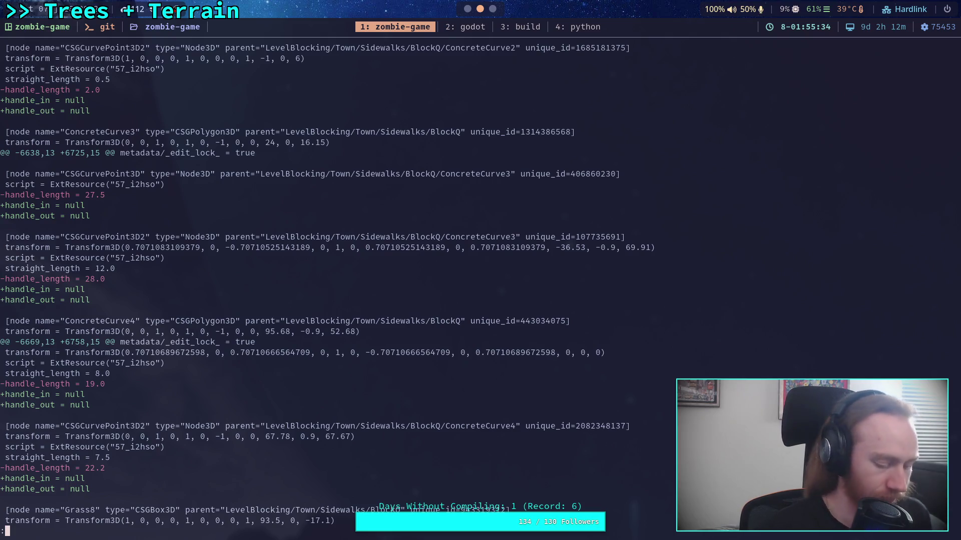
key("super+2")
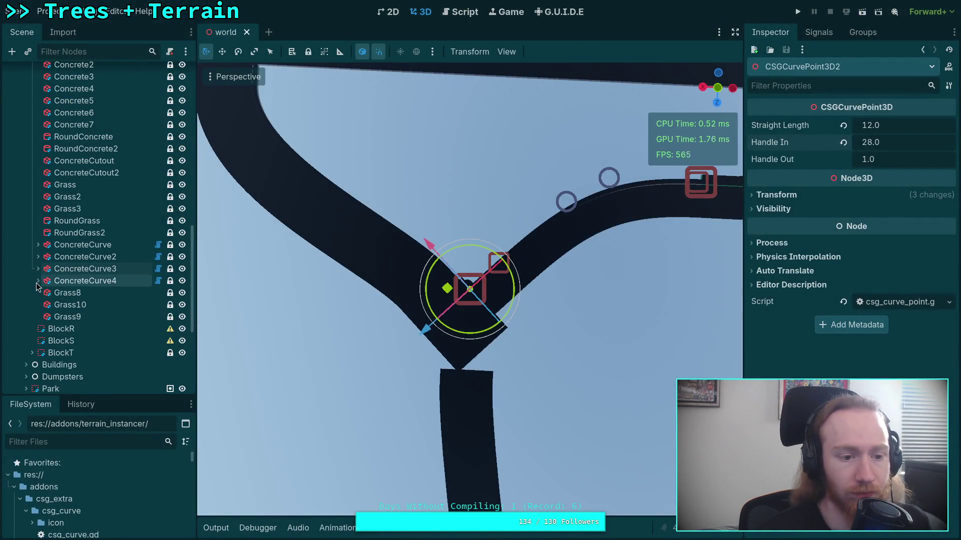
Expand ConcreteCurve4 and set its first point to Handle In 1.0, Handle Out 19.0
left_click(39, 281)
left_click(80, 293)
left_click(843, 142)
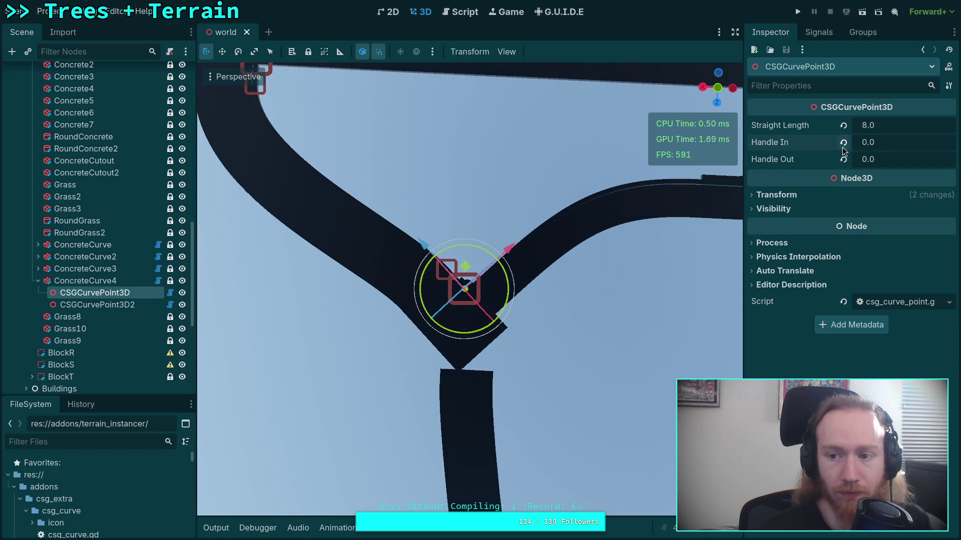
left_click(887, 161)
type("19\\")
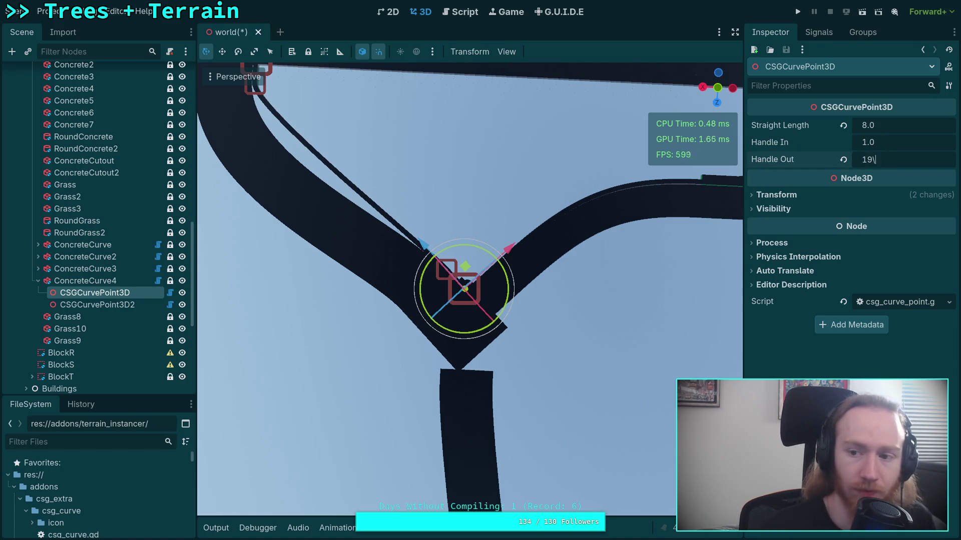
key("Return")
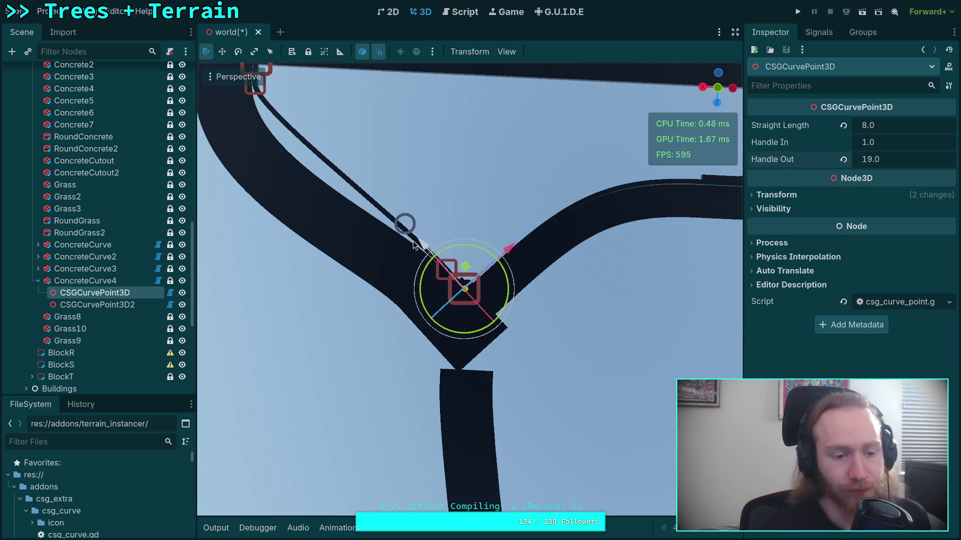
Set ConcreteCurve4's second point Handle In to 22.2, save the scene, and view the diff
left_click(132, 310)
left_click(881, 143)
type("22.2")
key("Return")
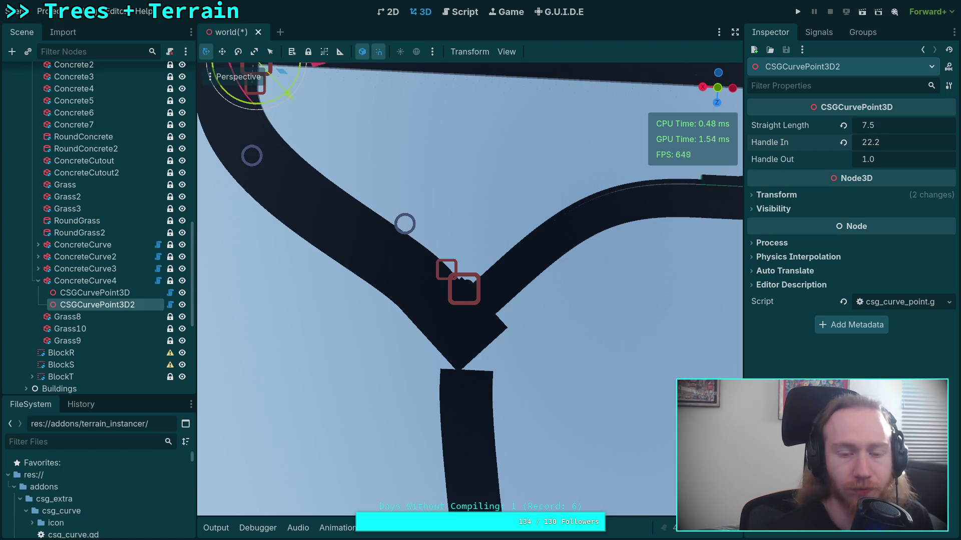
key("ctrl+s")
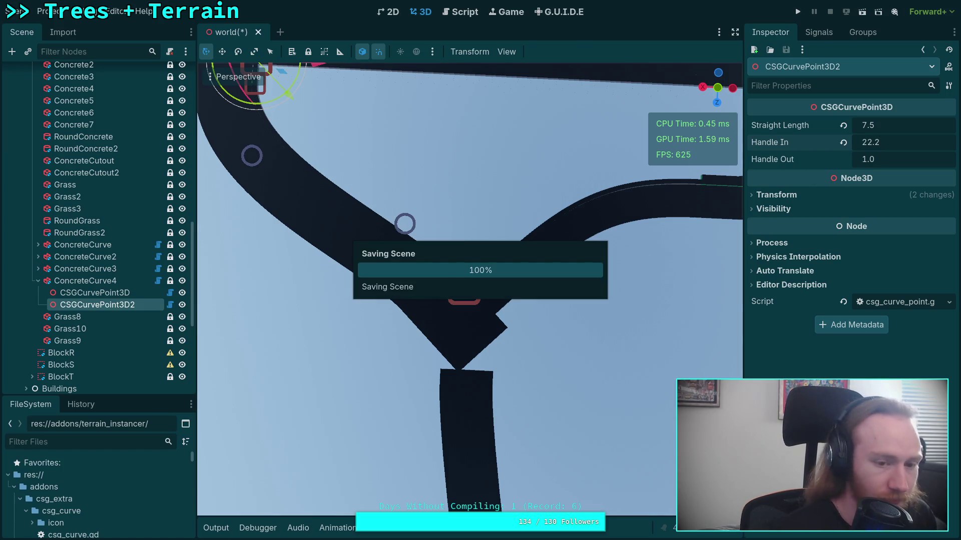
key("super+1")
key("Down")
Scroll through the diff, then collapse BlockQ and expand BlockT in the scene tree
scroll(330, 280, "down", 3)
scroll(330, 280, "down", 1)
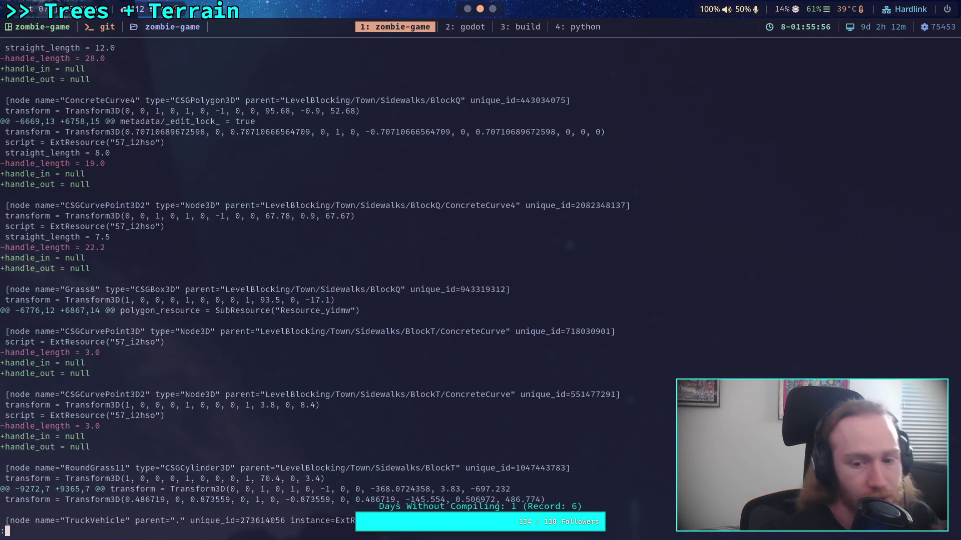
key("super+2")
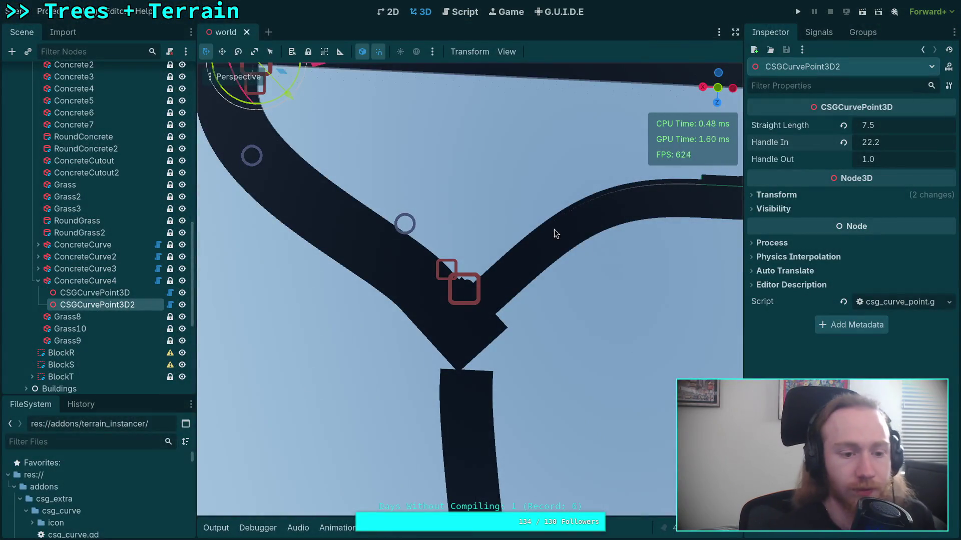
scroll(29, 200, "up", 8)
left_click(32, 243)
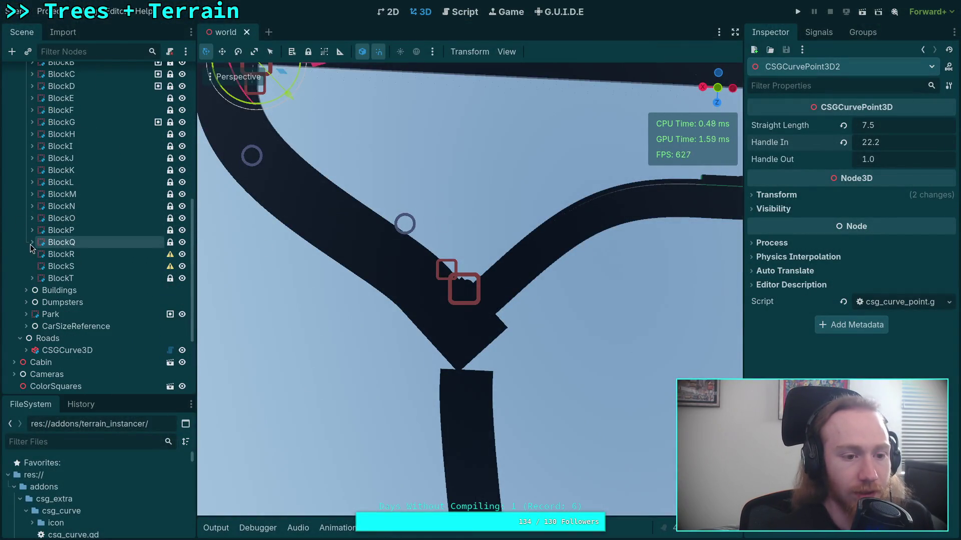
left_click(32, 279)
scroll(32, 278, "down", 5)
Give BlockT ConcreteCurve's second point Handle Out 1.0 and Handle In 3.0, then save
left_click(77, 266)
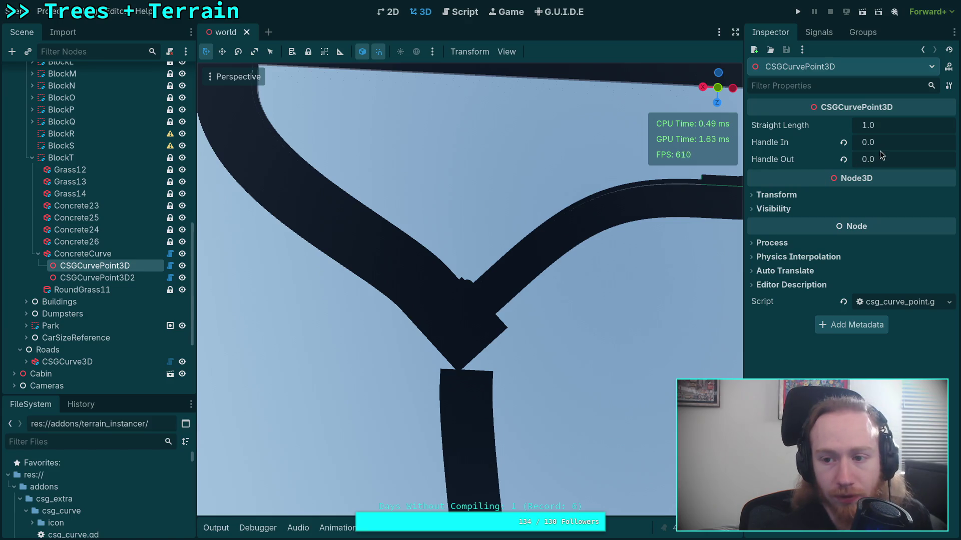
left_click(110, 276)
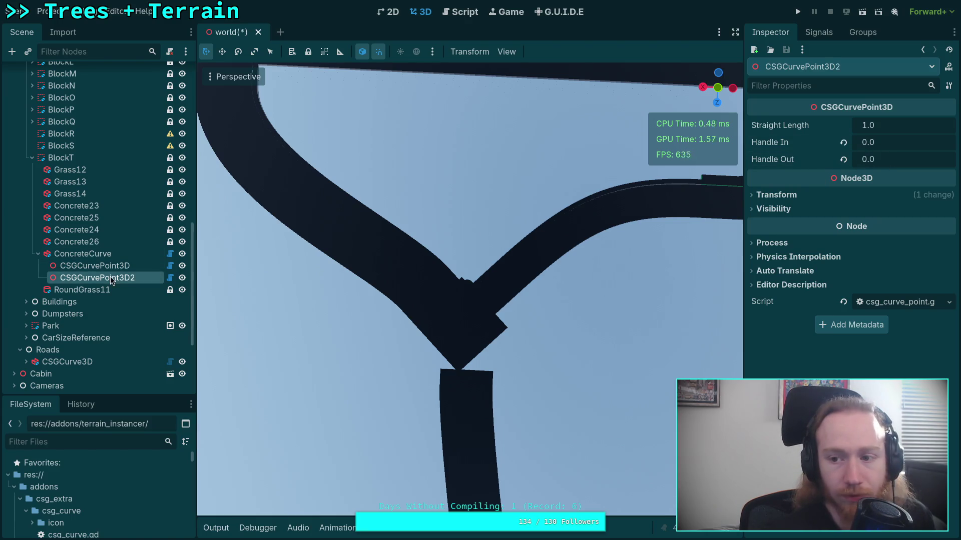
left_click(843, 159)
left_click_drag(880, 142, 901, 142)
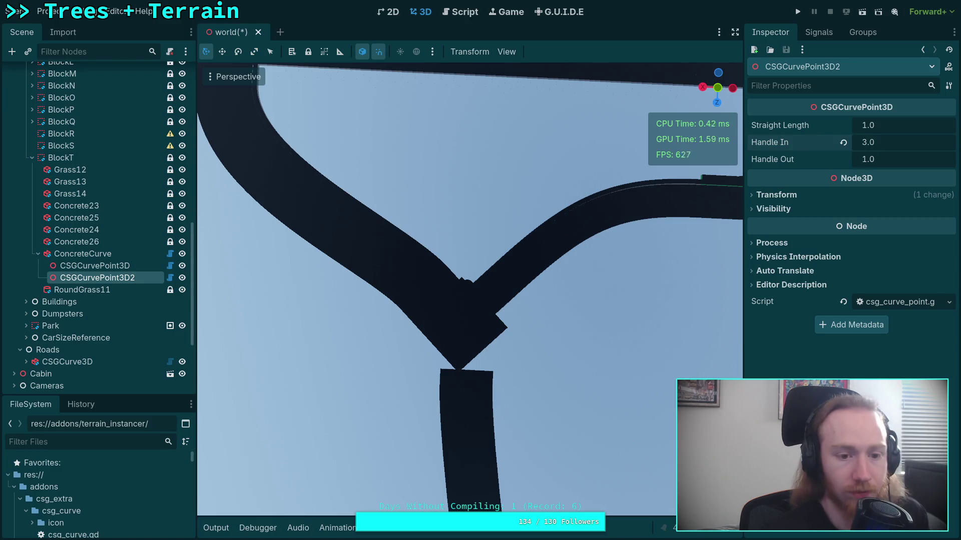
left_click(37, 254)
key("ctrl+s")
key("super+1")
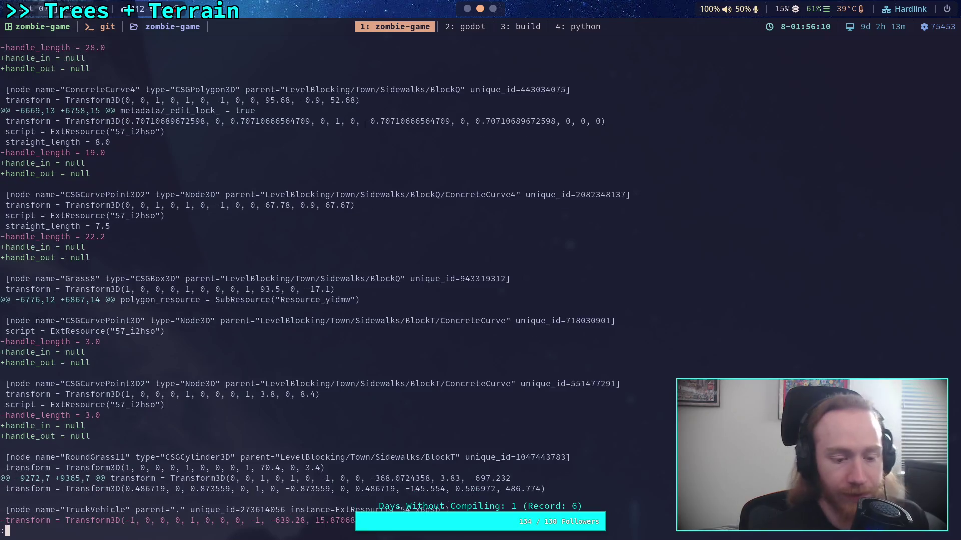
Quit the diff and start patch staging of scene/world/world.tscn via 'git add -i'
key("space")
type("q")
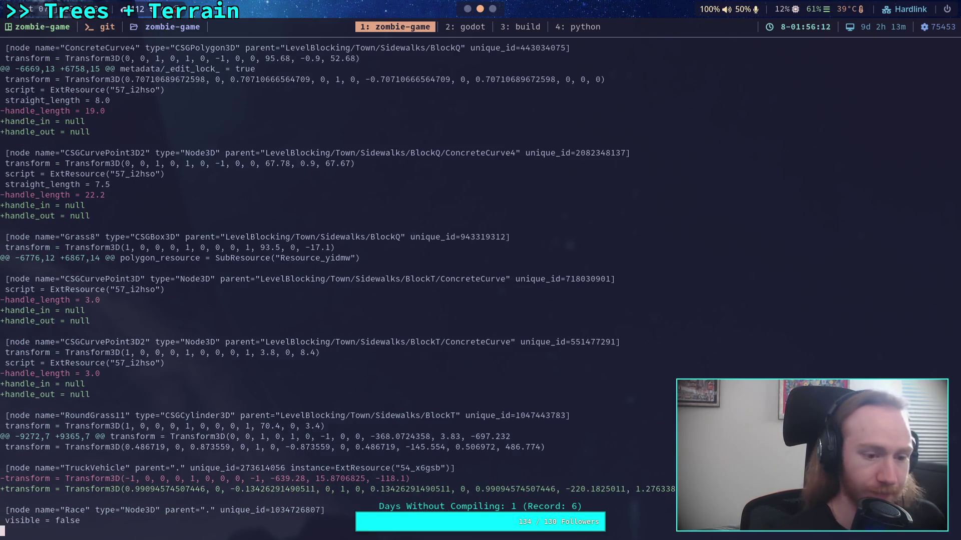
type("git add -i scene/world/world.tscn")
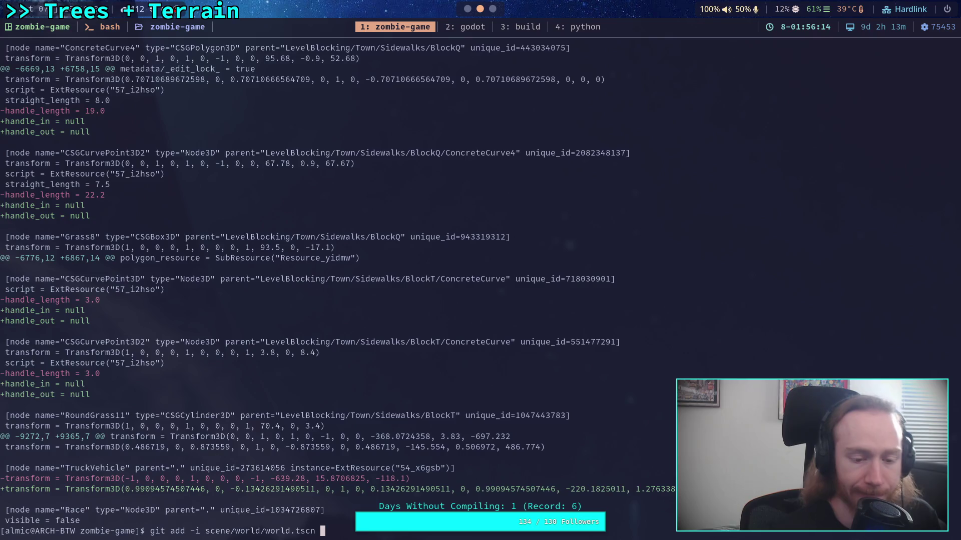
key("Return")
type("5")
key("Return")
type("1")
key("Return")
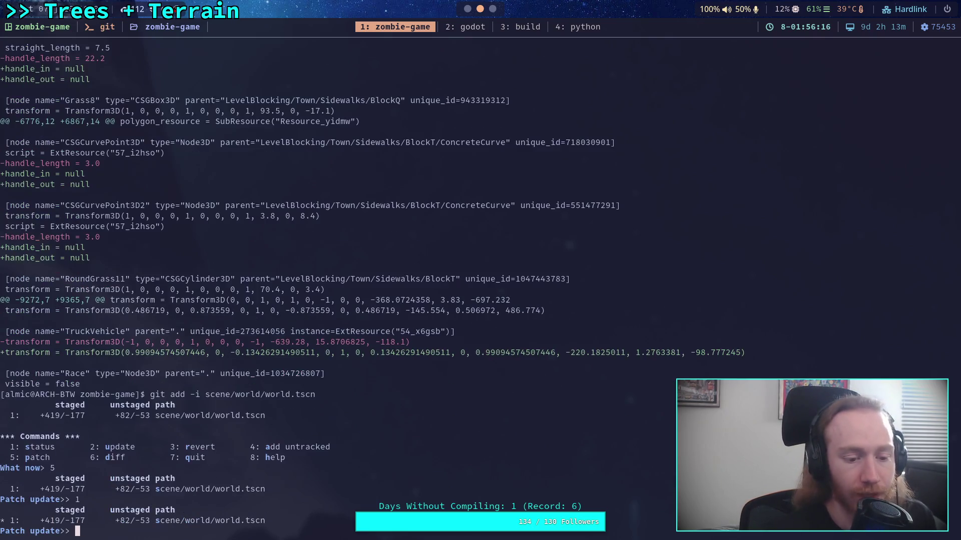
key("Return")
Decline hunks 1–6 and accept hunk 7, the BlockE curve-handle change
type("n")
key("Return")
type("n")
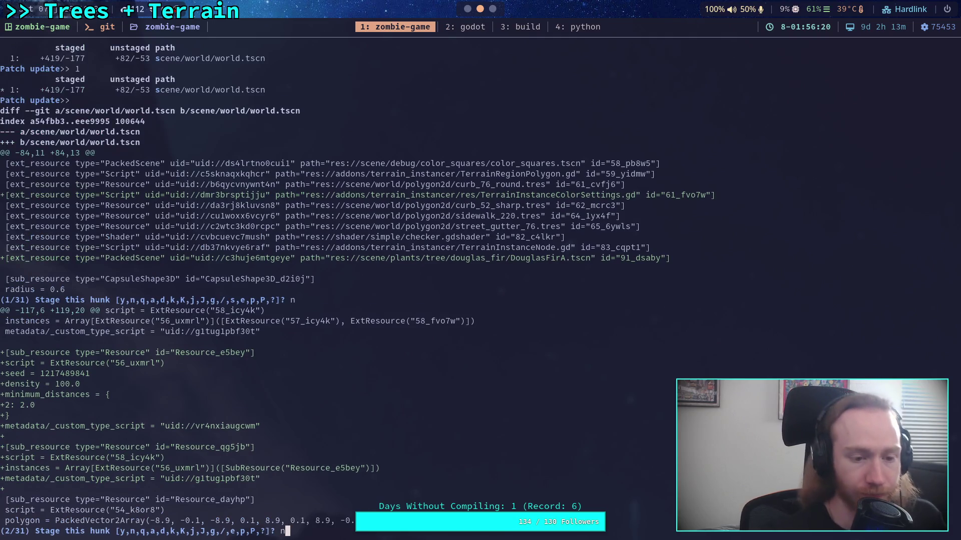
key("Return")
type("n")
key("Return")
type("n")
key("Return")
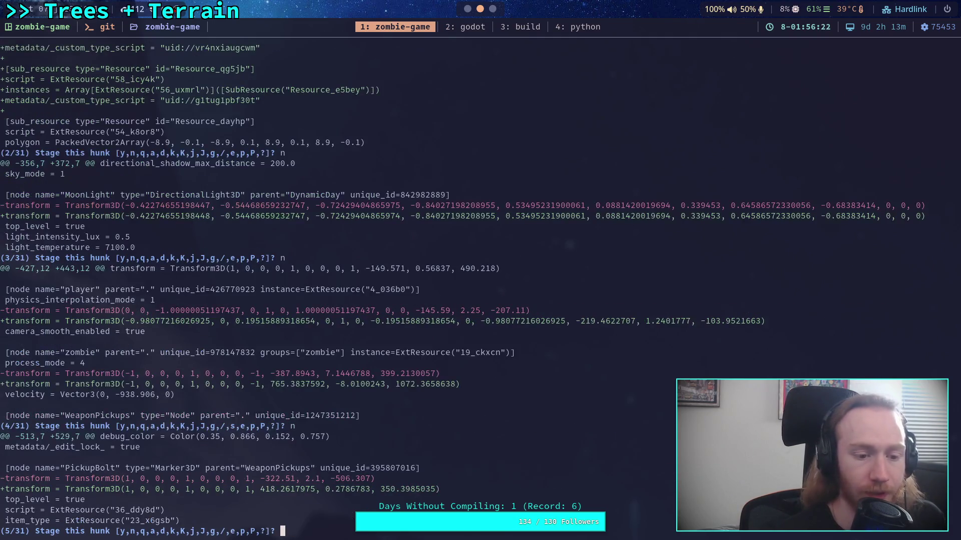
type("n")
key("Return")
type("n")
key("Return")
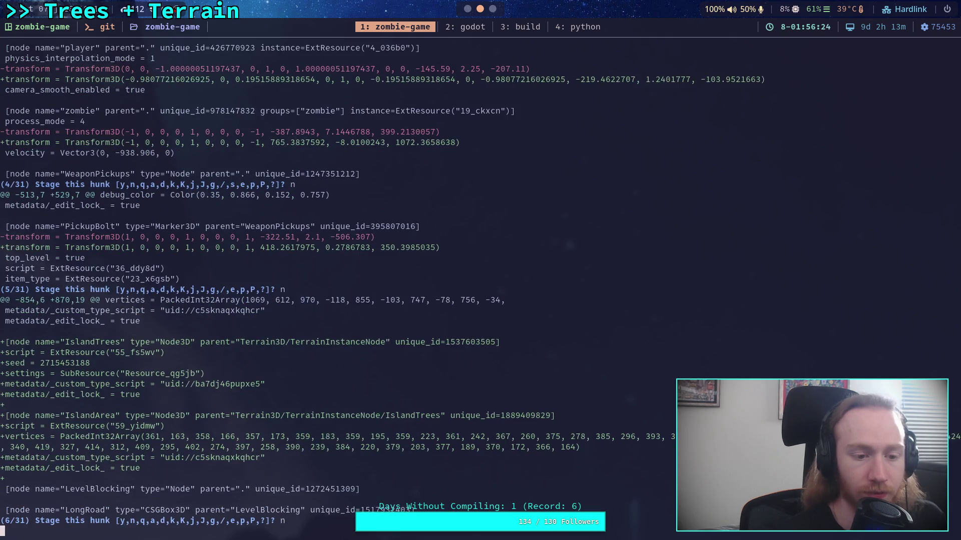
type("y")
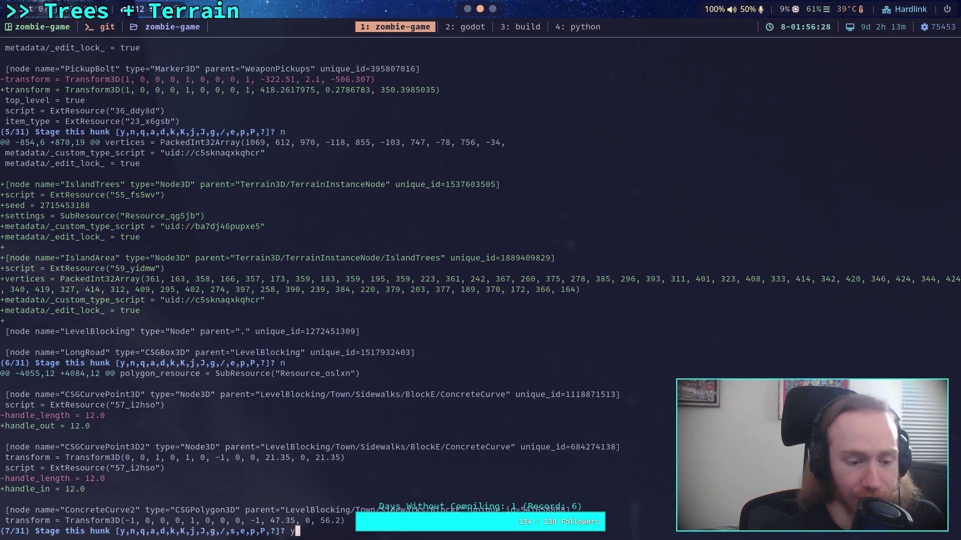
Stage hunks 7–11: ConcreteCurve2, BlockF, CurvedConcrete1 and CurvedConcrete2 handle changes
key("Return")
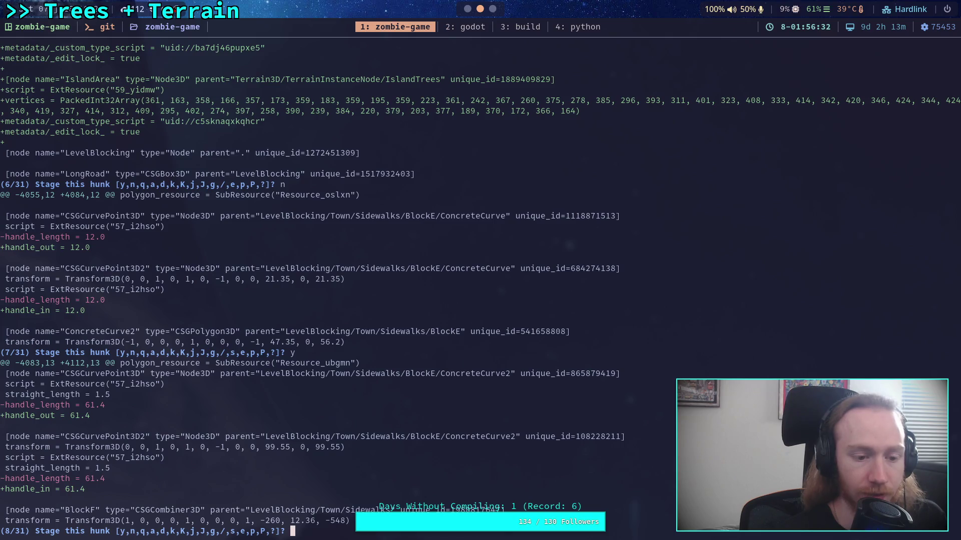
type("y")
key("Return")
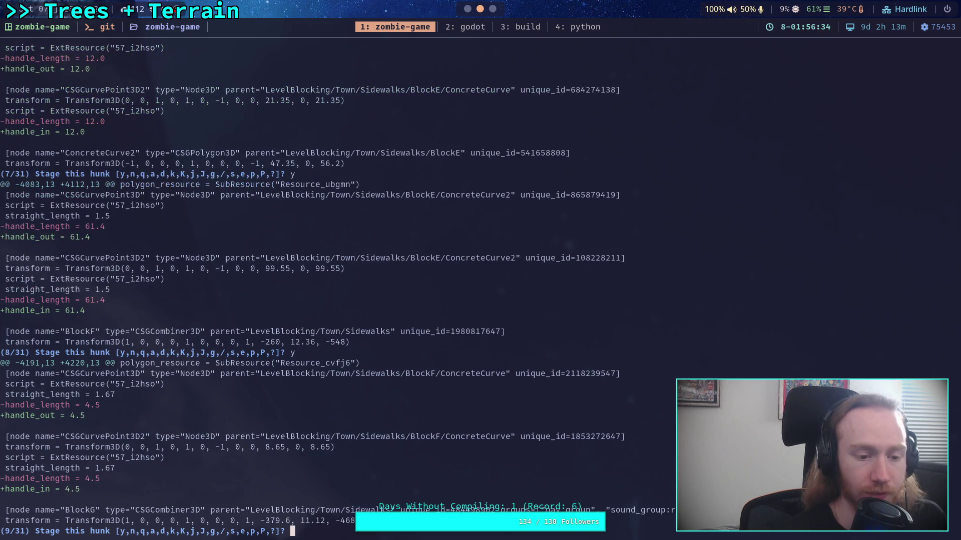
type("y")
key("Return")
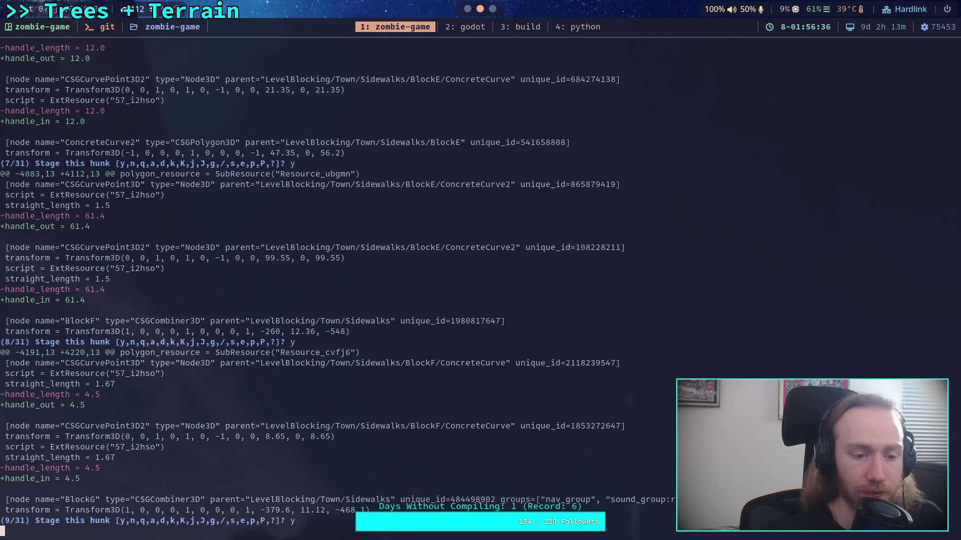
type("y")
key("Return")
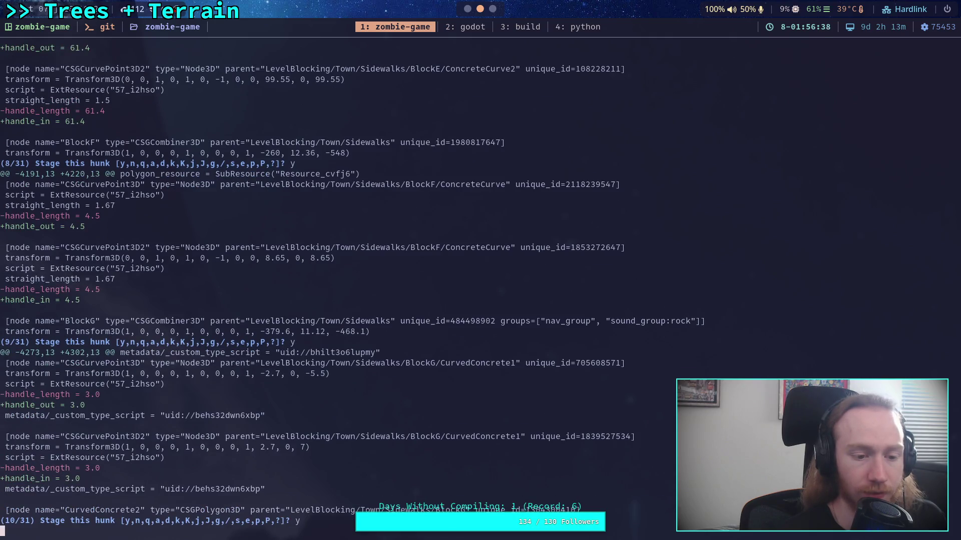
type("y")
key("Return")
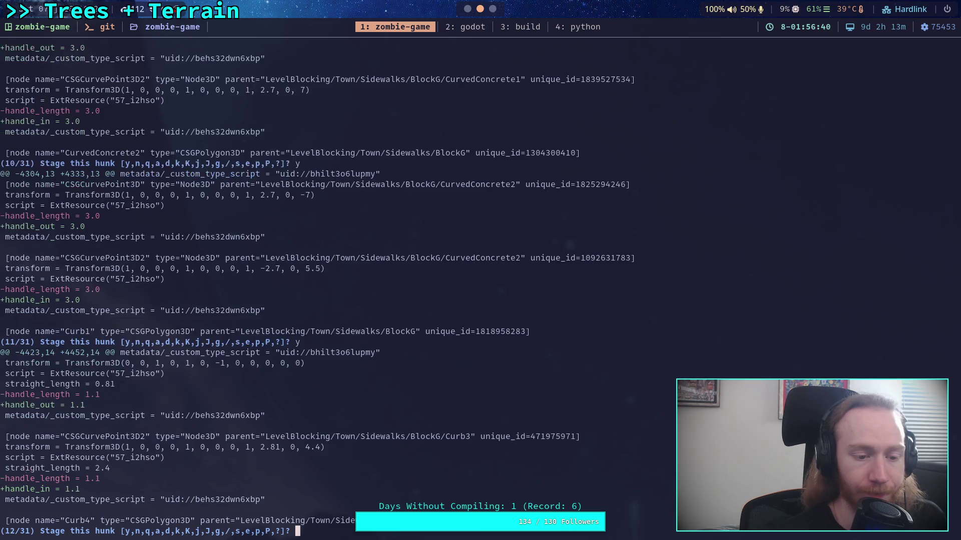
Stage hunks 12–16: Curb3, Curb4, ConcreteCurve7, GrassCurve9 and ConcreteCurve8 handles
type("y")
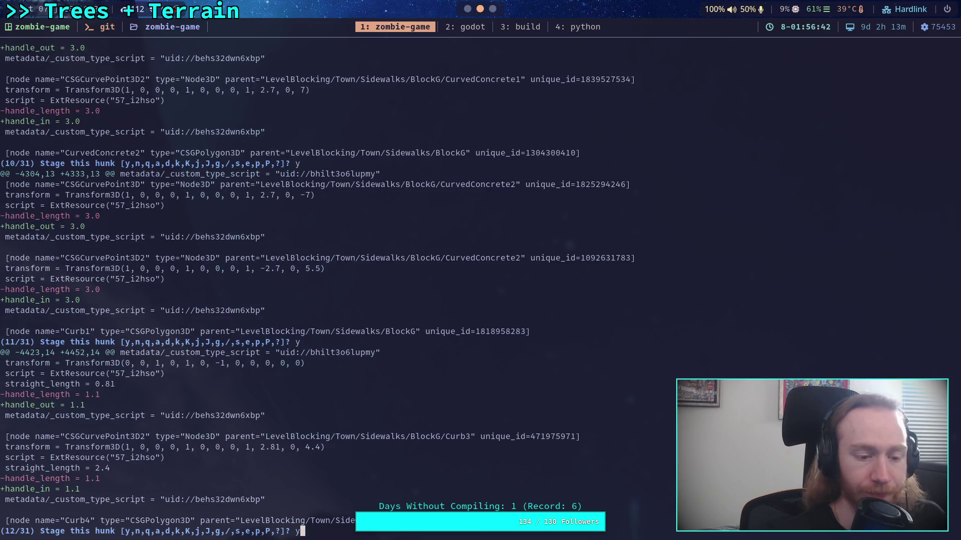
key("Return")
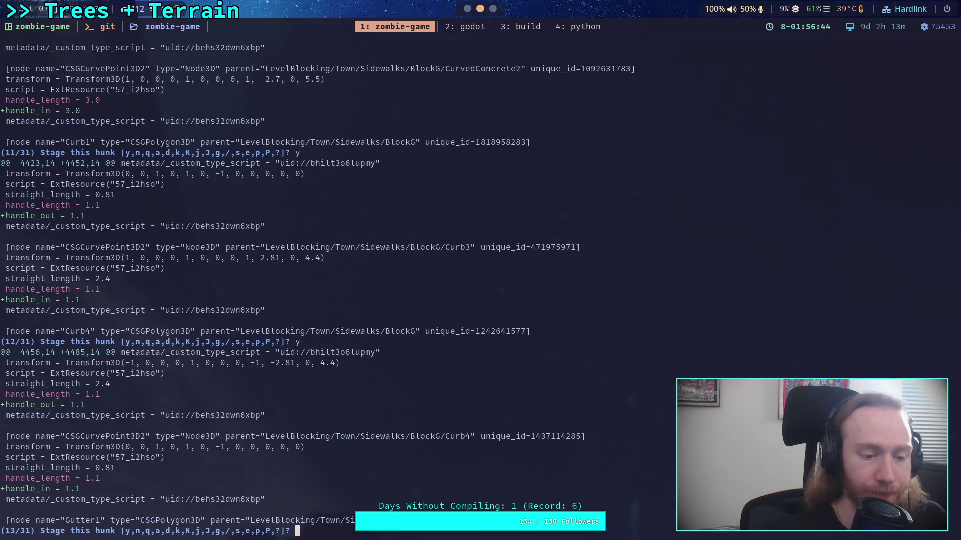
type("y")
key("Return")
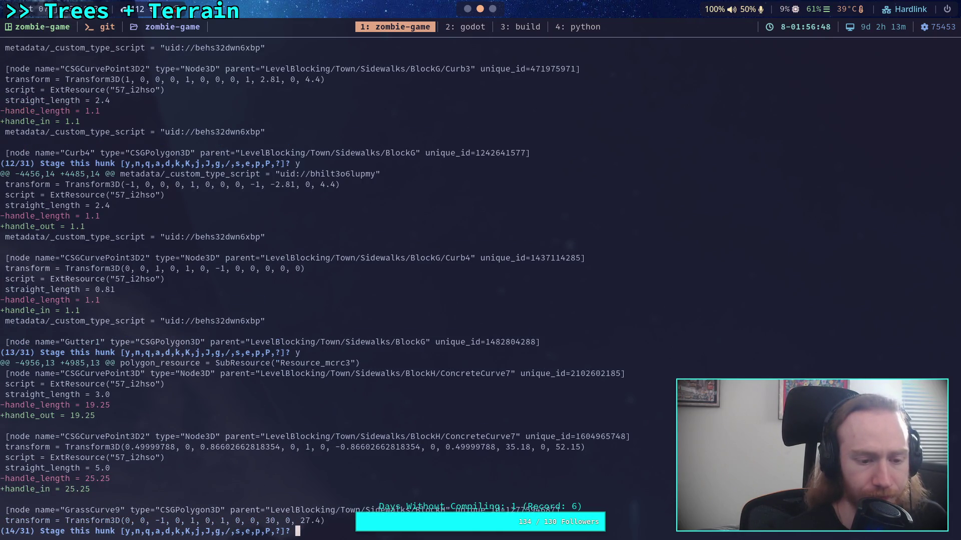
type("y")
key("Return")
type("y")
key("Return")
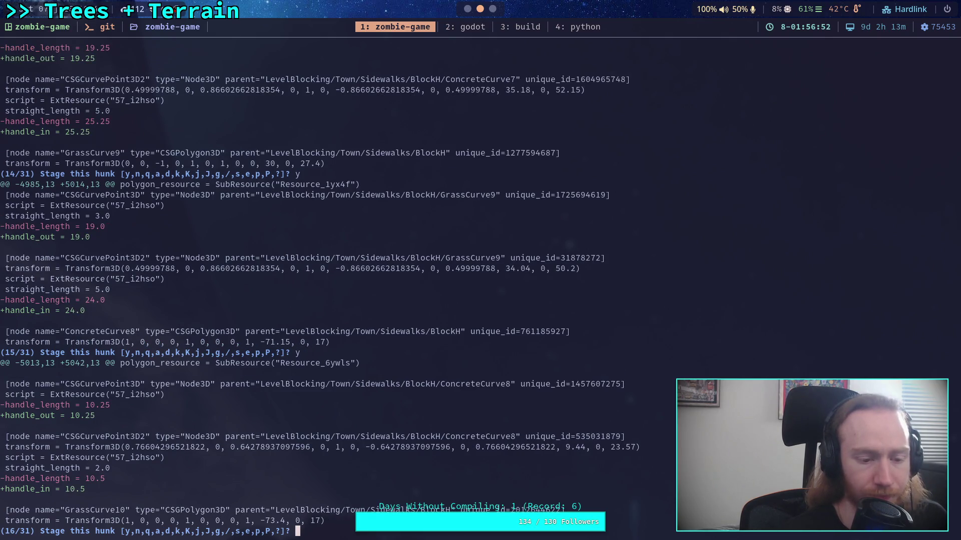
type("y")
key("Return")
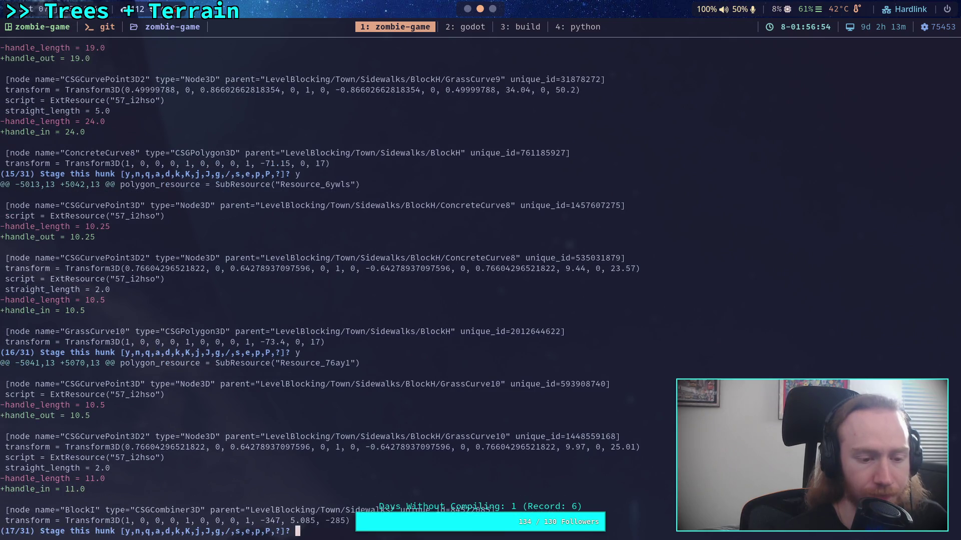
Stage hunks 17–20: GrassCurve10, ConcreteCurve5, GrassCurve8 and ConcreteCurve6 handles
type("y")
key("Return")
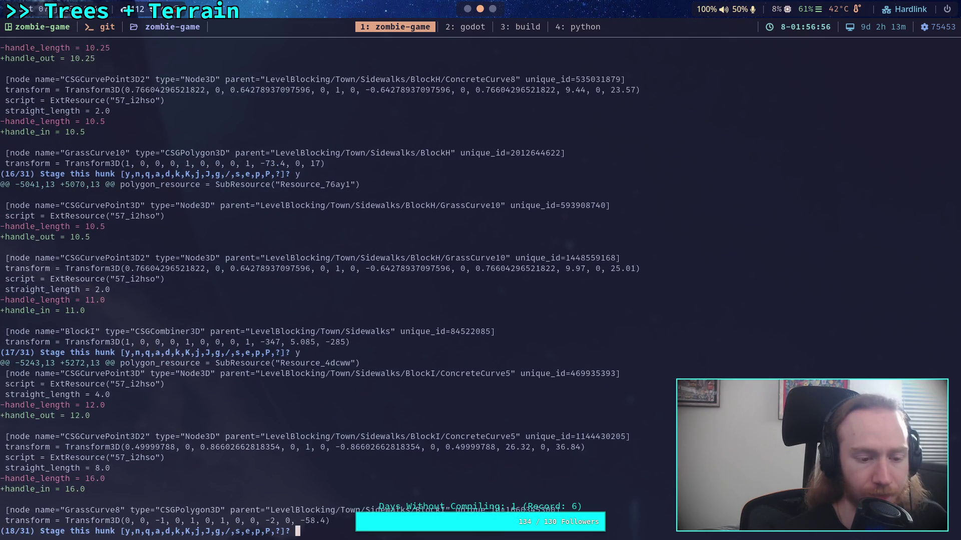
type("y")
key("Return")
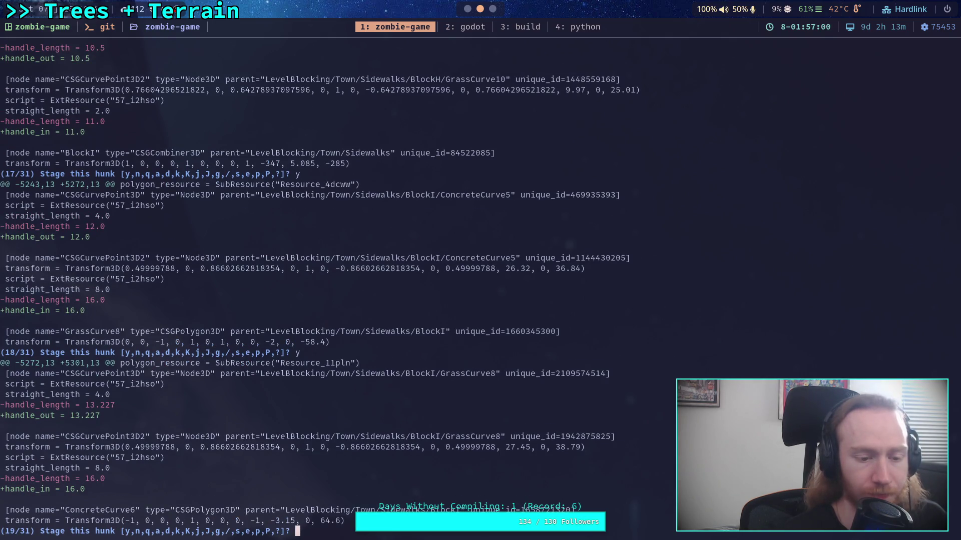
type("y")
key("Return")
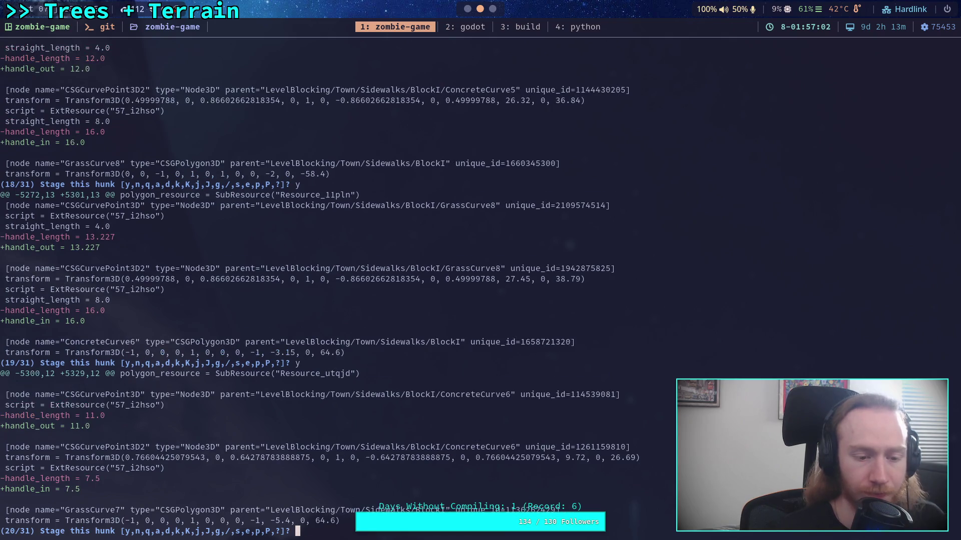
type("y")
key("Return")
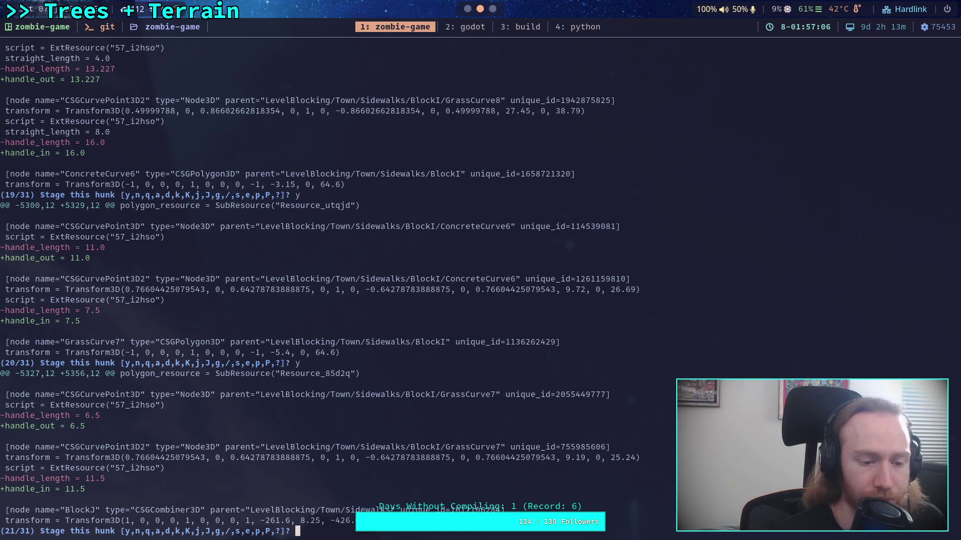
Stage hunks 21–24: GrassCurve7, ConcreteCurve9, GrassCurve11 and ConcreteCurve10 handles
type("y")
key("Return")
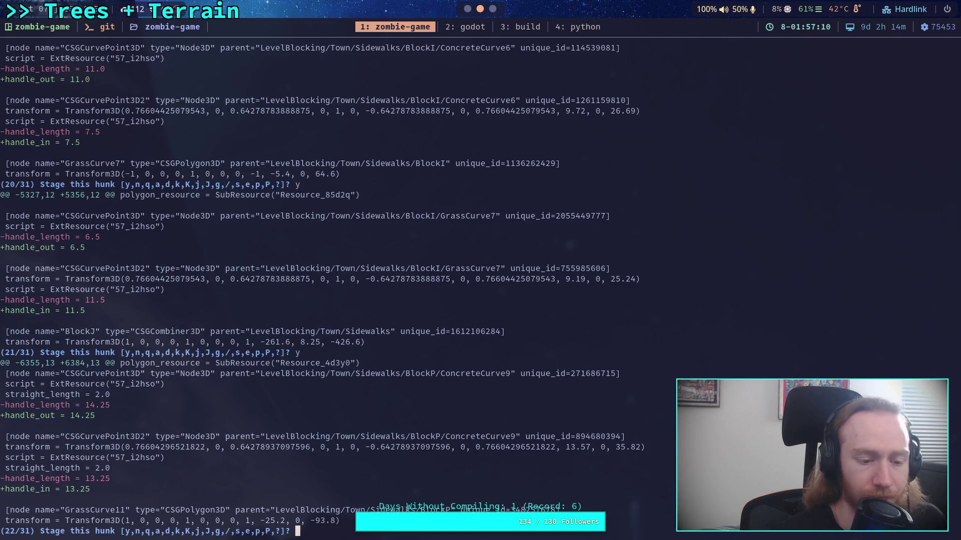
type("y")
key("Return")
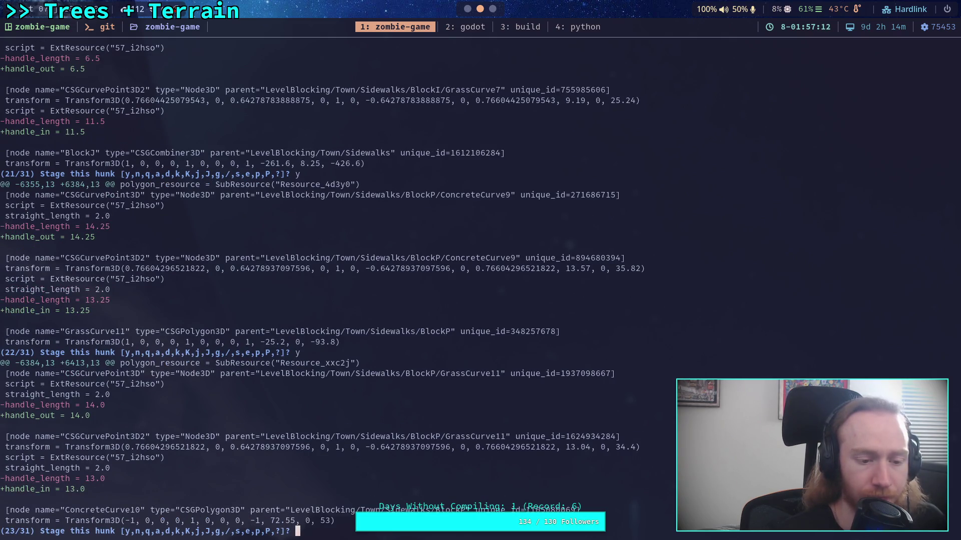
type("y")
key("Return")
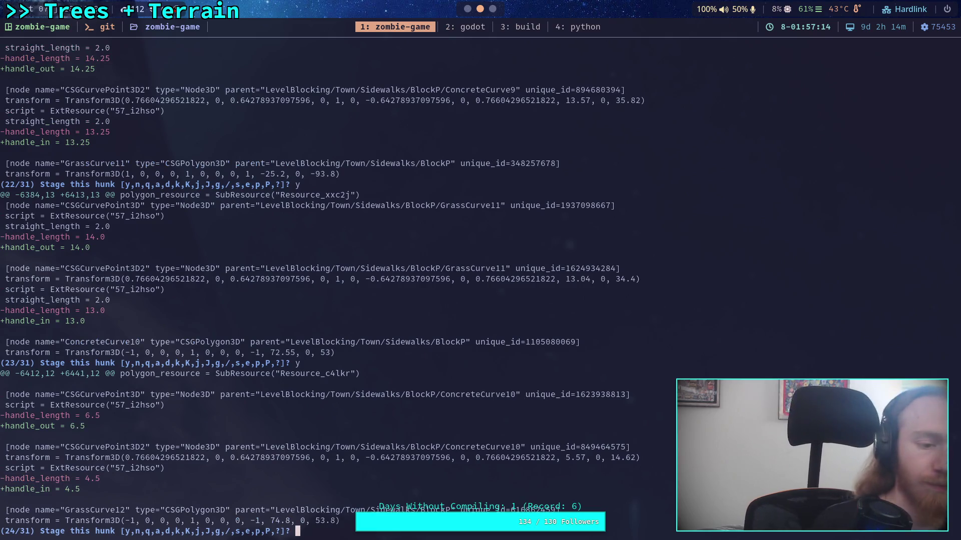
type("y")
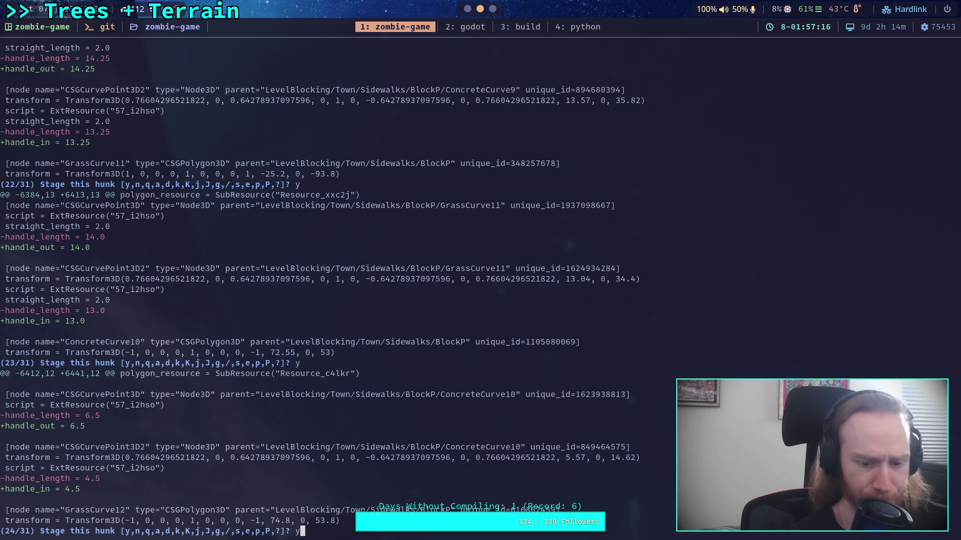
key("Return")
Correct a mistaken 'n', then stage hunks 25–30, GrassCurve12 through the BlockT curve handles
type("n")
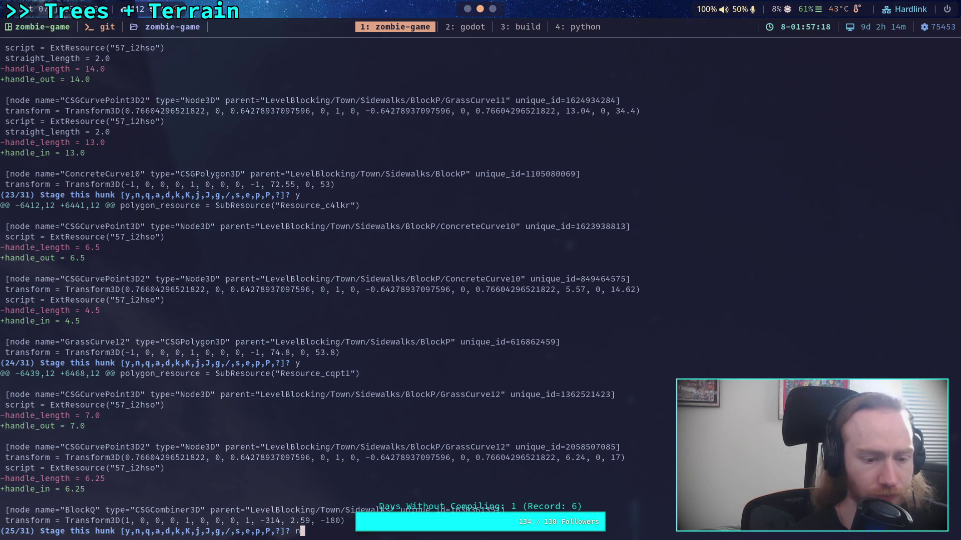
key("BackSpace")
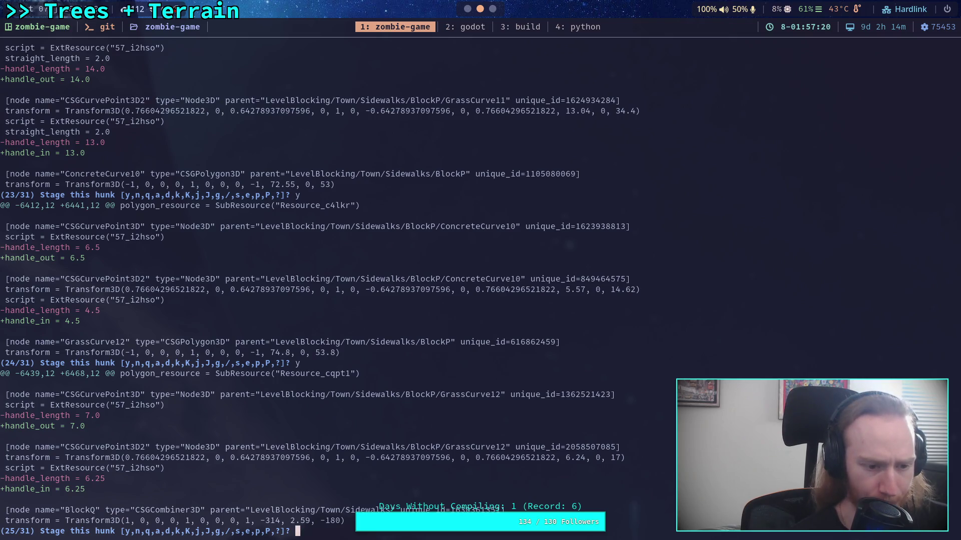
type("y")
key("Return")
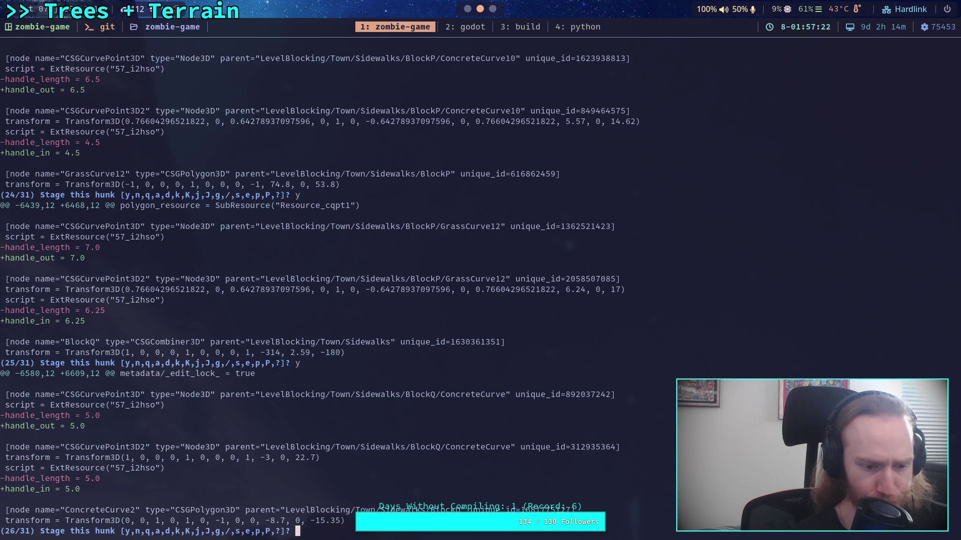
type("y")
key("Return")
type("y")
key("Return")
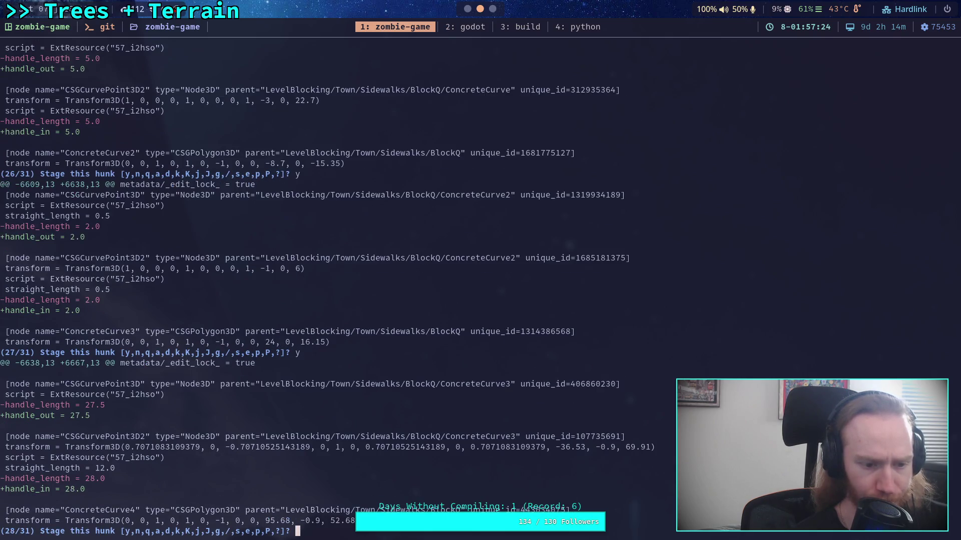
type("y")
key("Return")
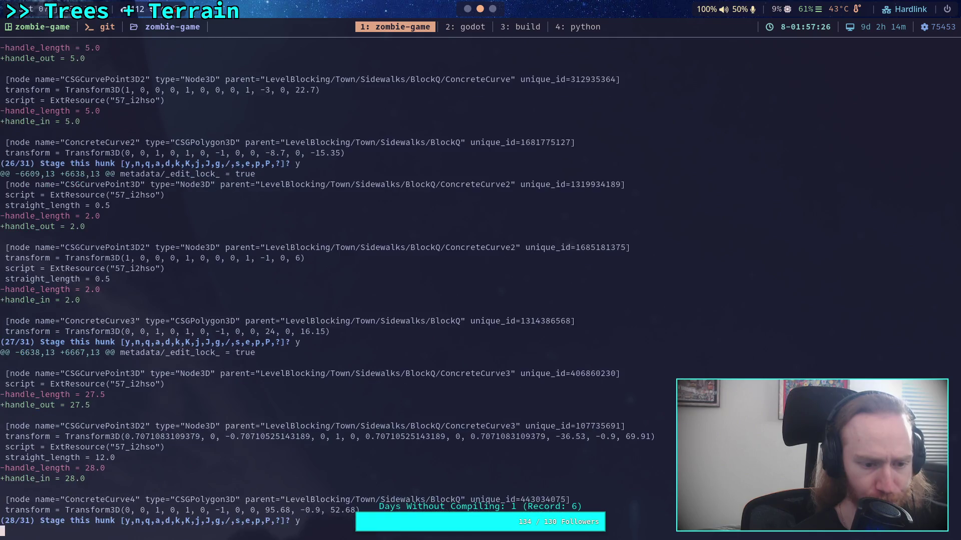
type("y")
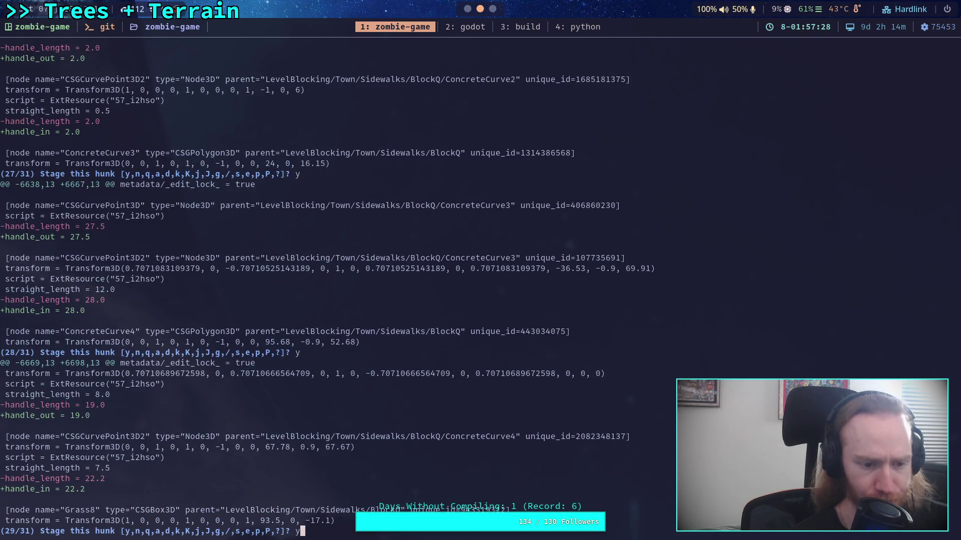
key("Return")
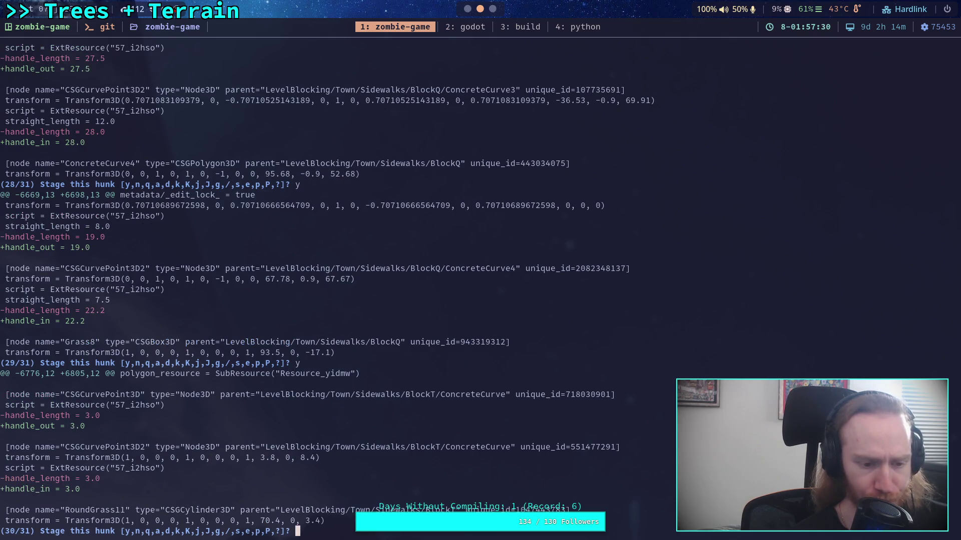
type("y")
key("Return")
Decline hunk 31, the TruckVehicle transform, and quit interactive staging with q
type("n")
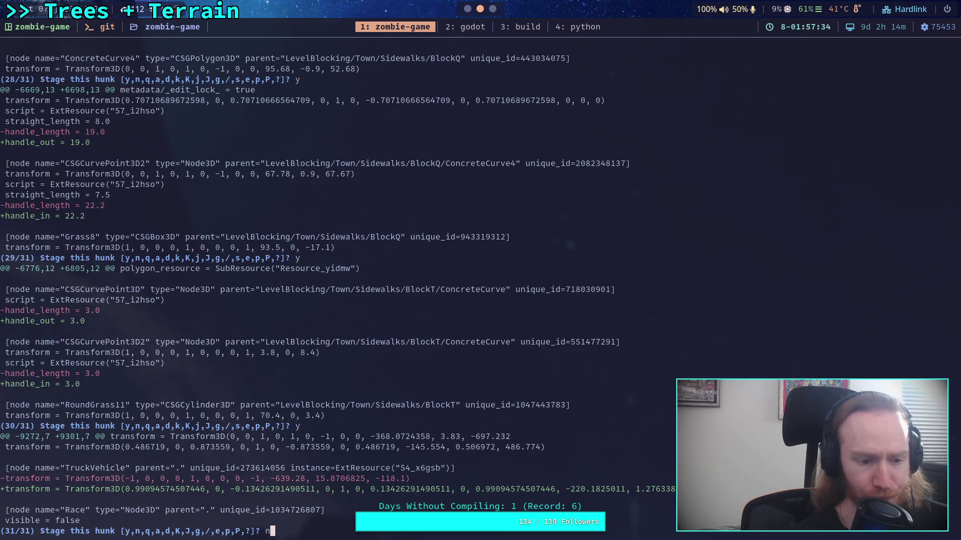
key("Return")
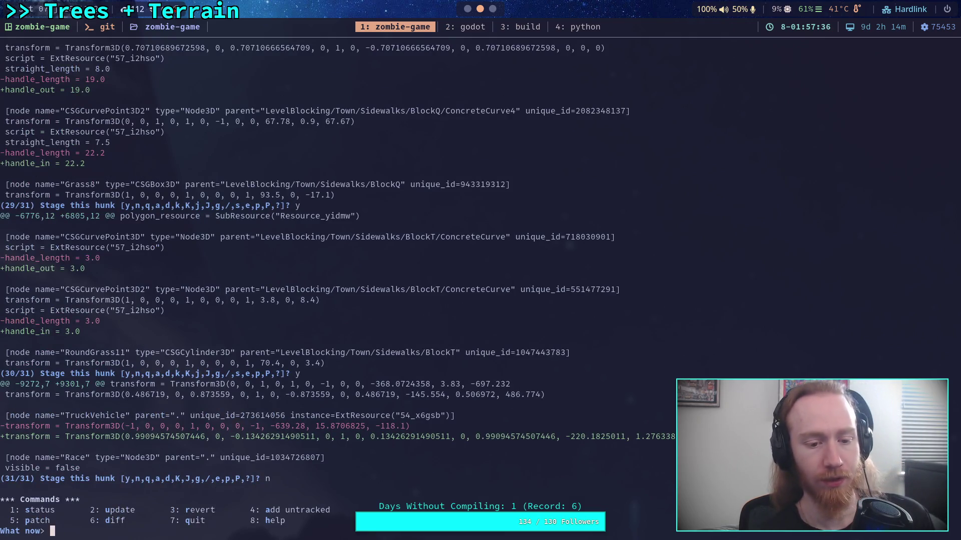
type("q")
key("Return")
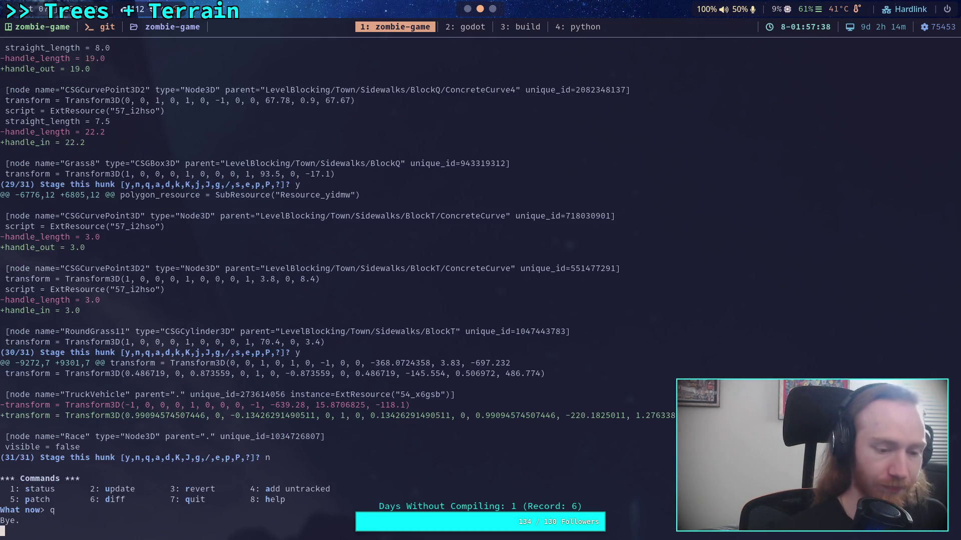
Check the staged files with git status, then run git commit to open the message
type("git status")
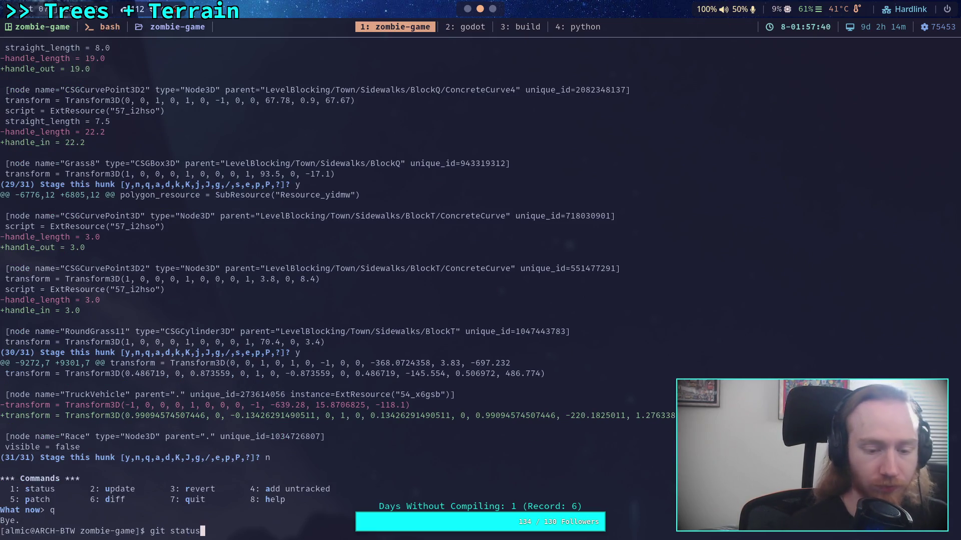
key("Return")
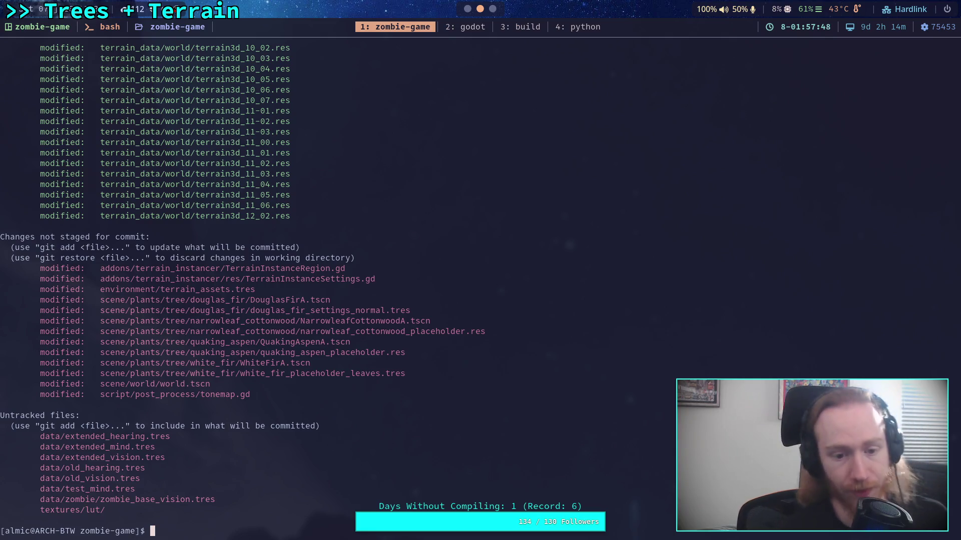
type("git commit")
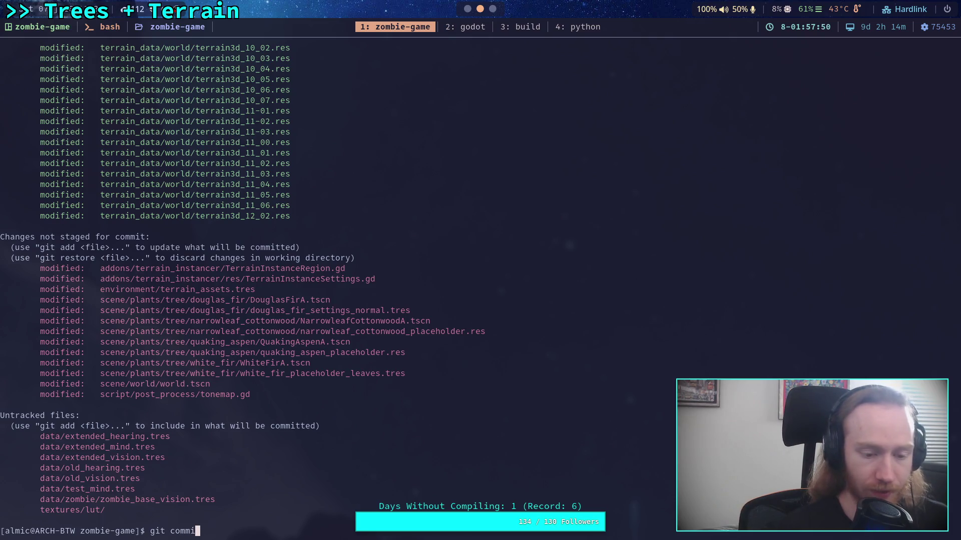
key("Return")
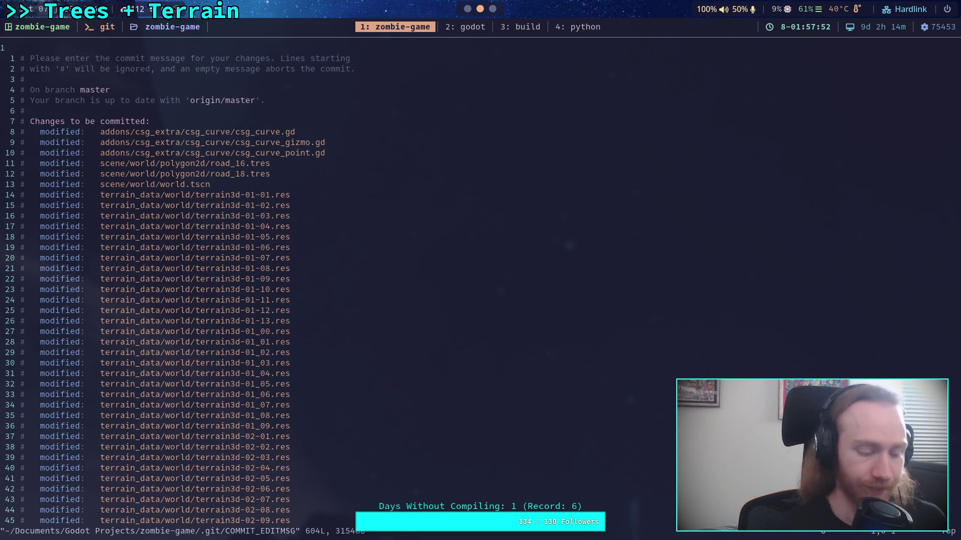
Write the commit summary line 'Update terrain, roads' on a new first line
key("shift+o")
type("Upd")
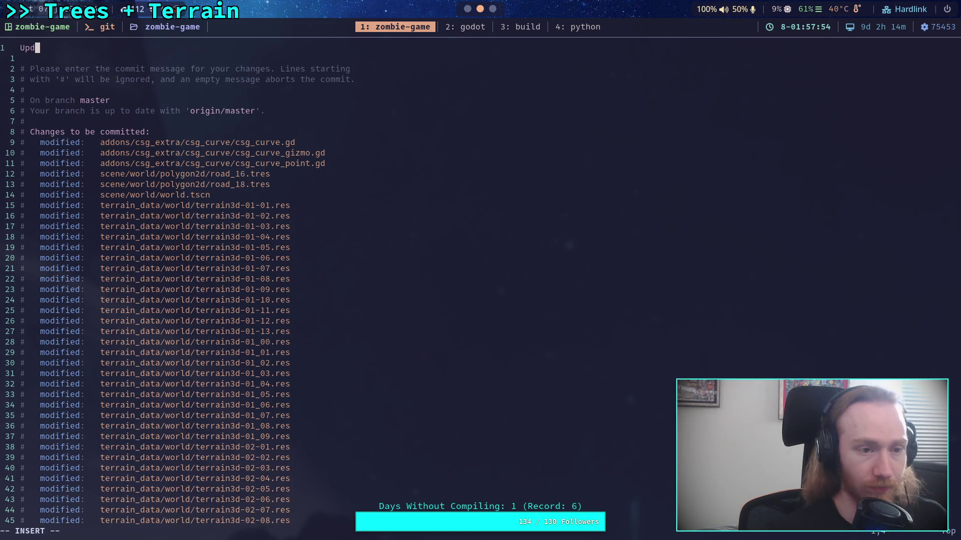
type("ate terrain, ")
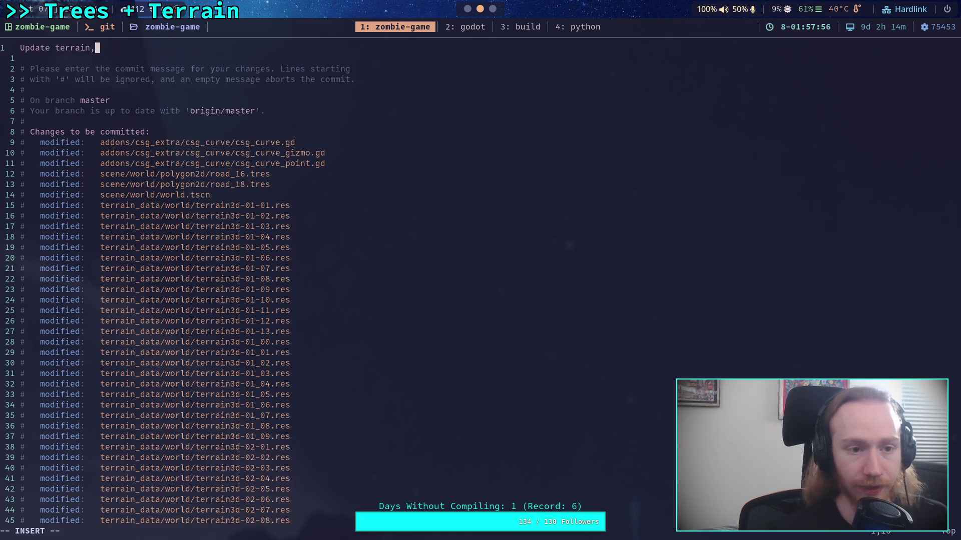
type("road")
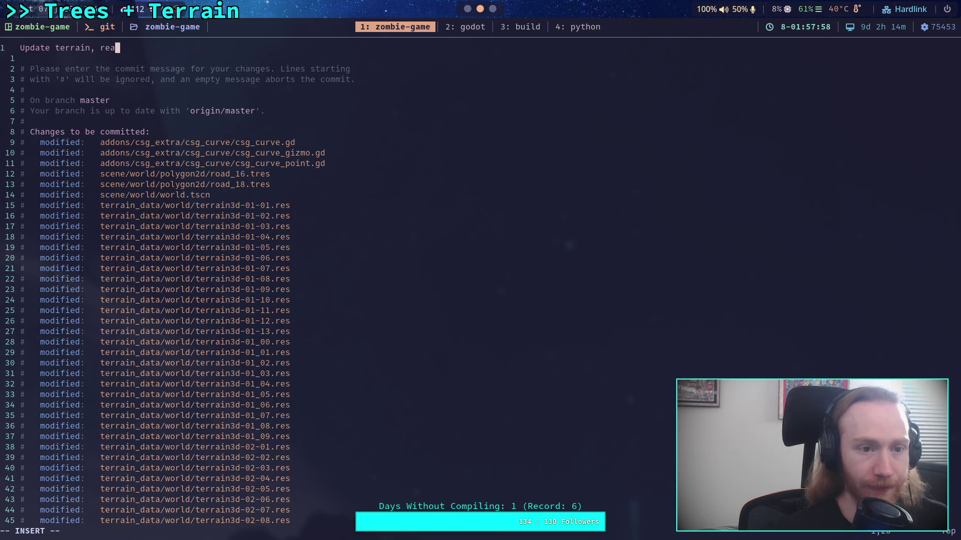
key("BackSpace")
type("s")
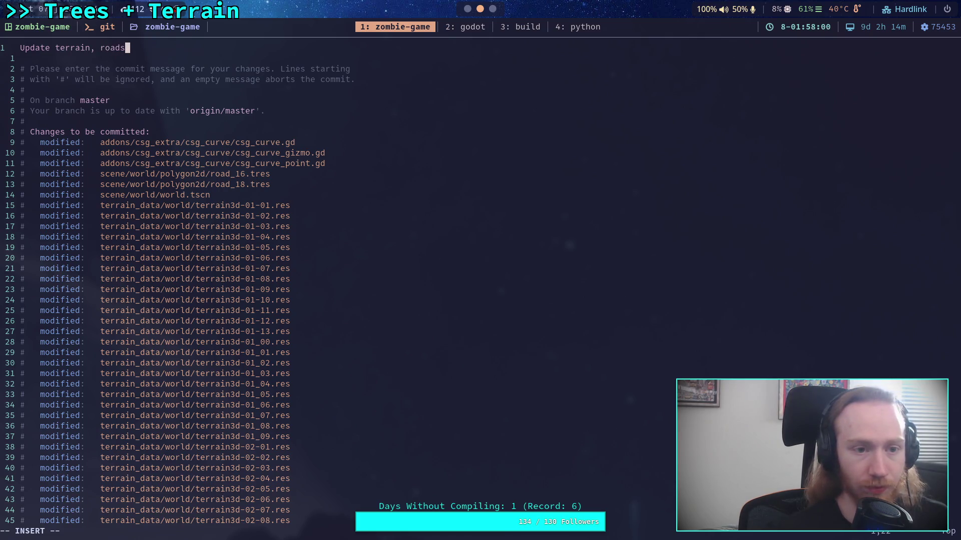
Add the bullet '- CSGCurve3D uses split in-out handles now'
key("Return")
key("Return")
type("- ")
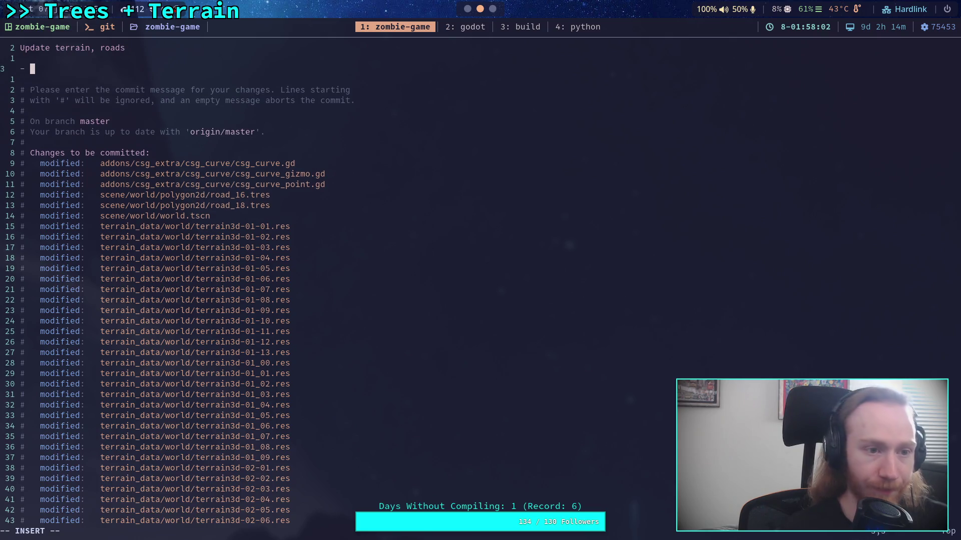
type("C")
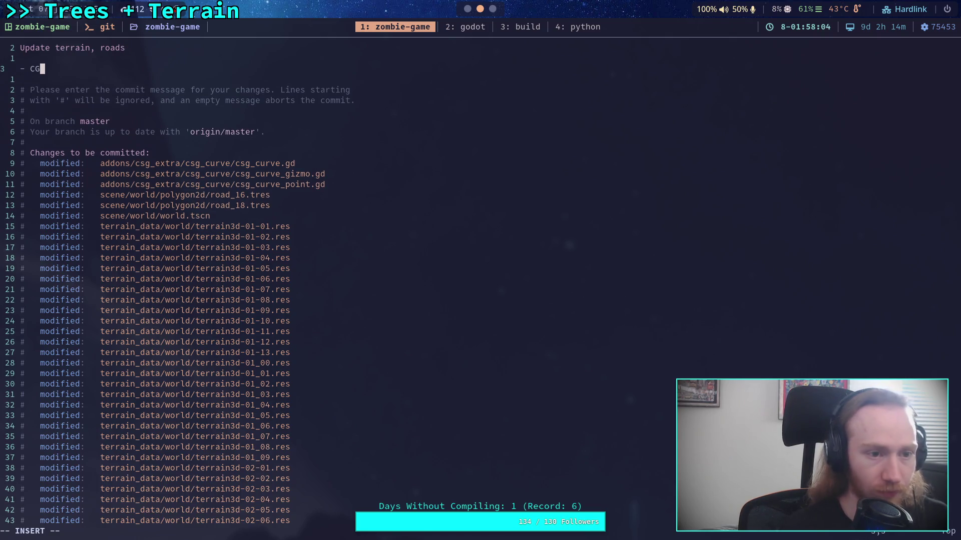
type("SG")
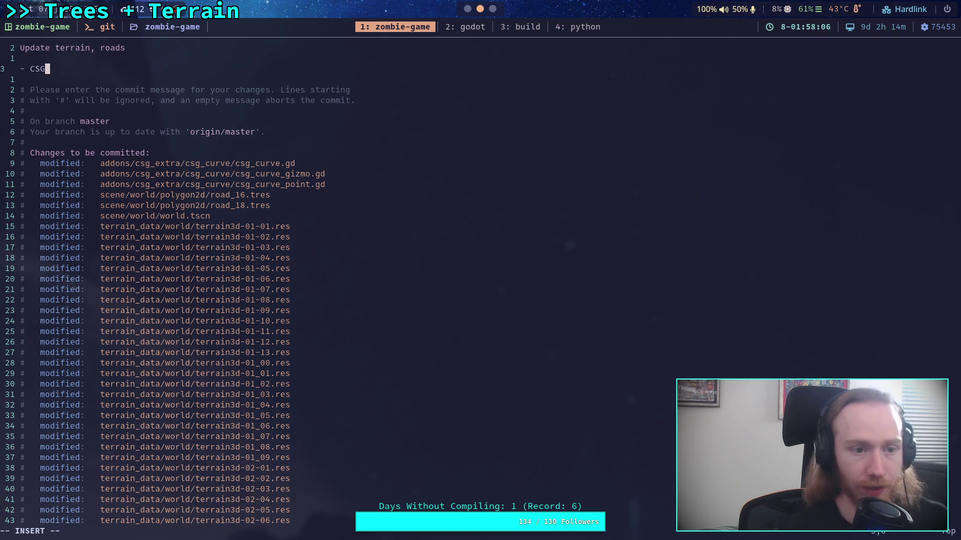
type("Cur")
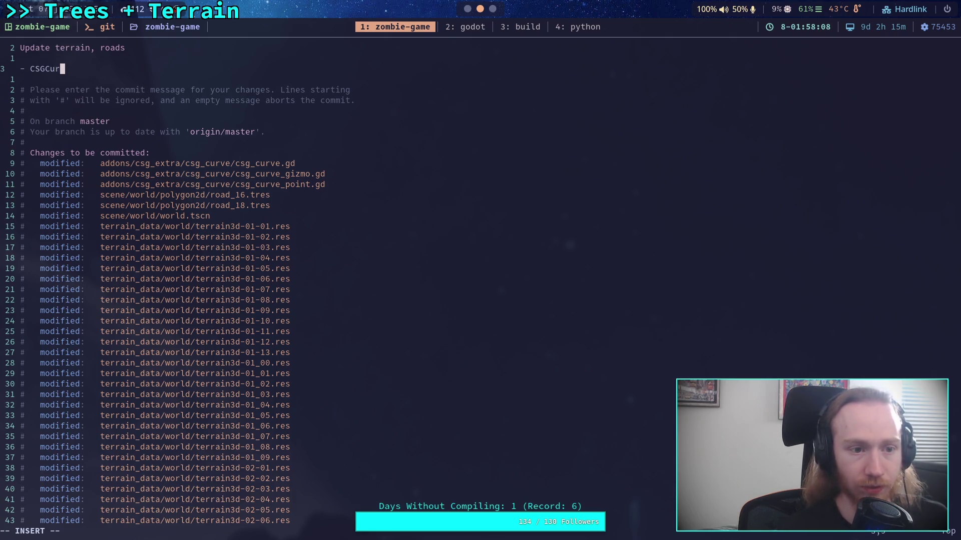
type("ve3D ")
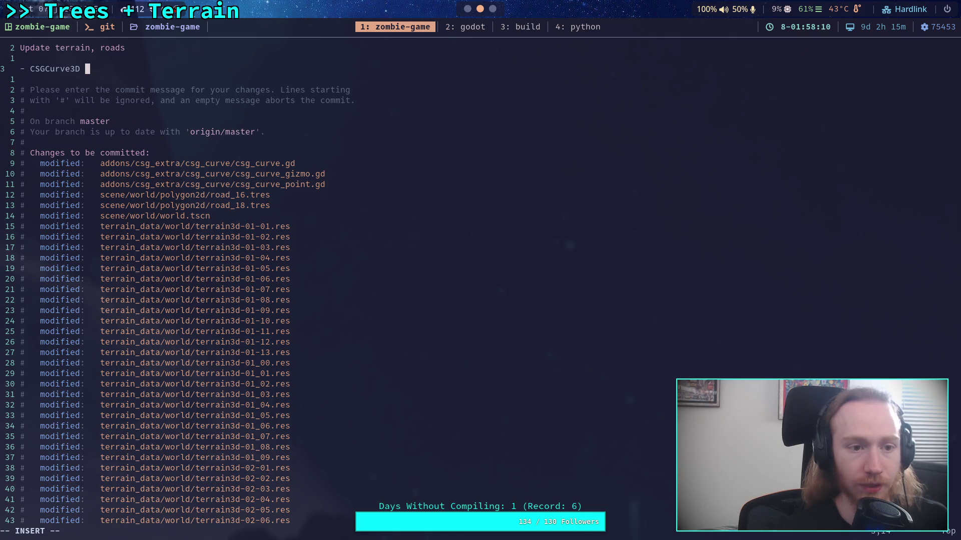
type("uses ")
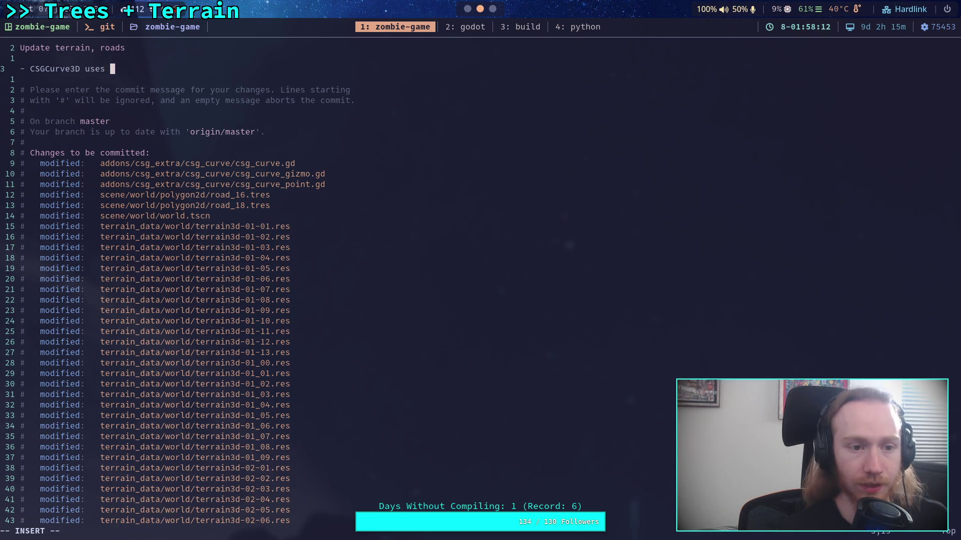
type("sllit in-out n")
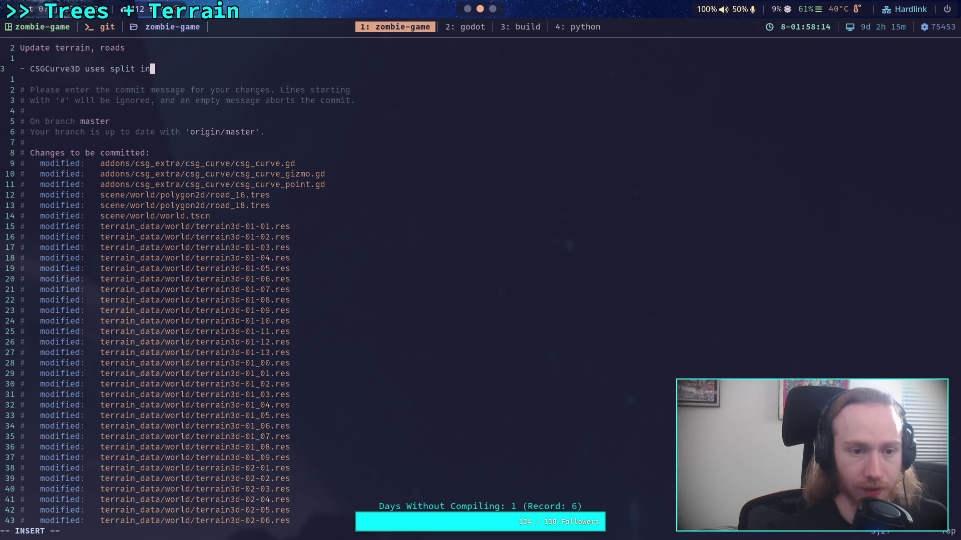
key("BackSpace")
type("handles now")
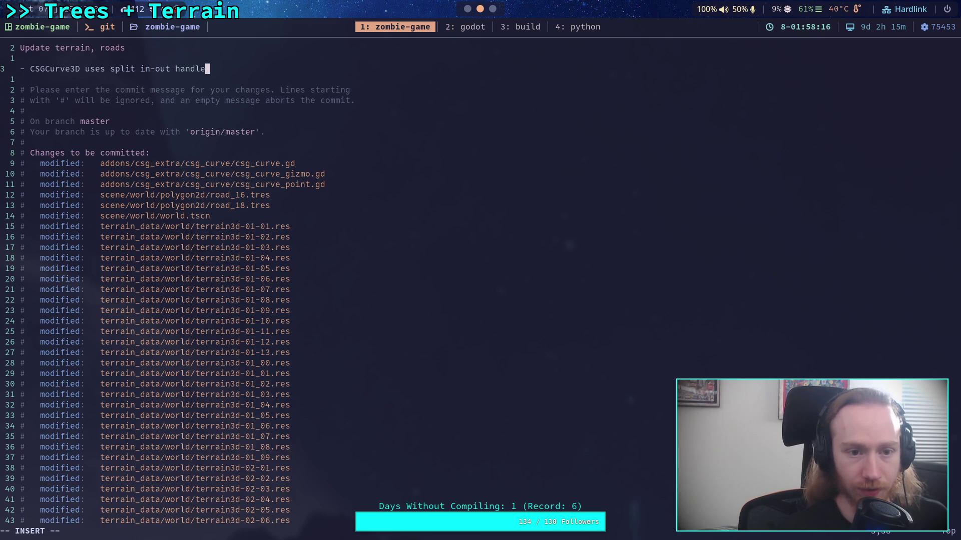
Add the bullet '- Added initial road to the valley entrance' and save with :wq
key("Return")
type("- ")
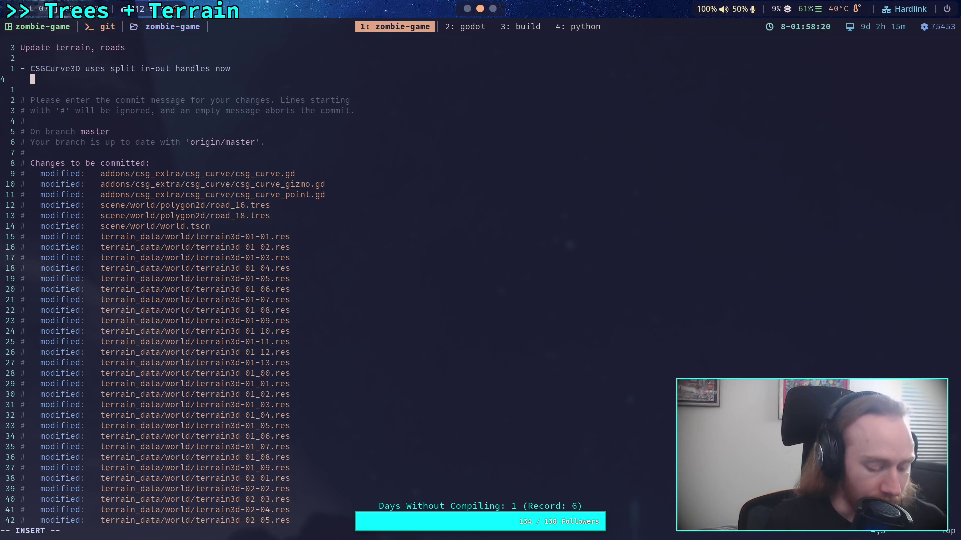
type("Updated")
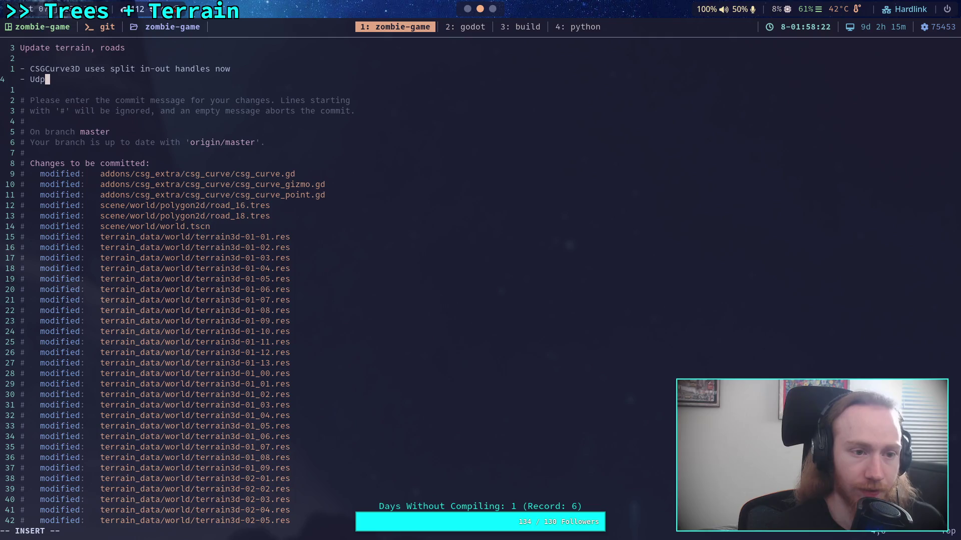
type(" existi")
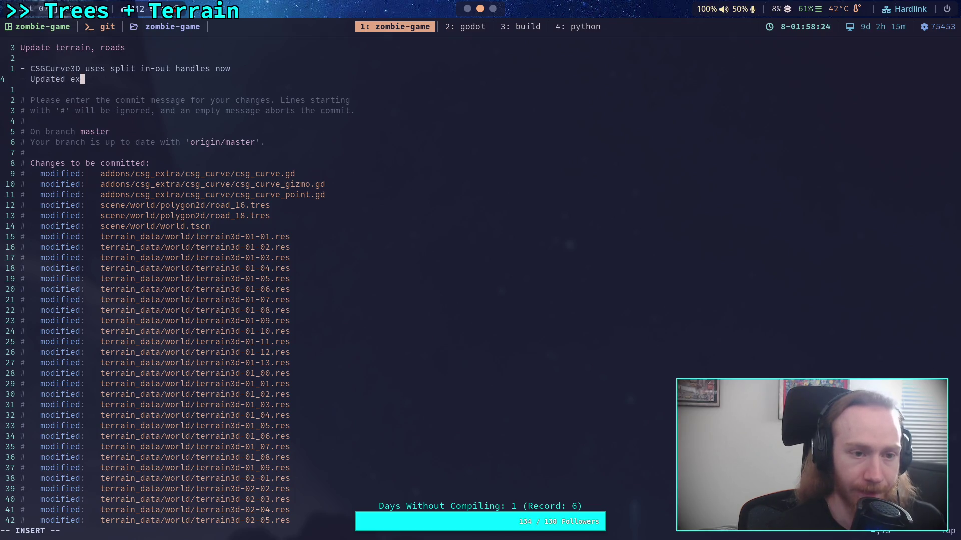
key("BackSpace")
key("BackSpace")
key("BackSpace")
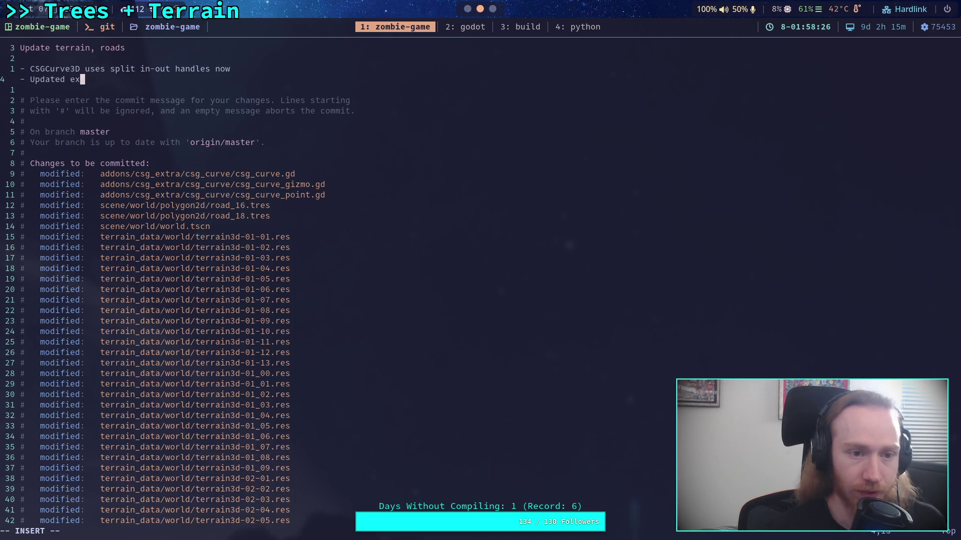
type("Add e")
key("BackSpace")
key("BackSpace")
type("ed initial road ")
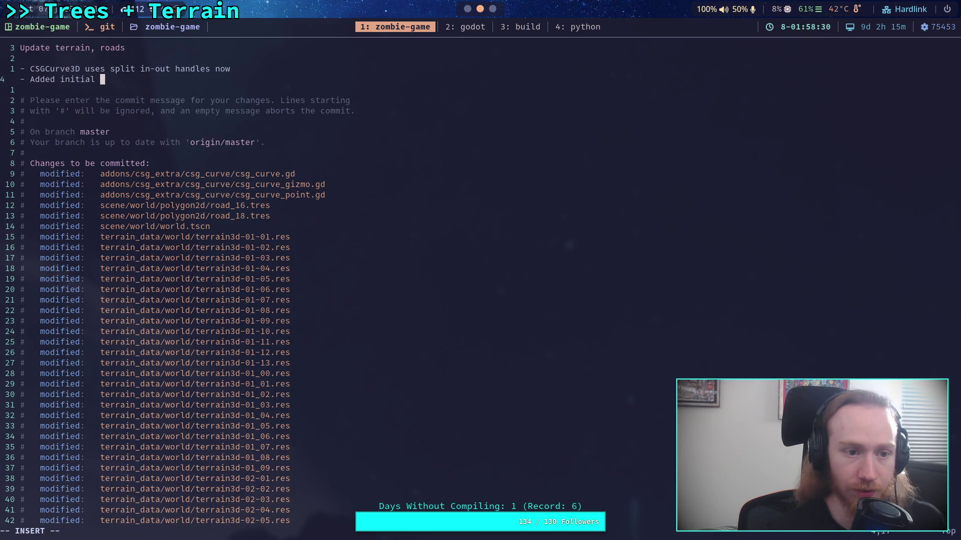
type("to the ")
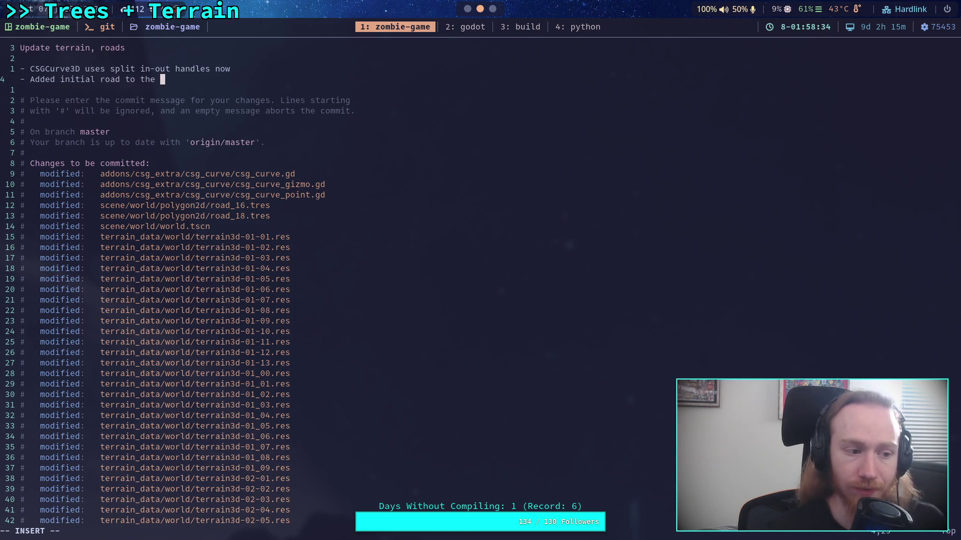
type("valley")
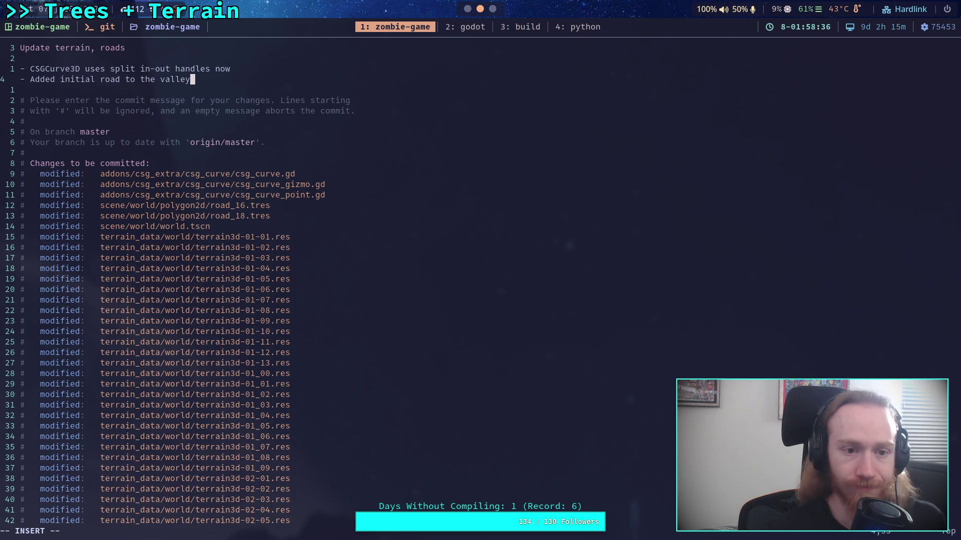
type(" entrance")
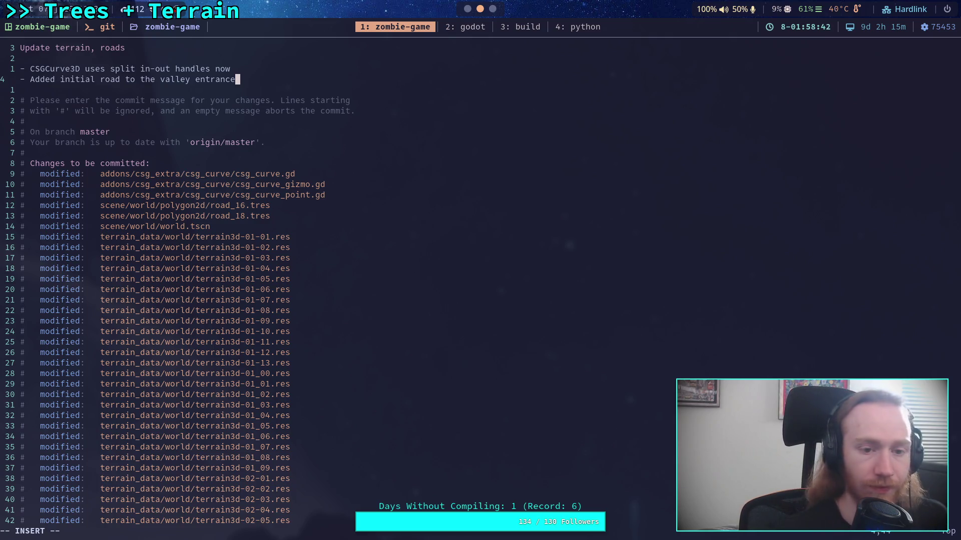
key("Escape")
type(":wq")
key("Return")
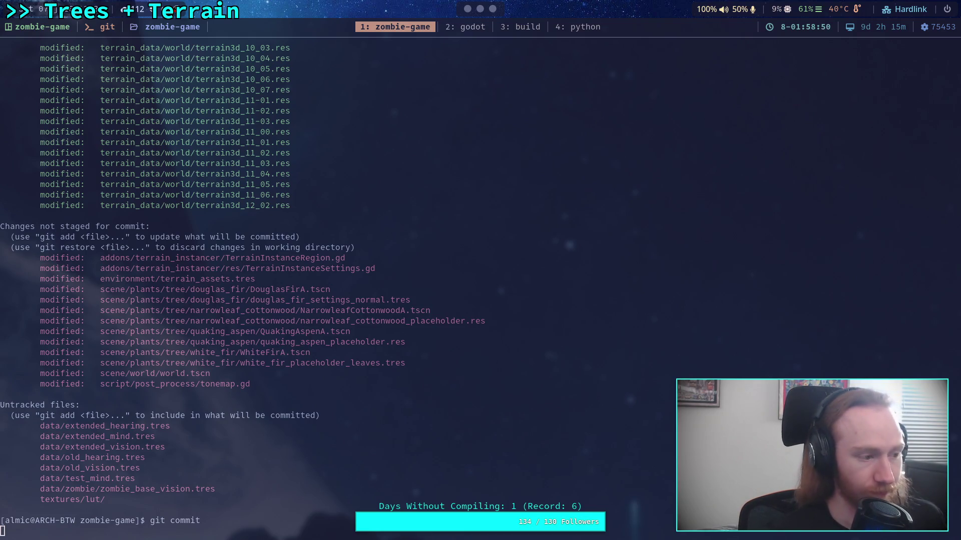
Push the 'Update terrain, roads' commit to the remote with git push
type("git push")
key("Return")
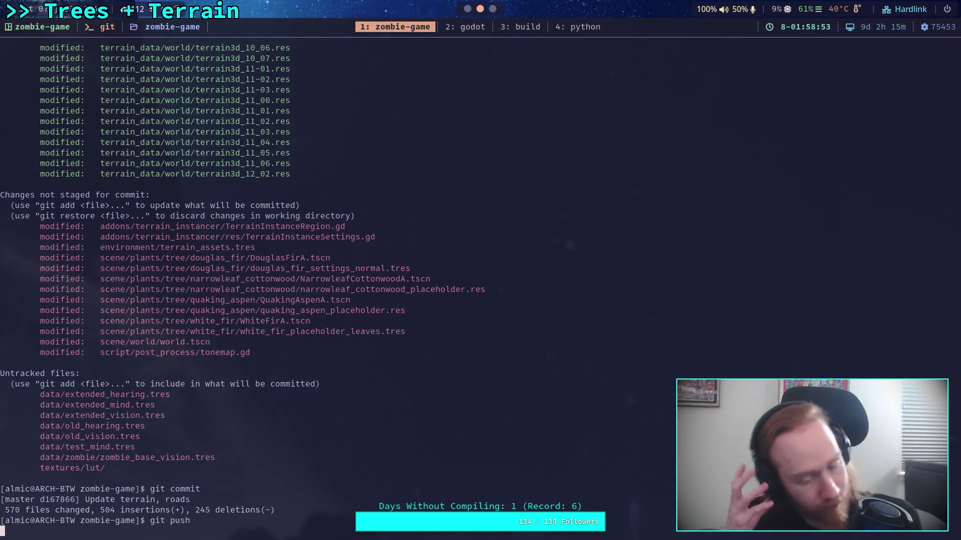
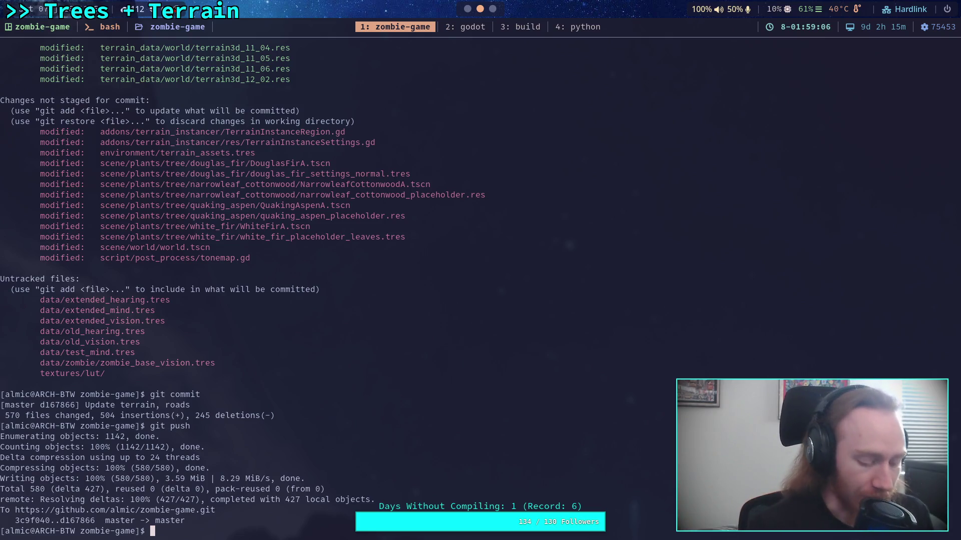
Orbit the Godot 3D view up over the terrain and buildings and widen the viewport
key("super+2")
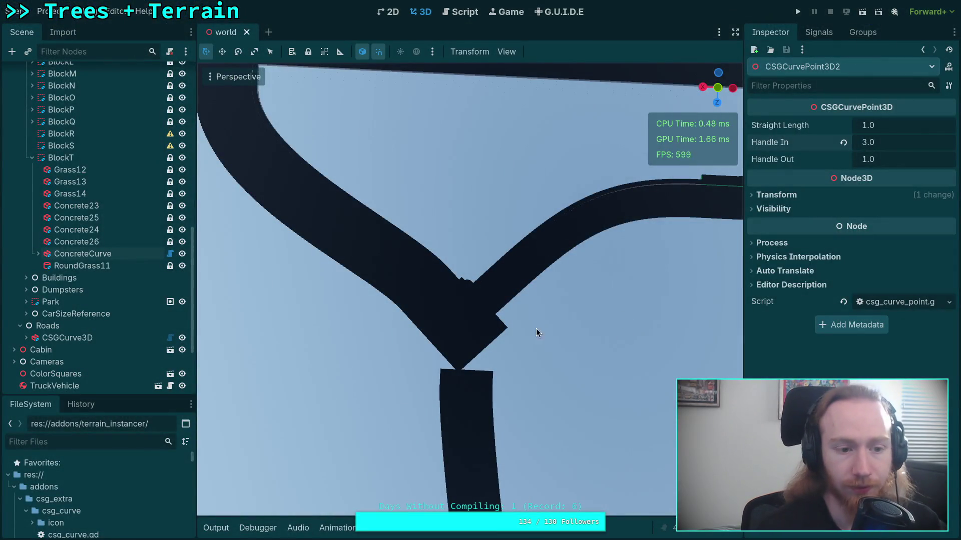
mouse_move(529, 440)
left_mouse_down()
mouse_move(498, 432)
mouse_move(514, 401)
mouse_move(588, 412)
mouse_move(520, 407)
left_mouse_up()
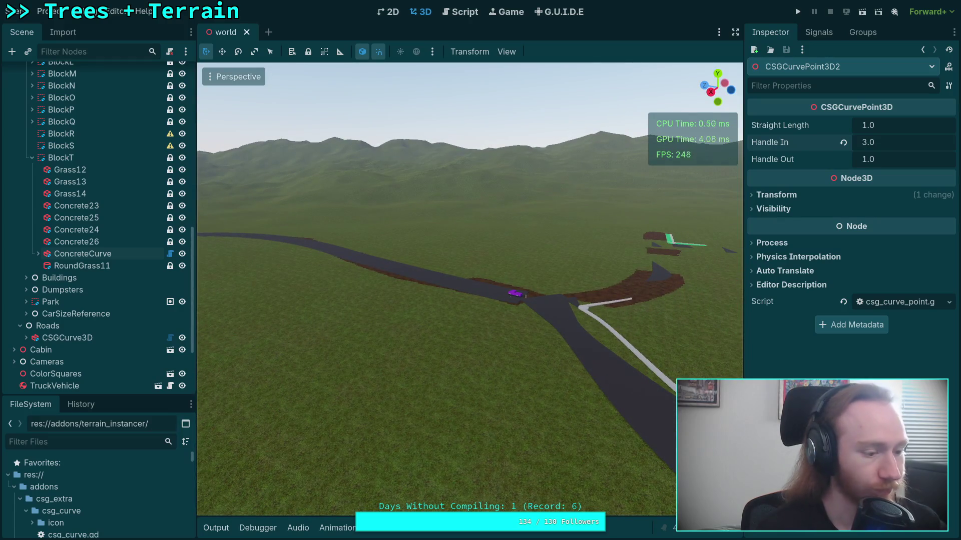
key("f")
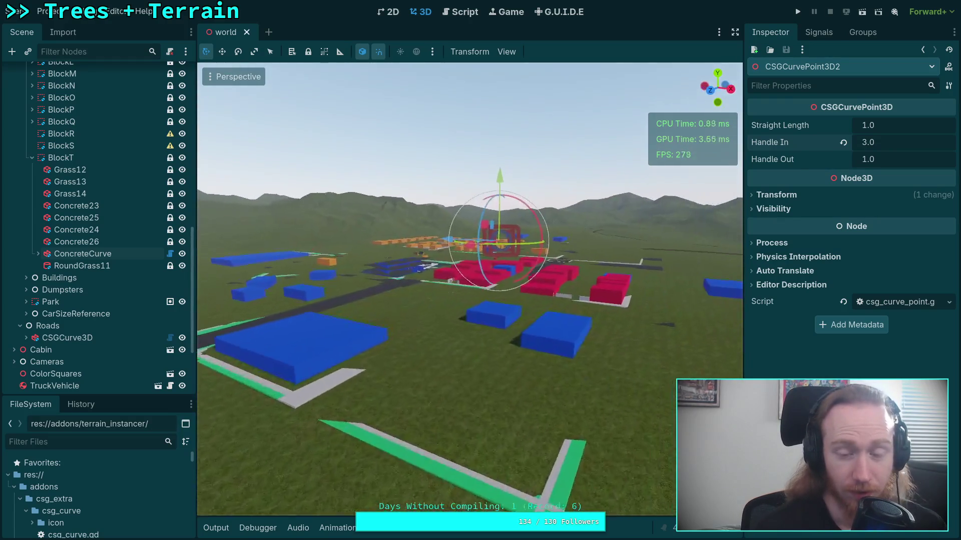
left_click_drag(350, 380, 349, 392)
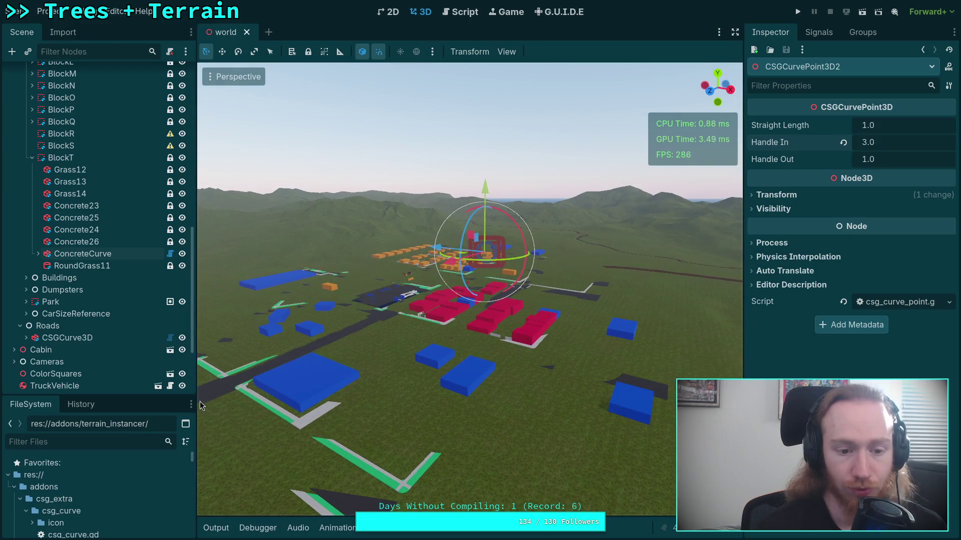
left_click_drag(196, 401, 185, 401)
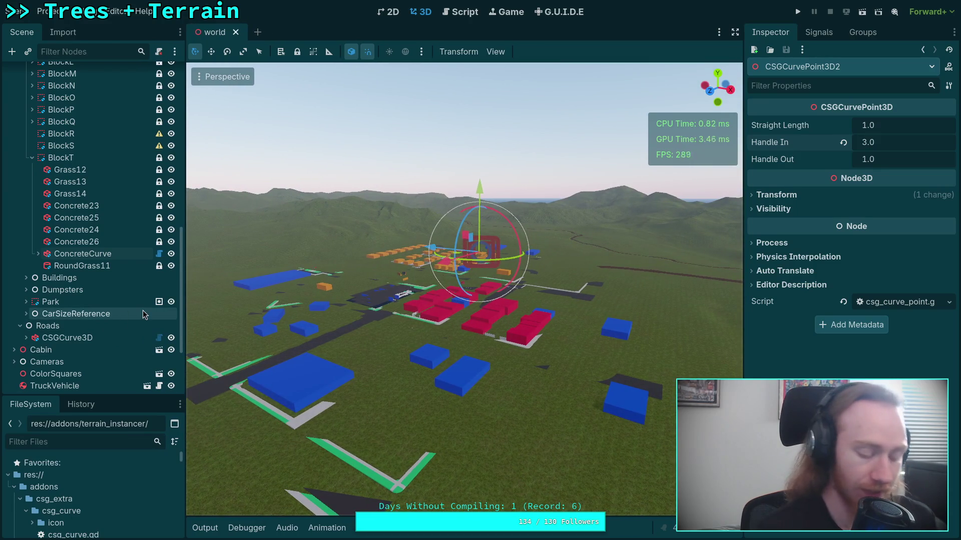
key("super+1")
Run git status, then git diff to show the unstaged changes
type("git ")
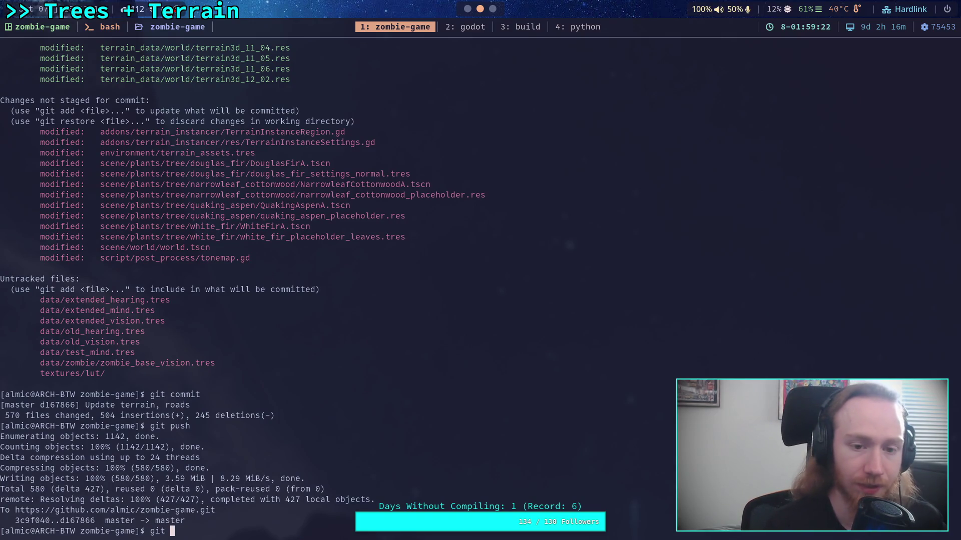
type("status")
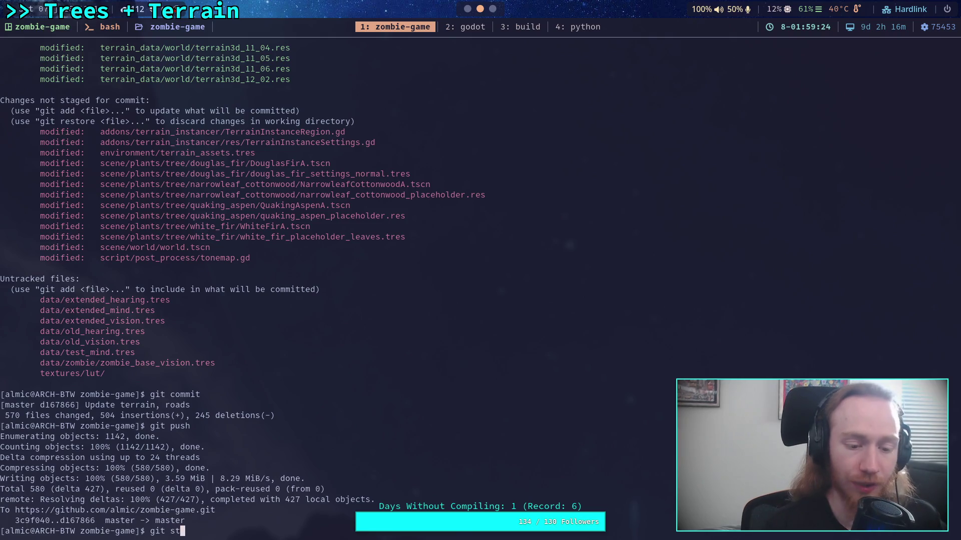
key("Return")
type("git")
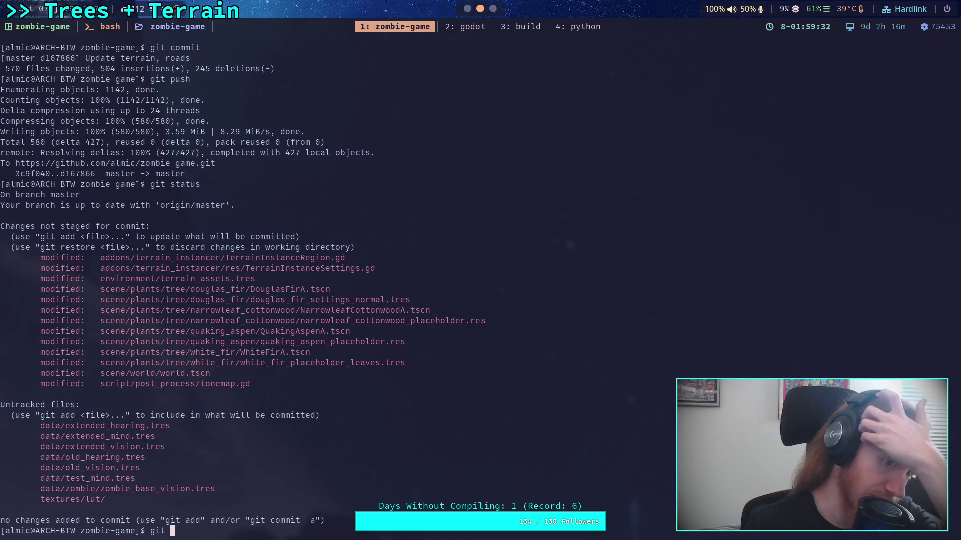
type("diff")
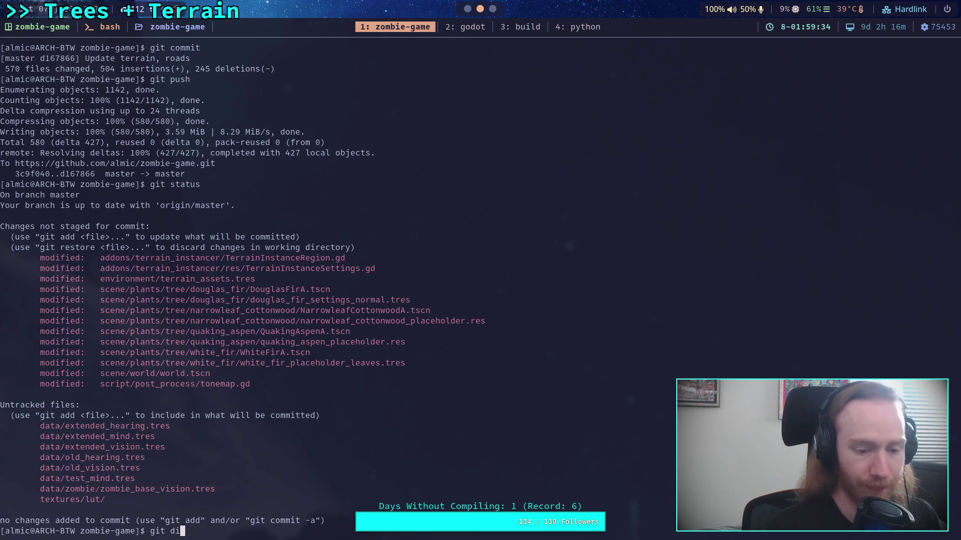
key("Return")
Scroll through the terrain instancer and terrain_assets diff
scroll(372, 287, "down", 5)
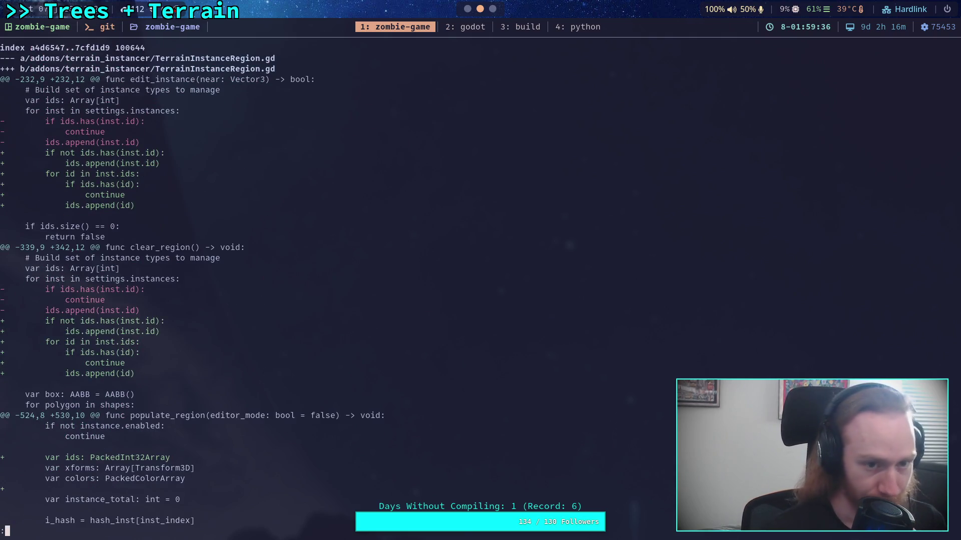
scroll(372, 287, "down", 15)
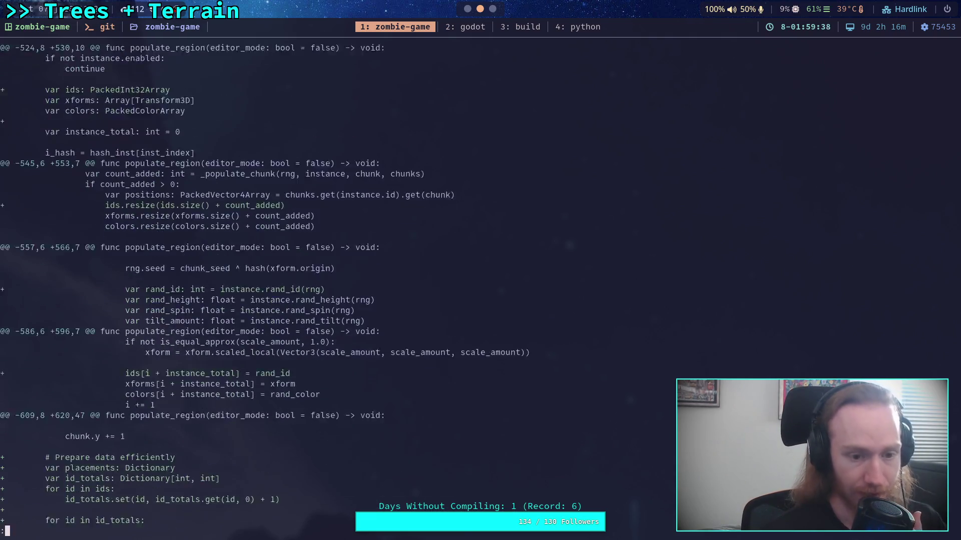
scroll(372, 287, "down", 14)
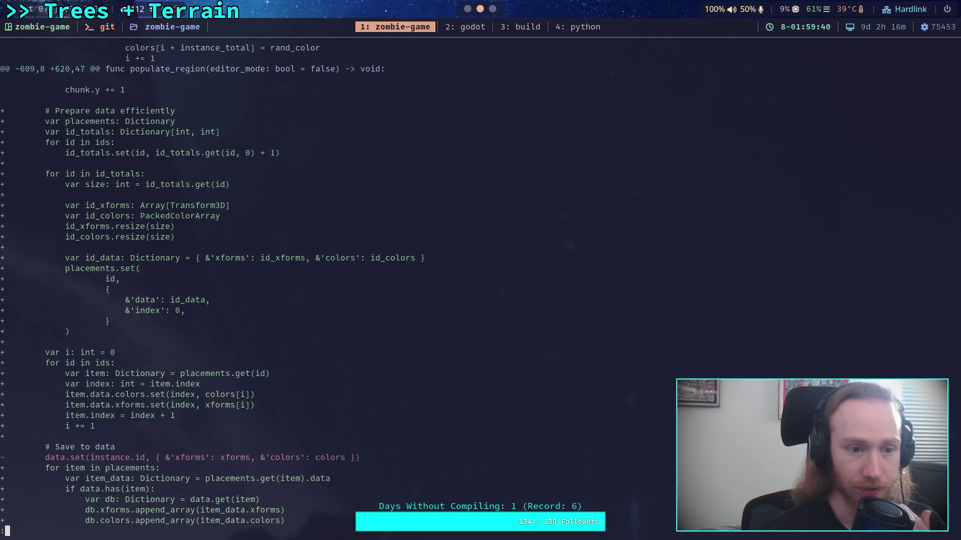
scroll(373, 287, "down", 10)
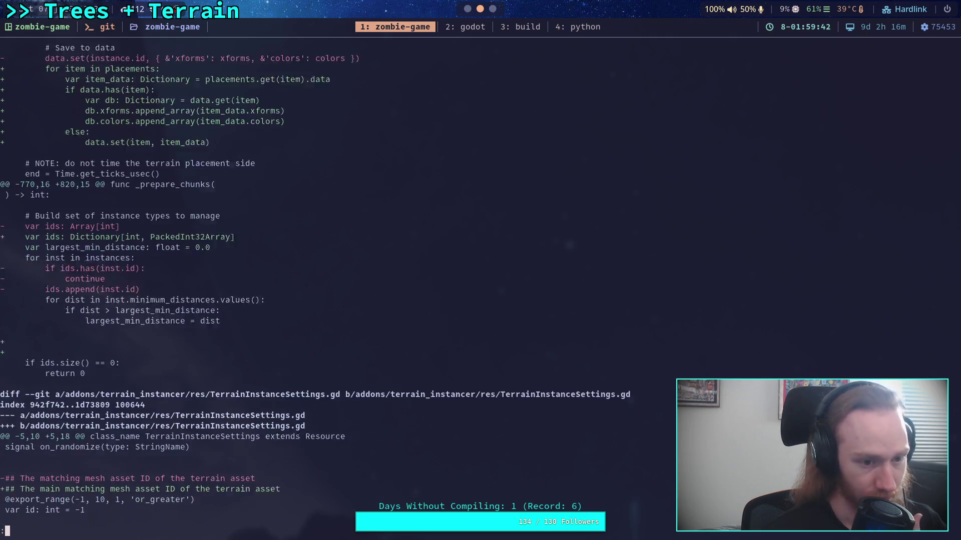
scroll(373, 287, "down", 17)
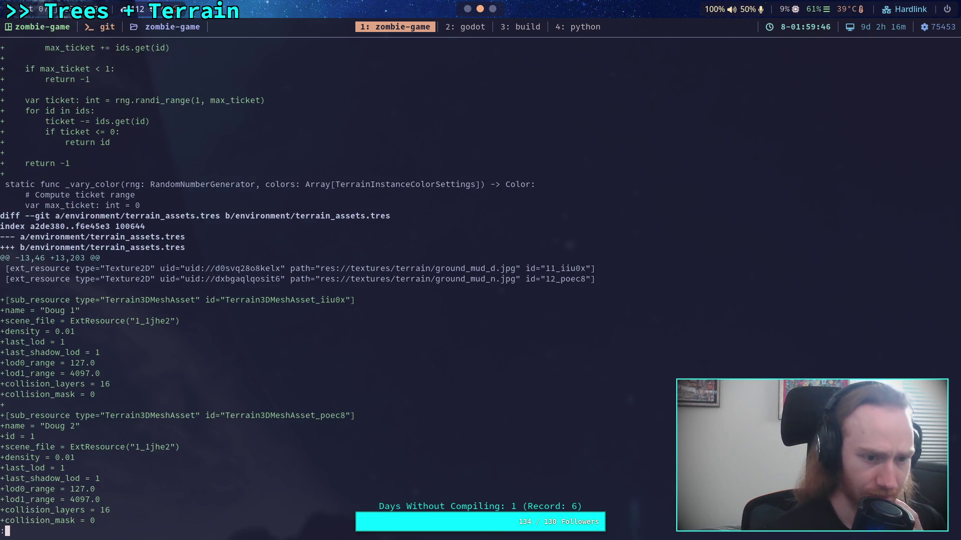
scroll(372, 287, "down", 4)
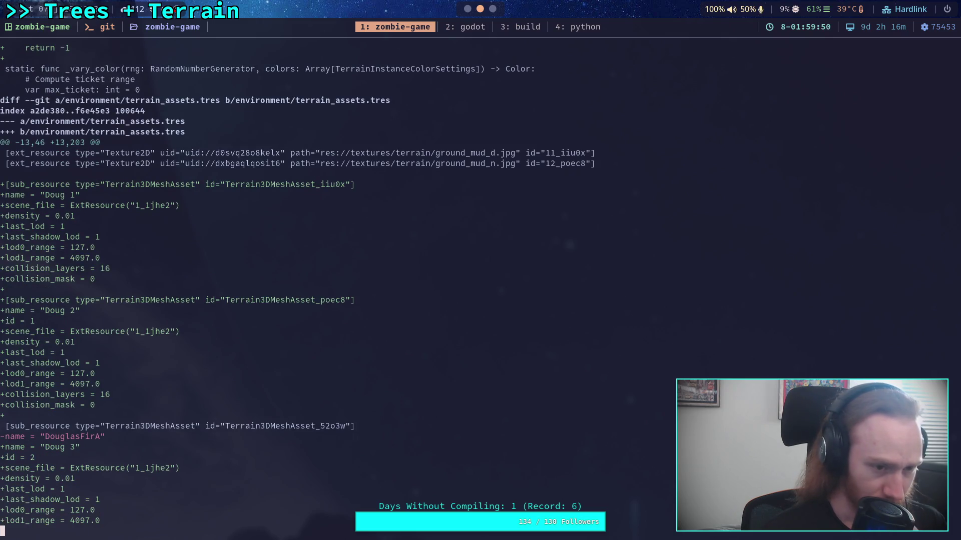
scroll(372, 287, "down", 3)
scroll(298, 284, "down", 1)
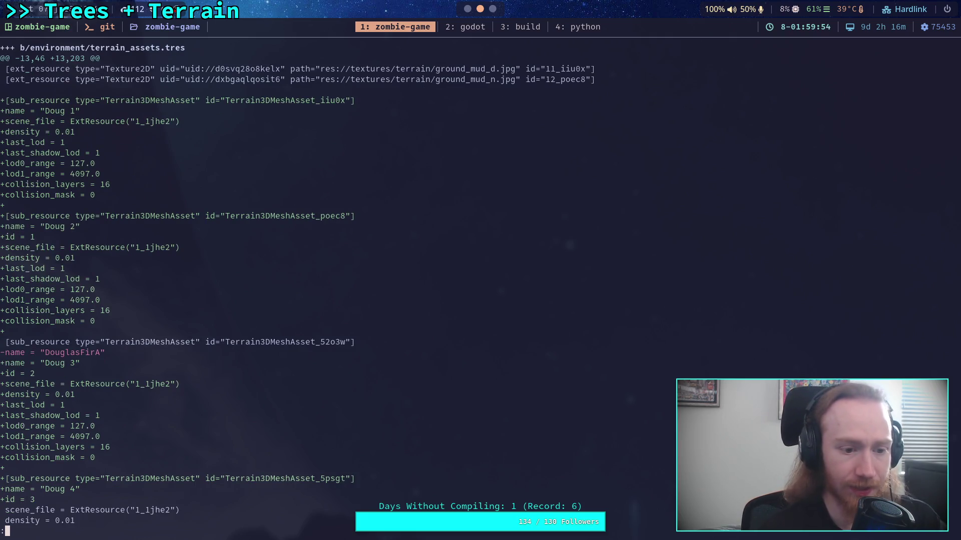
scroll(372, 288, "down", 10)
scroll(372, 288, "down", 9)
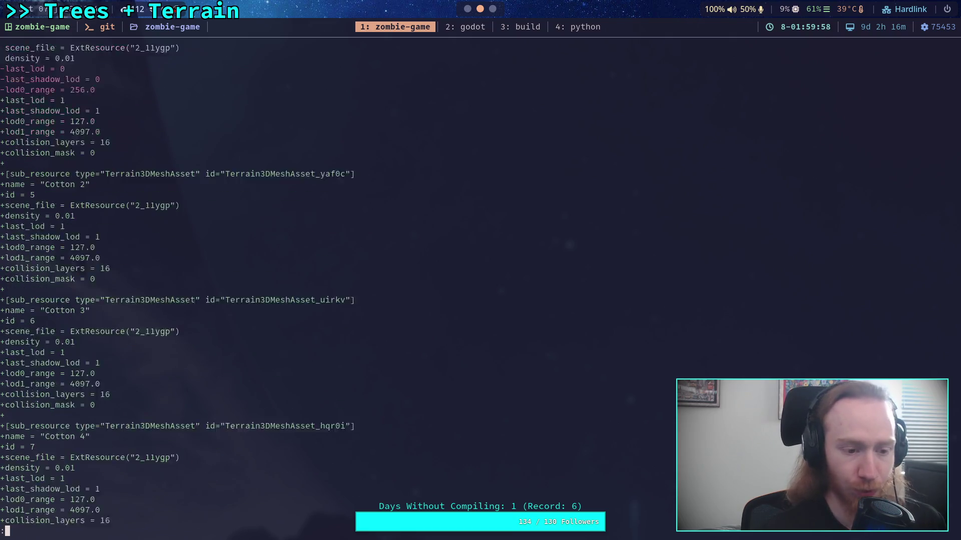
scroll(372, 288, "down", 15)
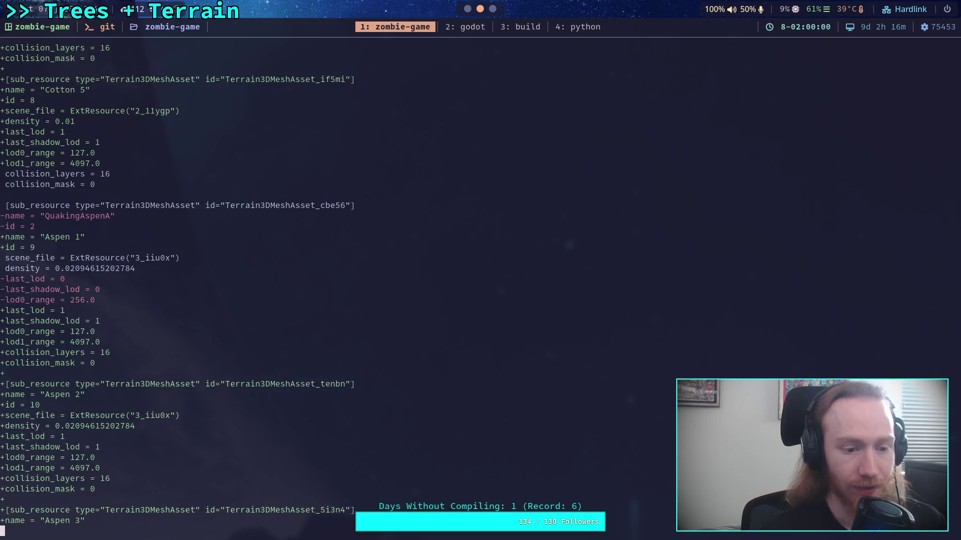
key("space")
key("space")
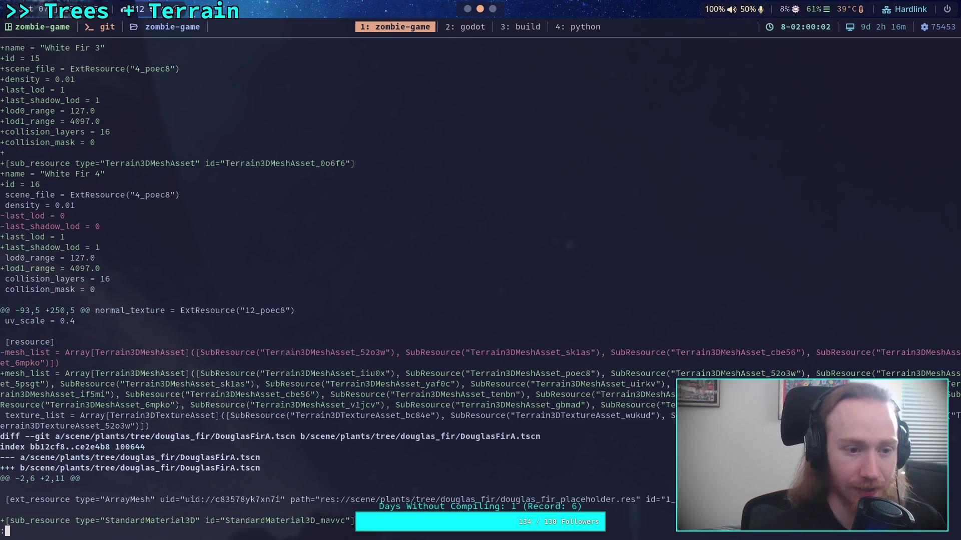
Review the Douglas fir settings, NarrowleafCottonwoodA and QuakingAspenA diff sections
scroll(480, 285, "up", 4)
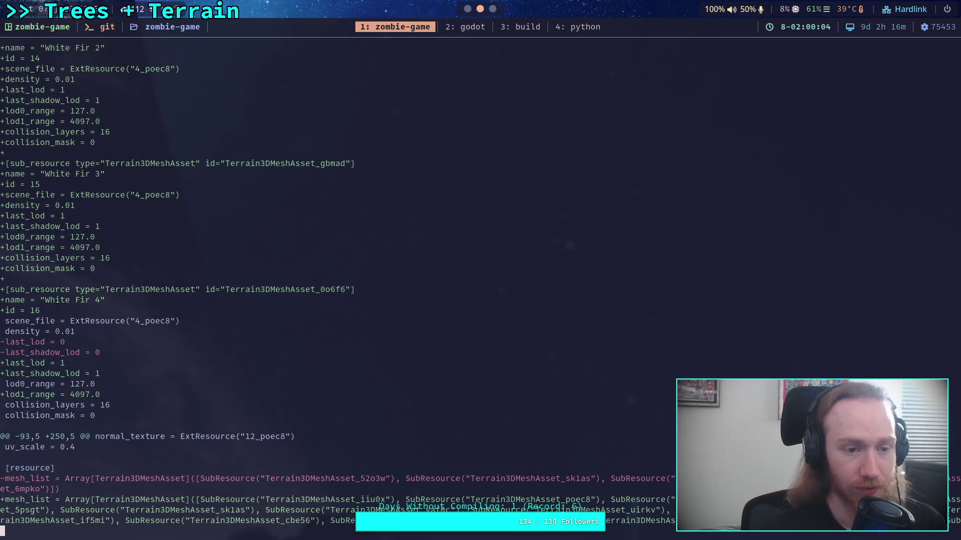
scroll(481, 290, "down", 6)
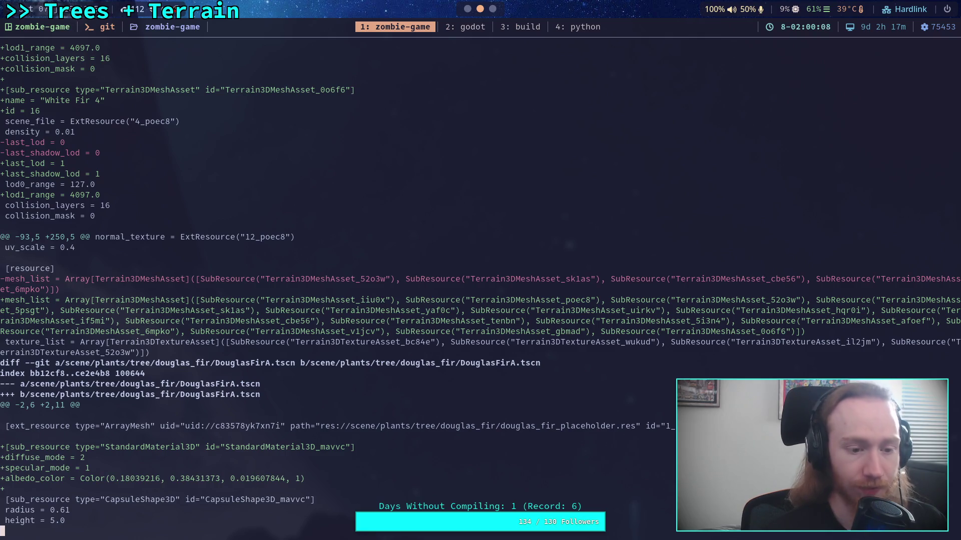
scroll(480, 290, "down", 7)
scroll(481, 290, "down", 3)
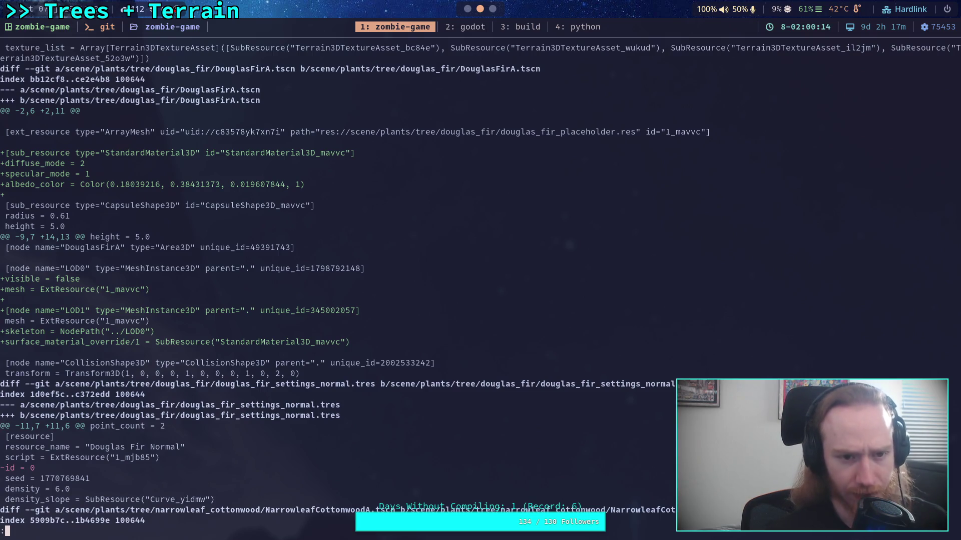
scroll(481, 290, "down", 3)
scroll(480, 291, "up", 2)
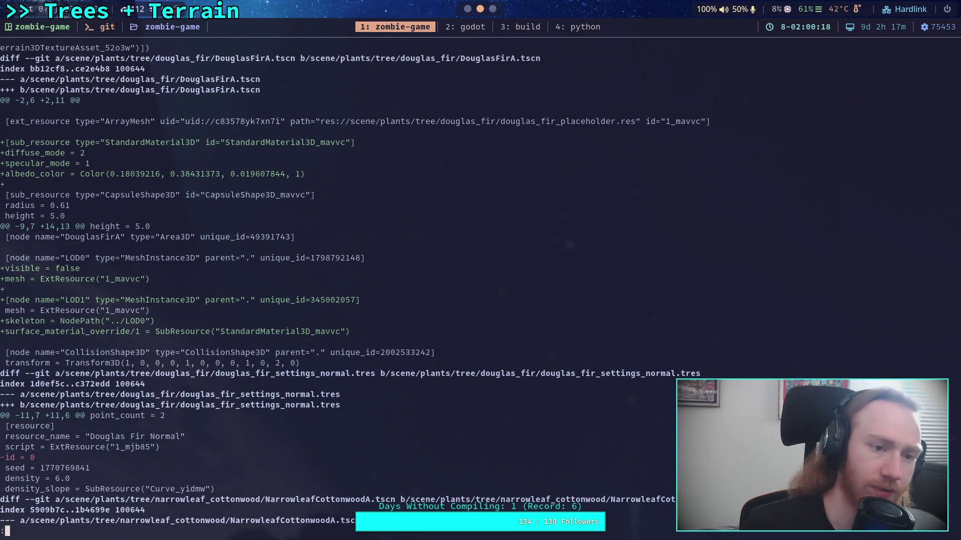
scroll(480, 291, "down", 7)
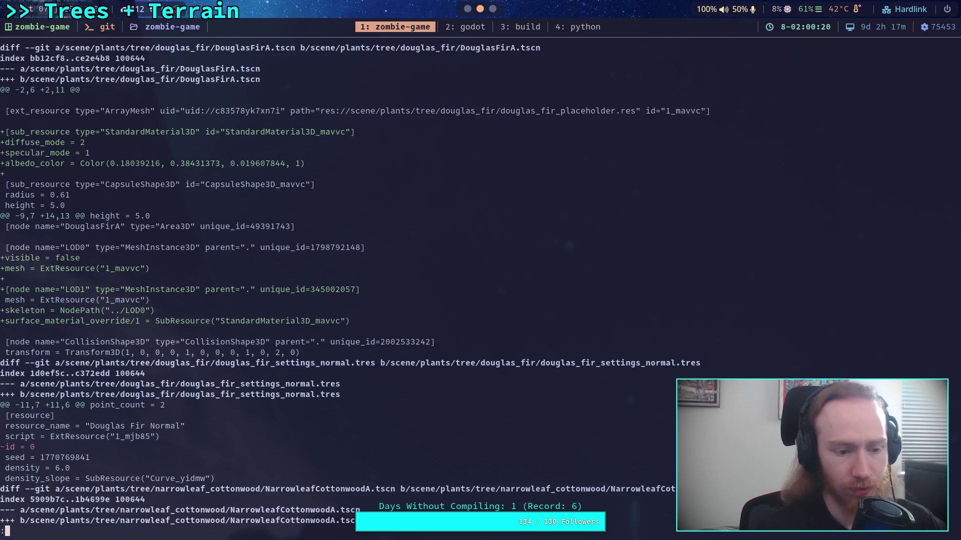
scroll(480, 291, "down", 5)
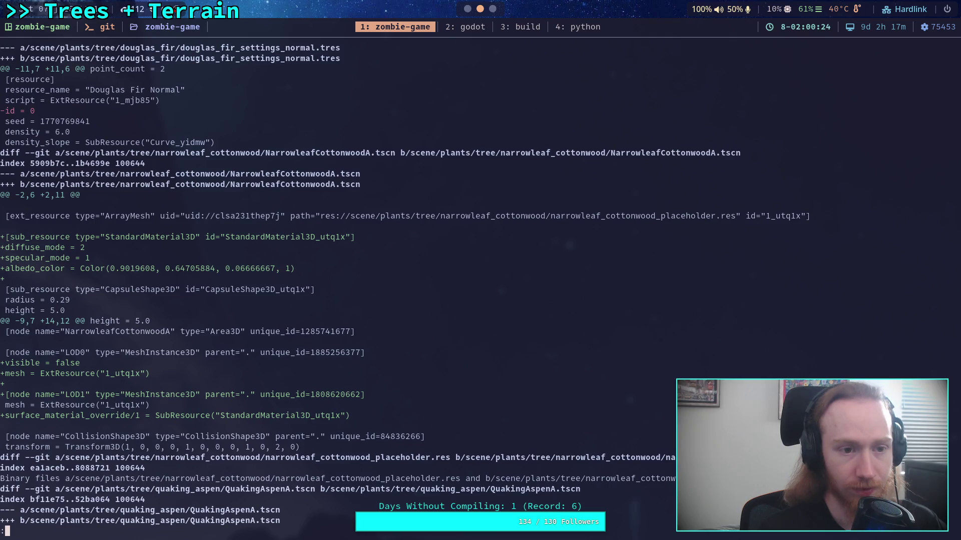
scroll(480, 291, "up", 4)
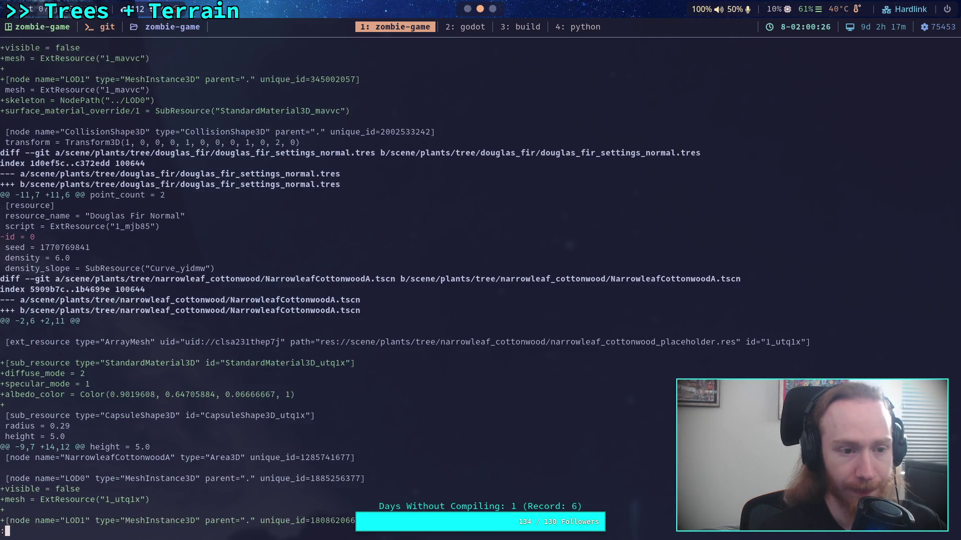
scroll(481, 290, "down", 2)
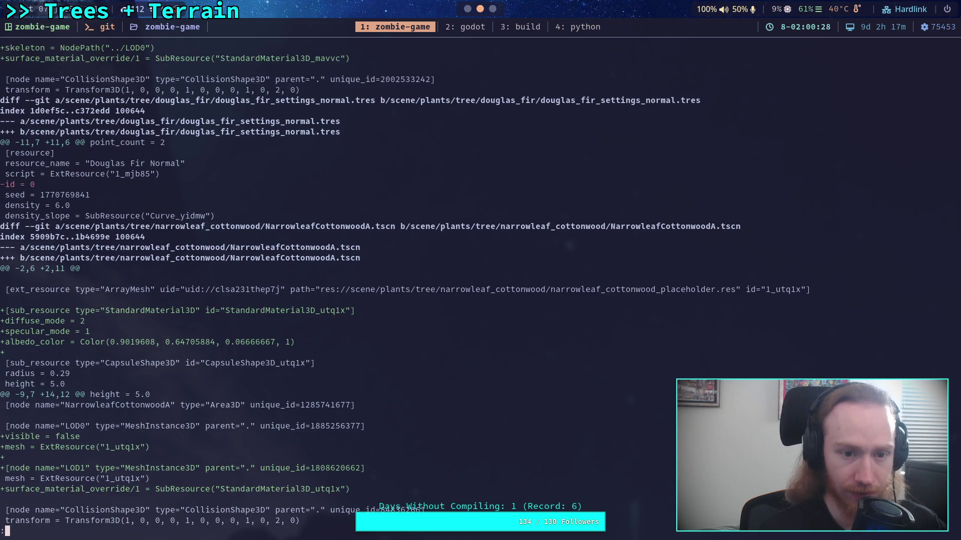
scroll(480, 290, "down", 3)
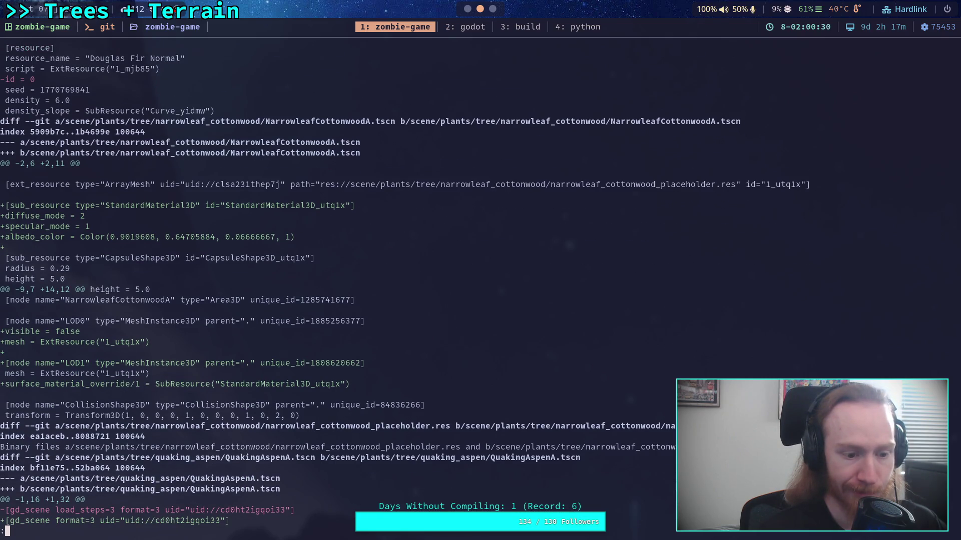
key("j")
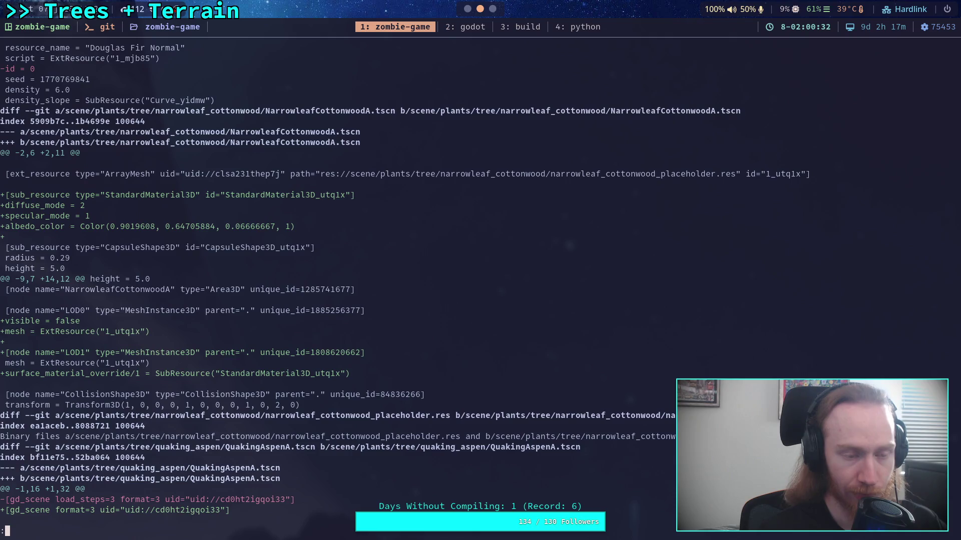
key("j")
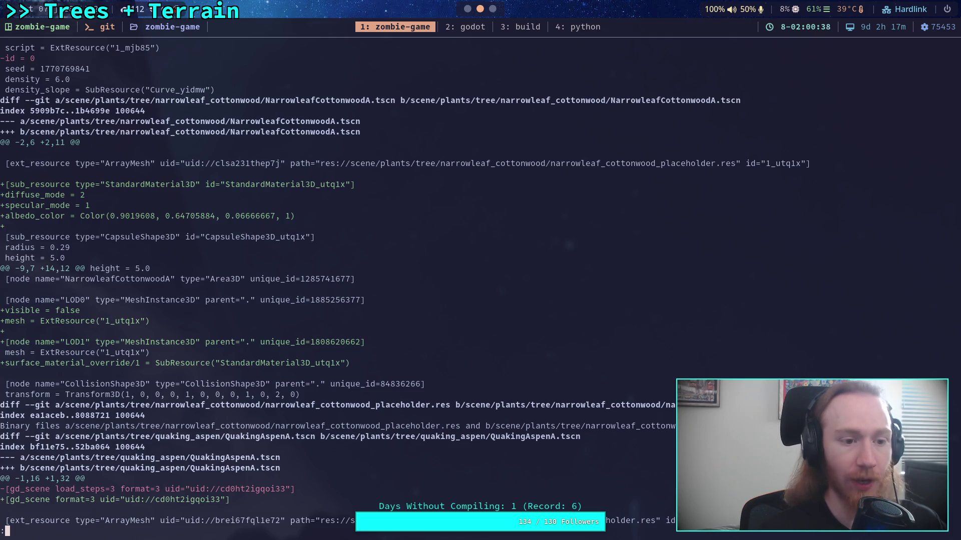
type("qgit ")
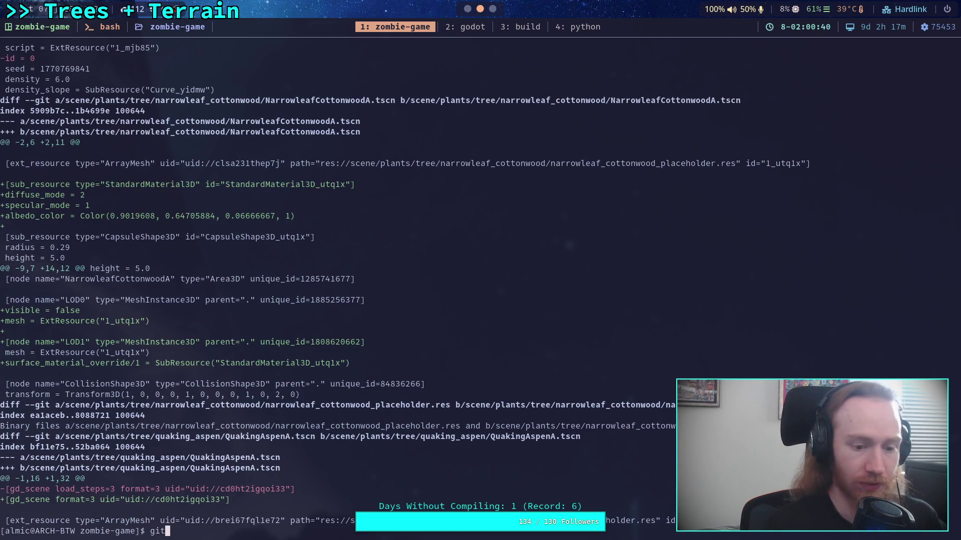
type("status")
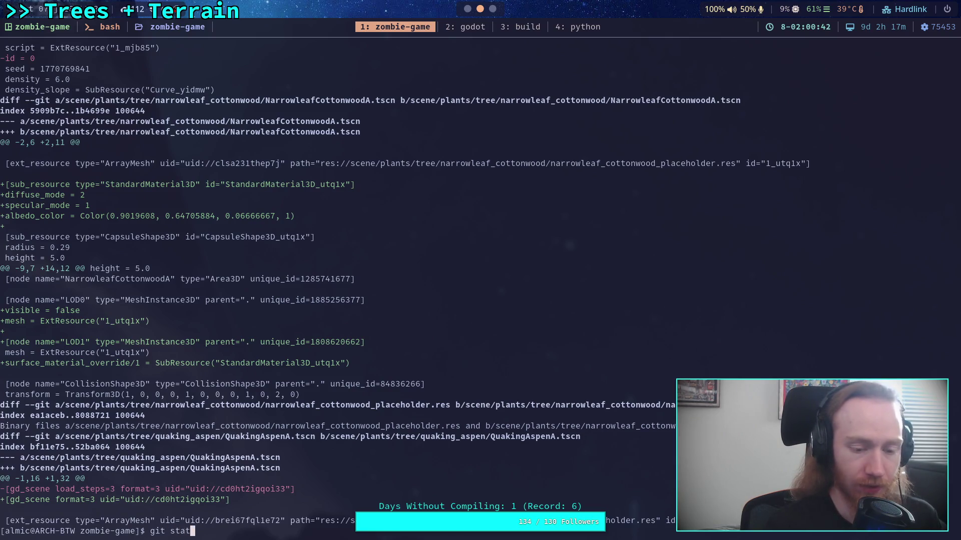
List the repository status and stage environment/terrain_assets.tres
key("Return")
type("git add env")
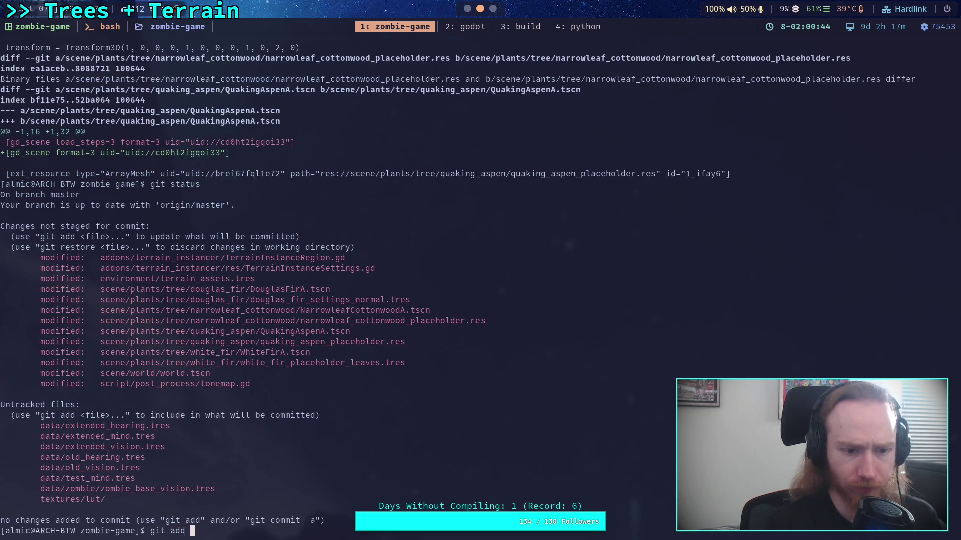
key("Tab")
type("terrain_as")
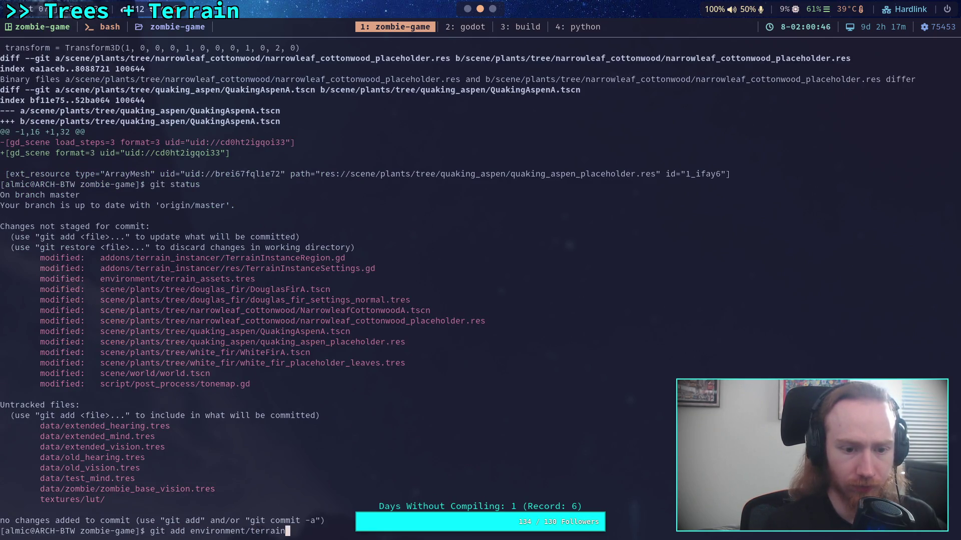
key("Tab")
key("Return")
Inspect the scene folder changes with git diff scene/ instead of staging them
type("git add sce")
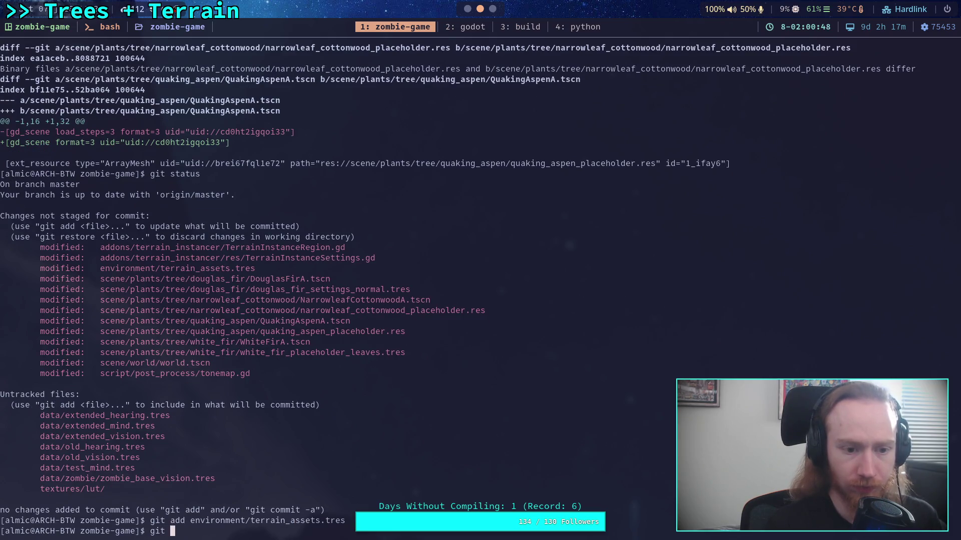
key("Tab")
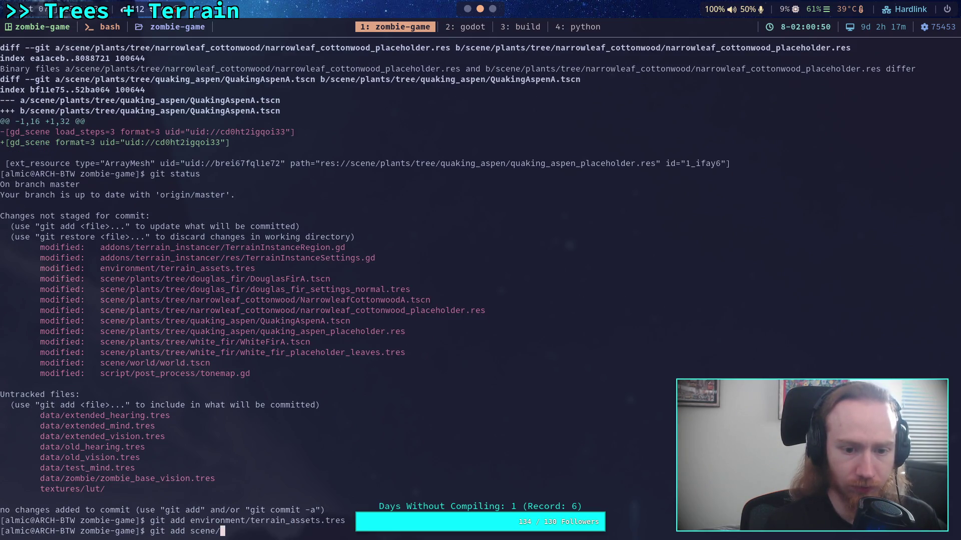
key("BackSpace")
key("BackSpace")
key("BackSpace")
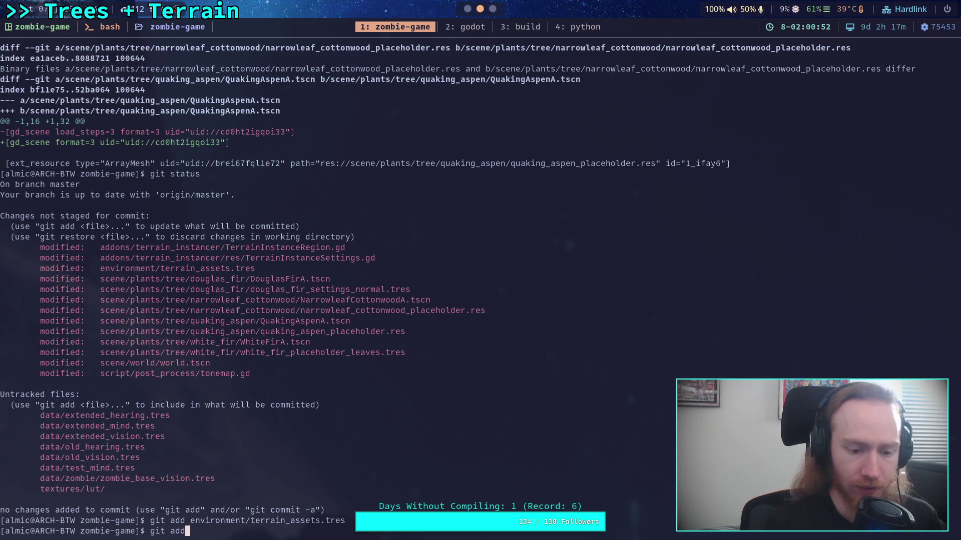
type("diff")
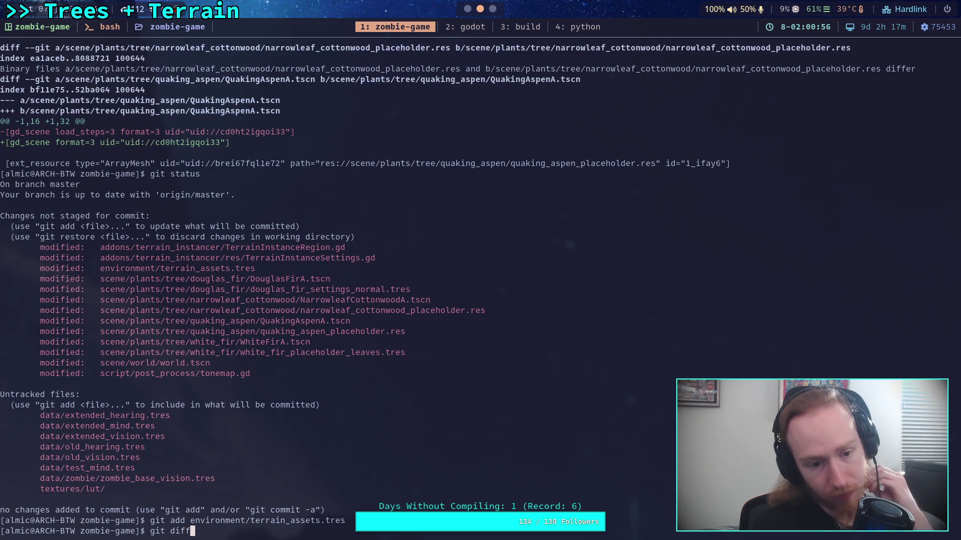
type(" sce")
key("Tab")
key("Return")
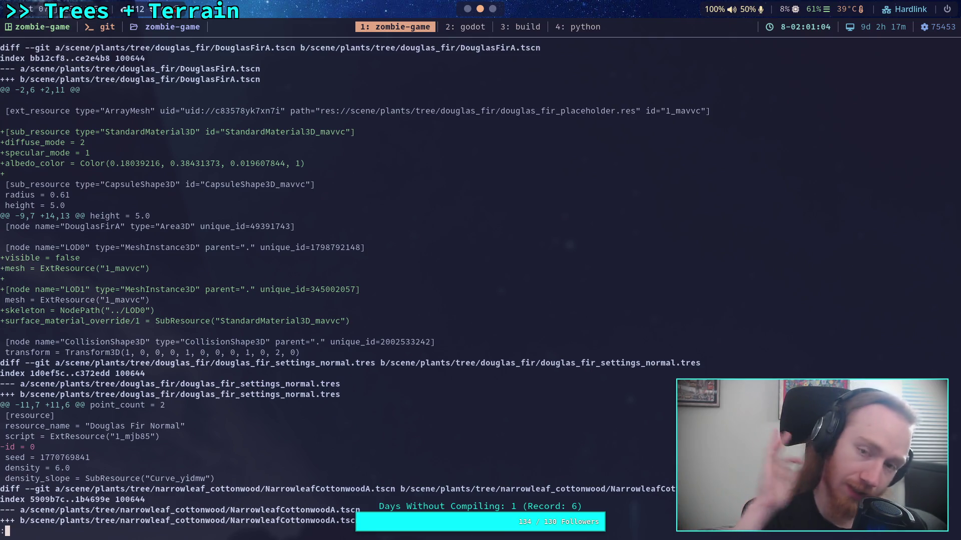
key("super+2")
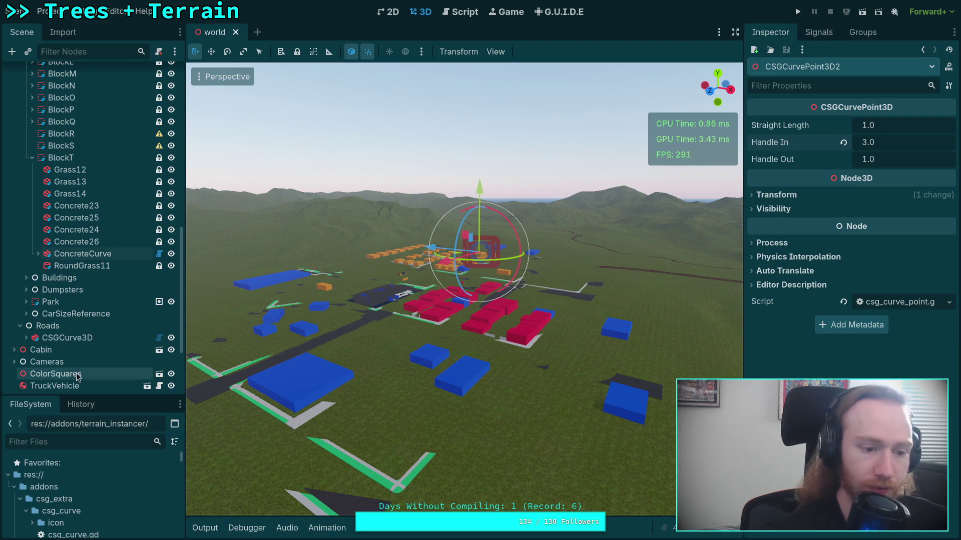
Open DouglasFirA.tscn, reset LOD1's Skeleton property to default, and save the scene
left_click_drag(80, 396, 80, 213)
left_click(13, 304)
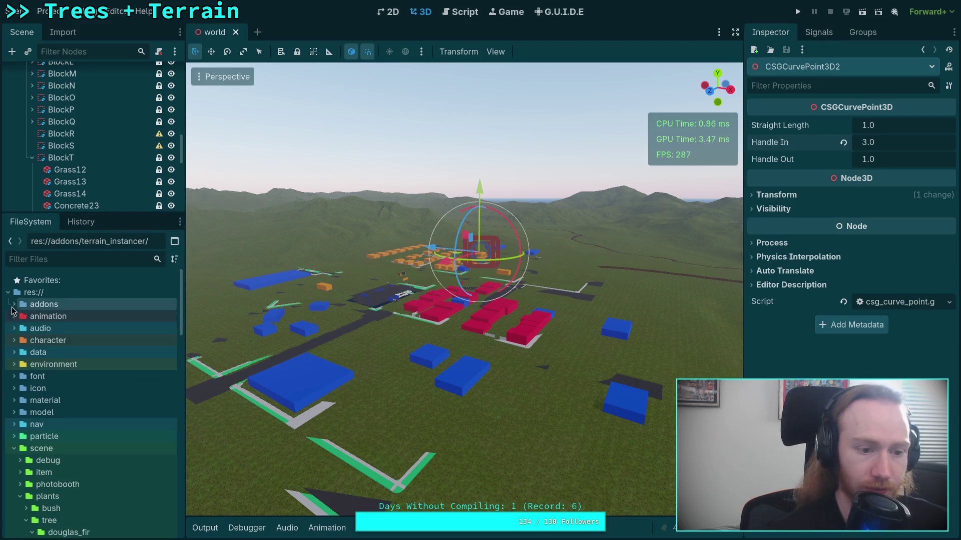
scroll(50, 345, "down", 3)
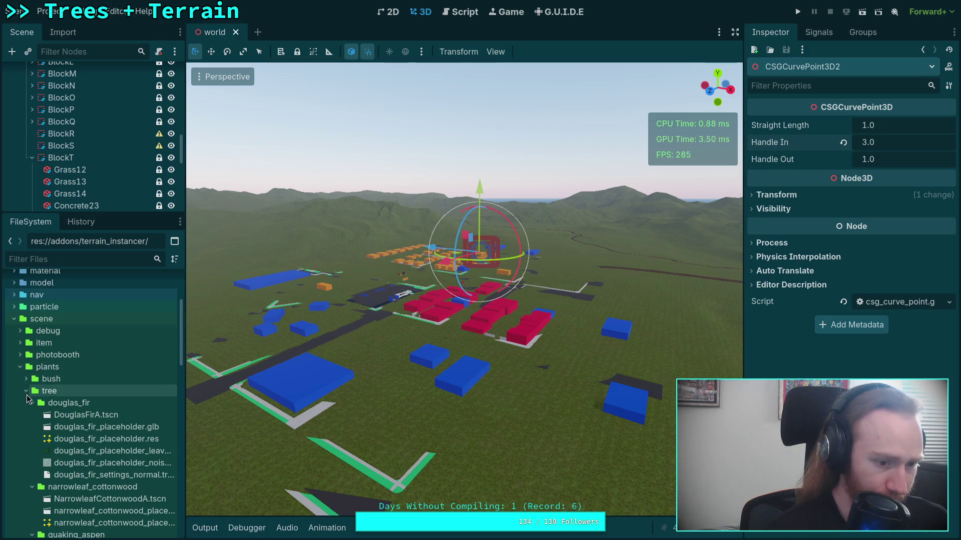
double_click(58, 419)
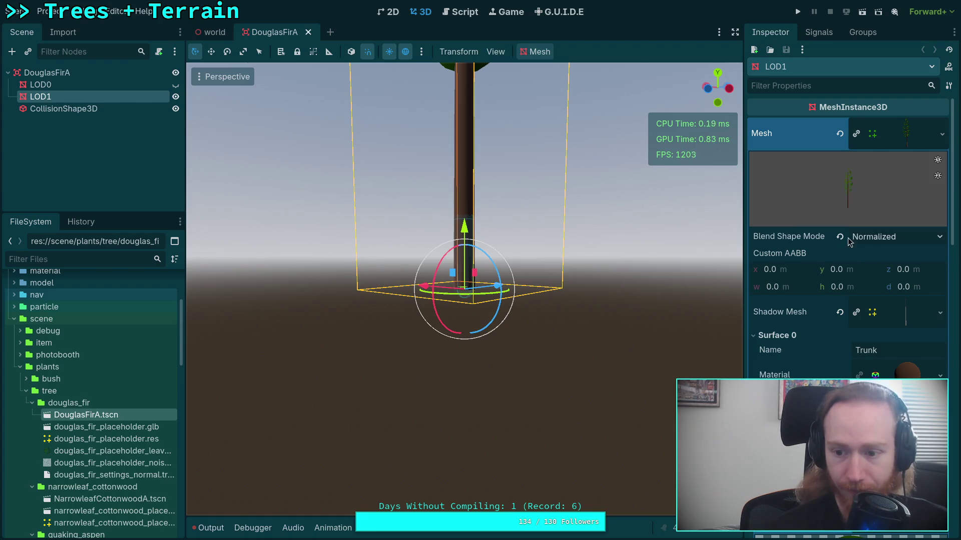
left_click(904, 137)
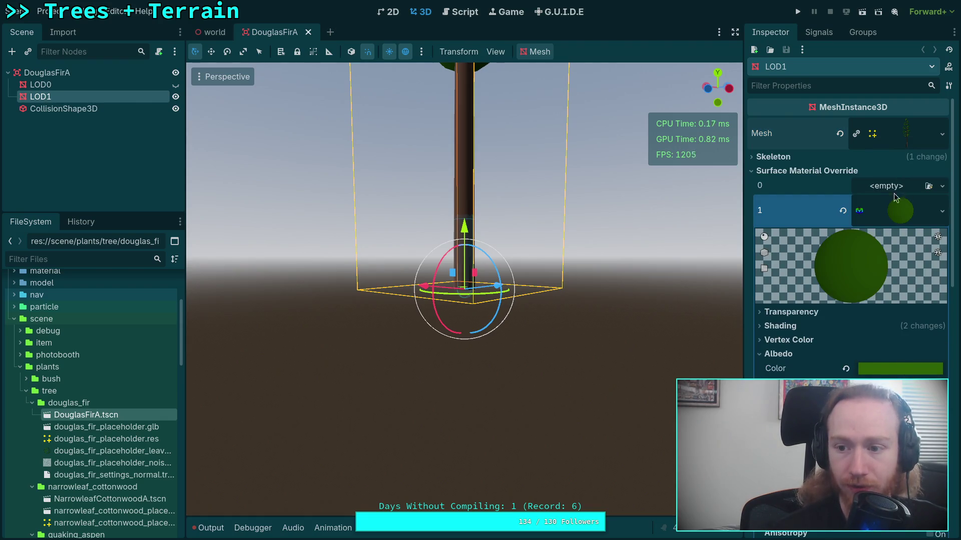
left_click(835, 157)
left_click(843, 189)
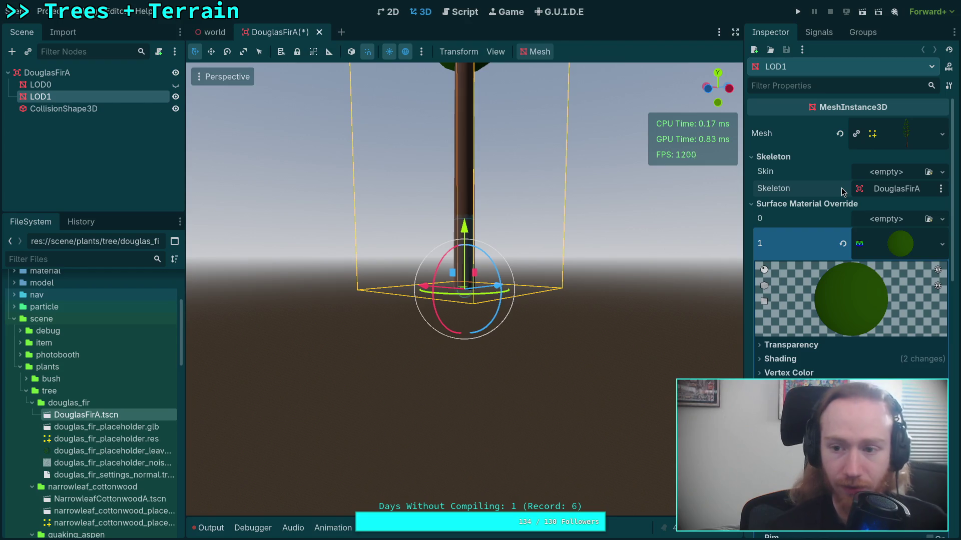
key("ctrl+s")
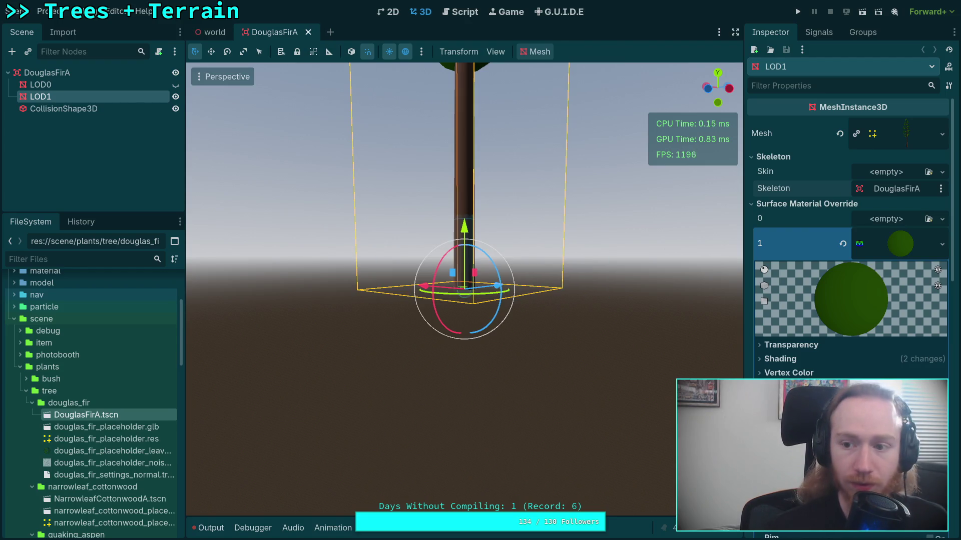
key("super+1")
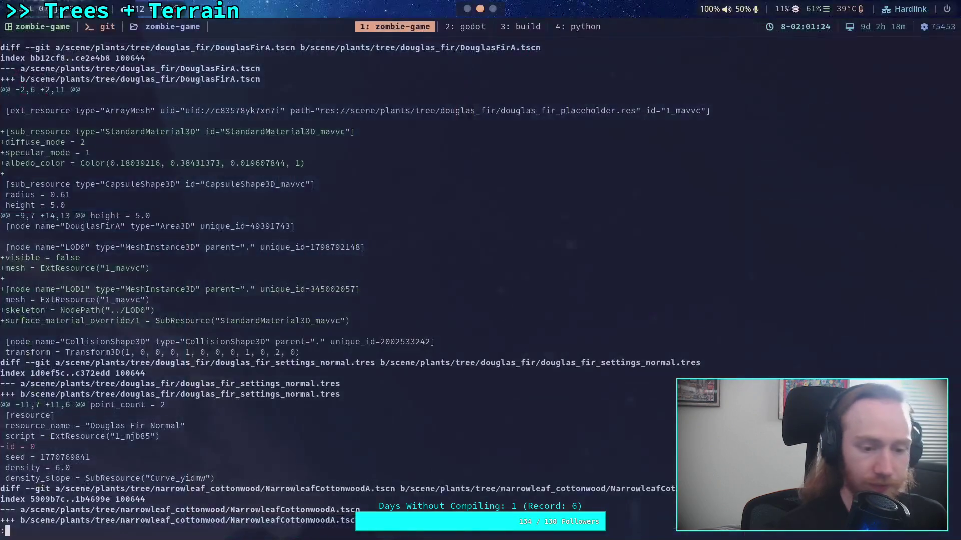
Rerun git diff scene/ to confirm the DouglasFirA fix
key("q")
key("Up")
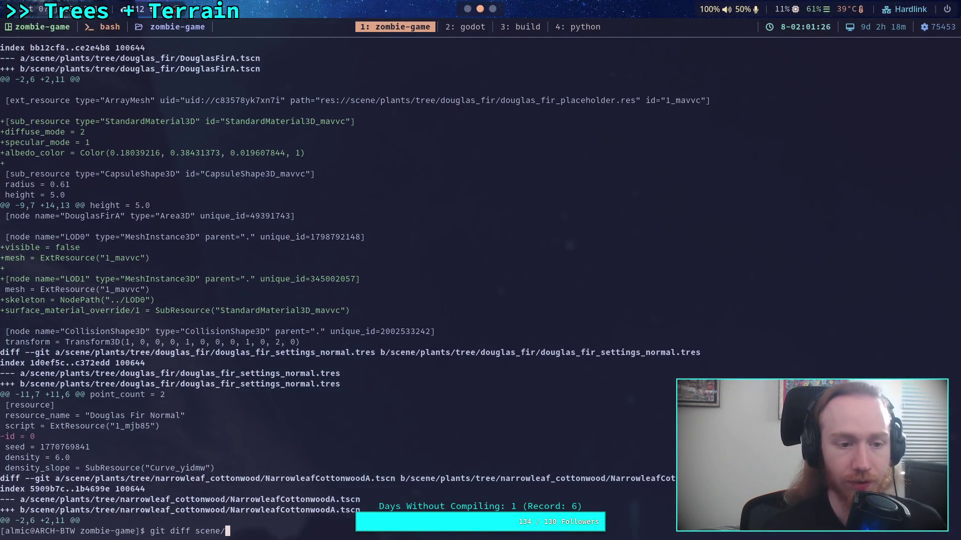
key("Return")
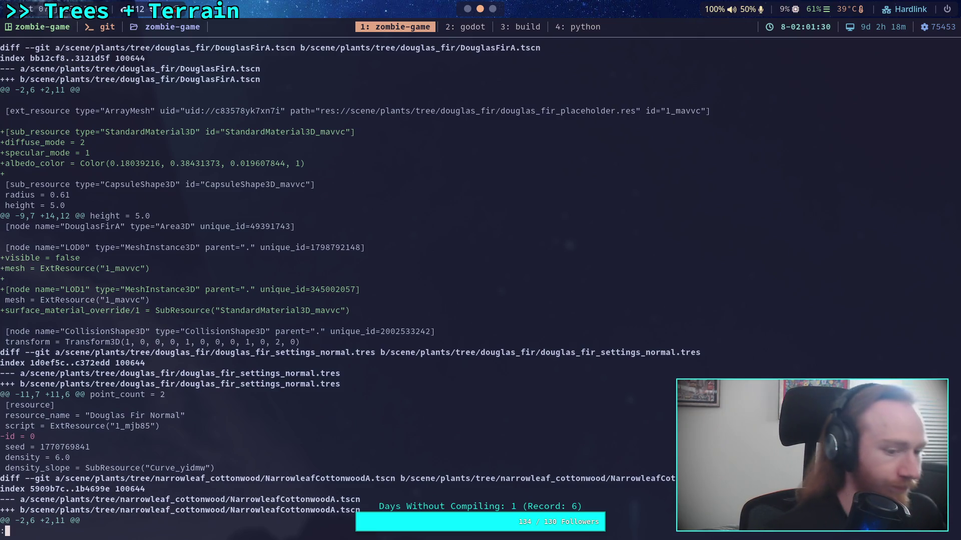
Stage scene/plants/tree/douglas_fir/DouglasFirA.tscn and check git status
type("qgit add scene/plants/")
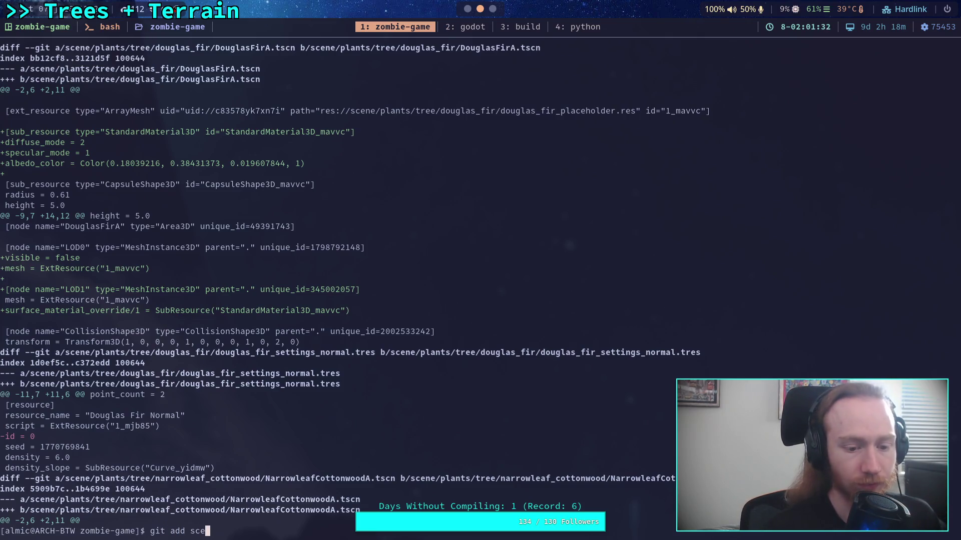
type("tree/dou")
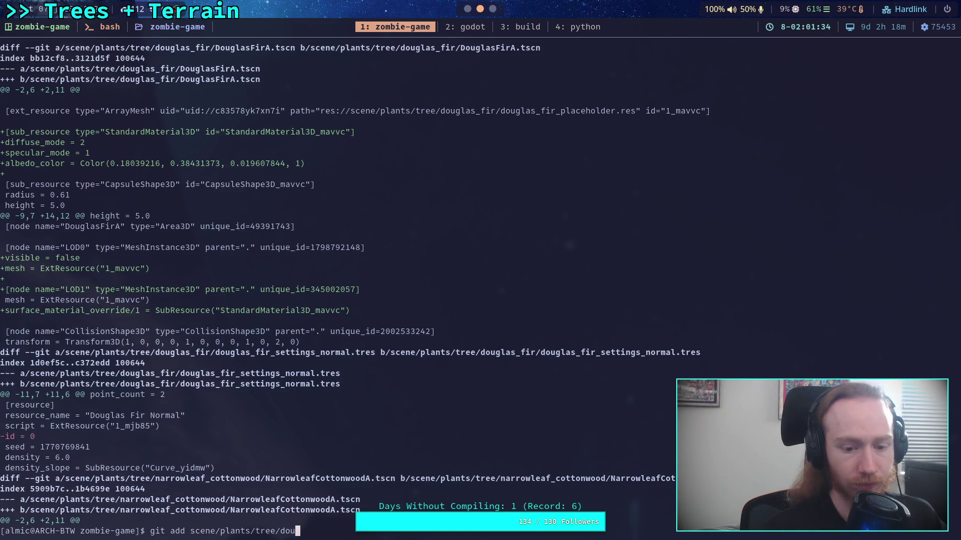
type("glas_fir/Dou")
key("Tab")
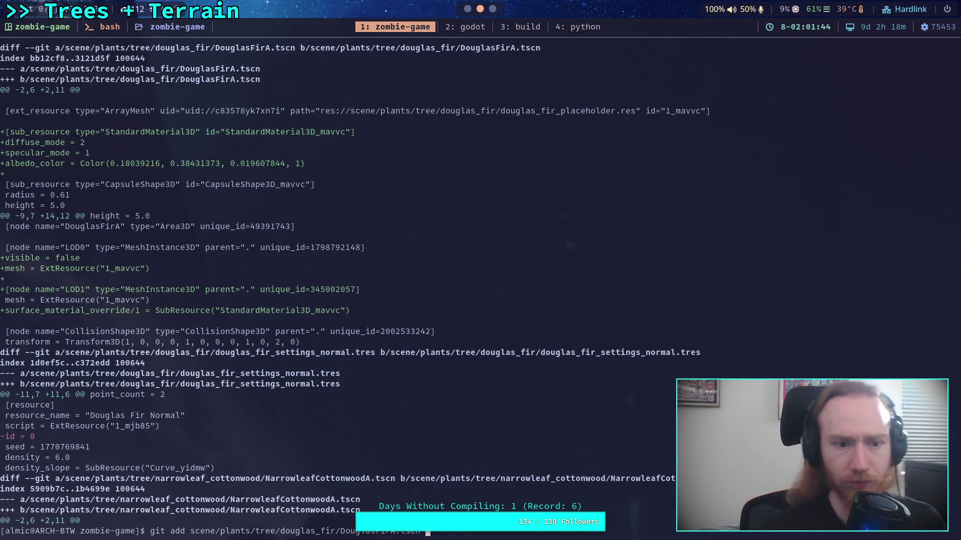
key("Return")
type("git status")
key("Return")
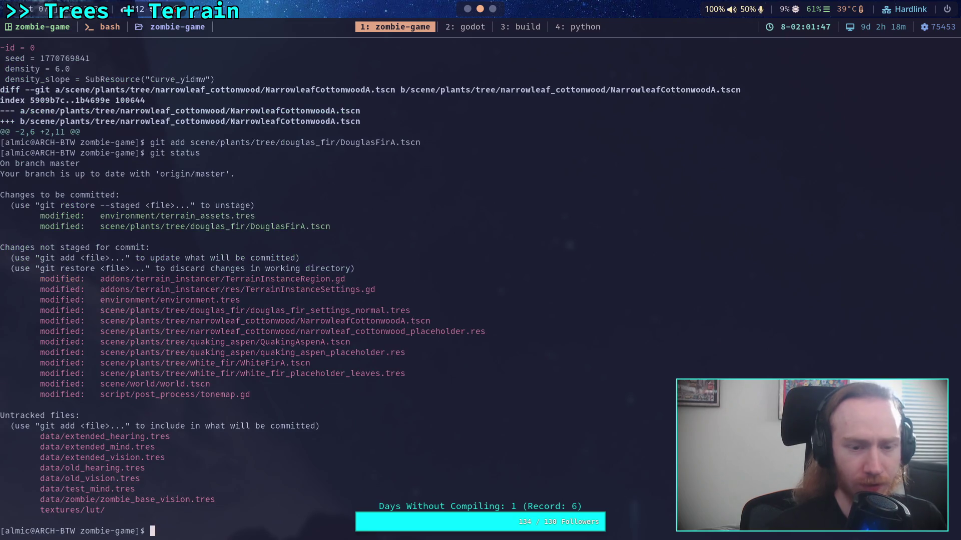
Show the remaining scene folder diff with the NarrowleafCottonwoodA changes
type("git diff scene/")
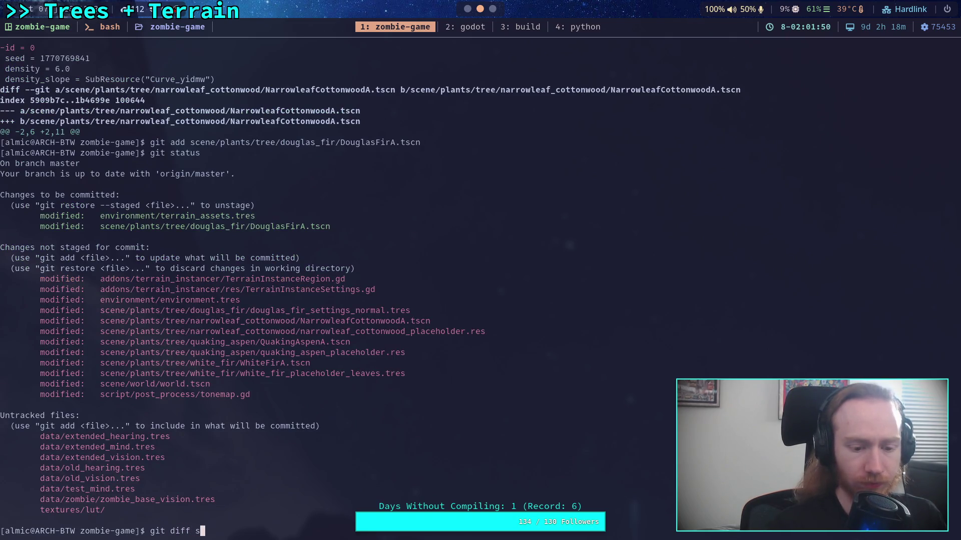
key("Return")
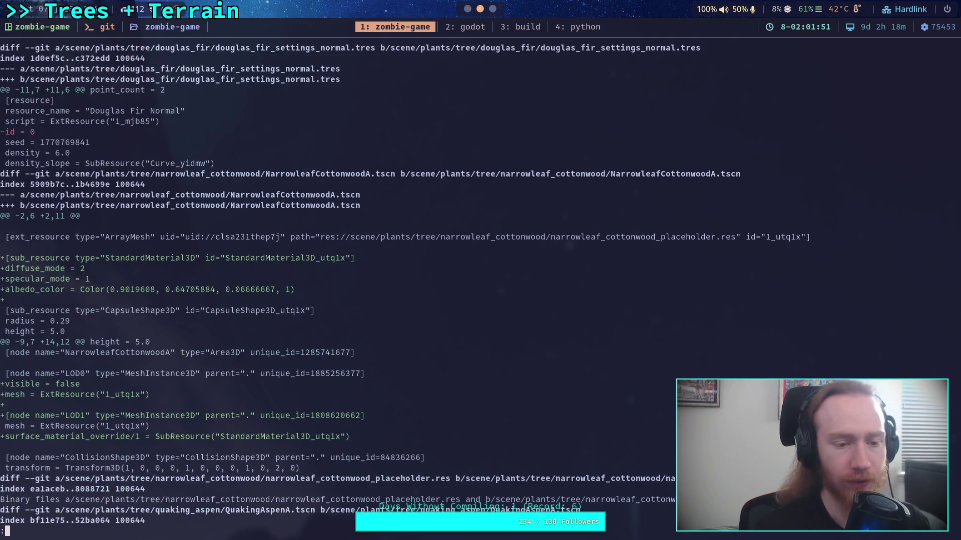
key("Down")
key("Down")
key("Down")
key("Down")
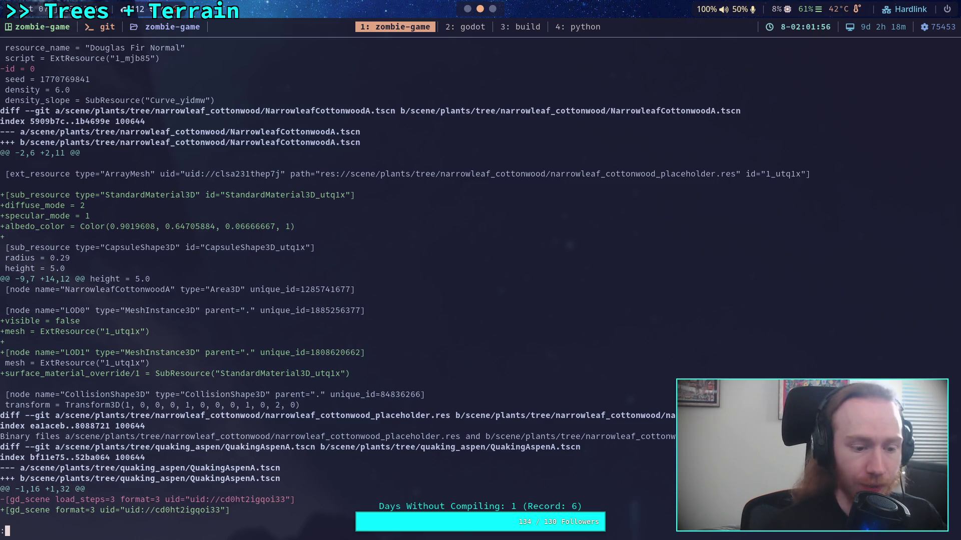
Stage scene/plants/tree/narrowleaf_cottonwood/NarrowleafCottonwoodA.tscn
type("qgit add scene/plants/tree/na")
key("Tab")
type("N")
key("Tab")
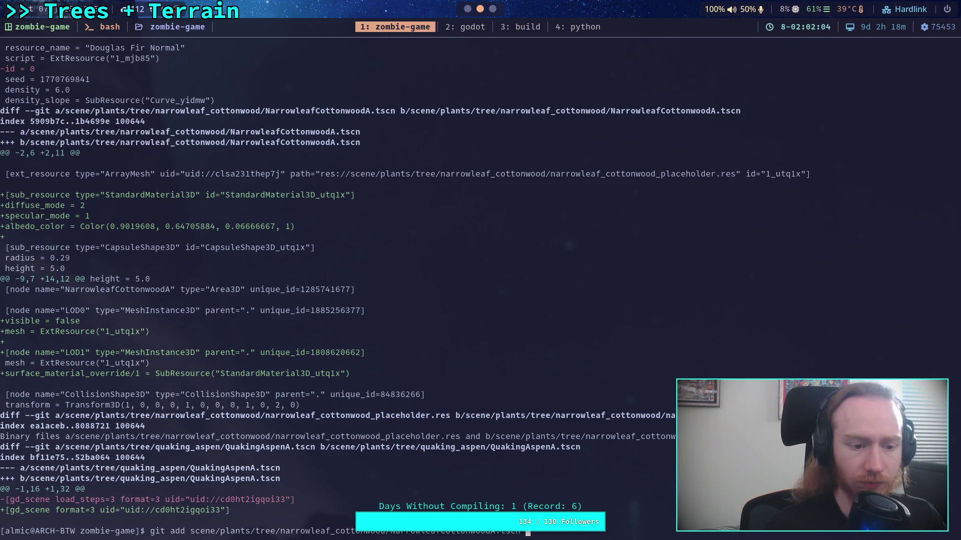
key("Return")
Review the QuakingAspenA diff, including its collision shape changes, in git diff scene/
type("git diff scene/")
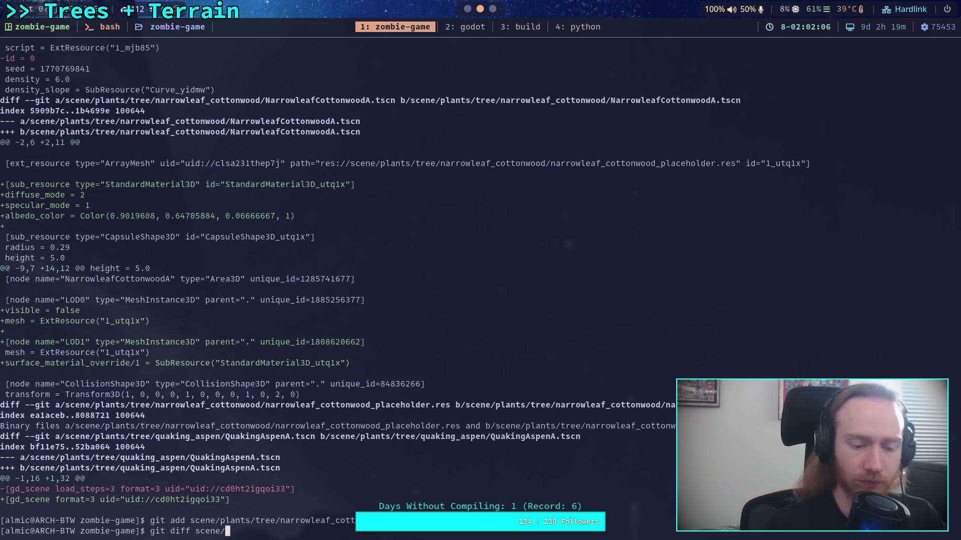
key("Return")
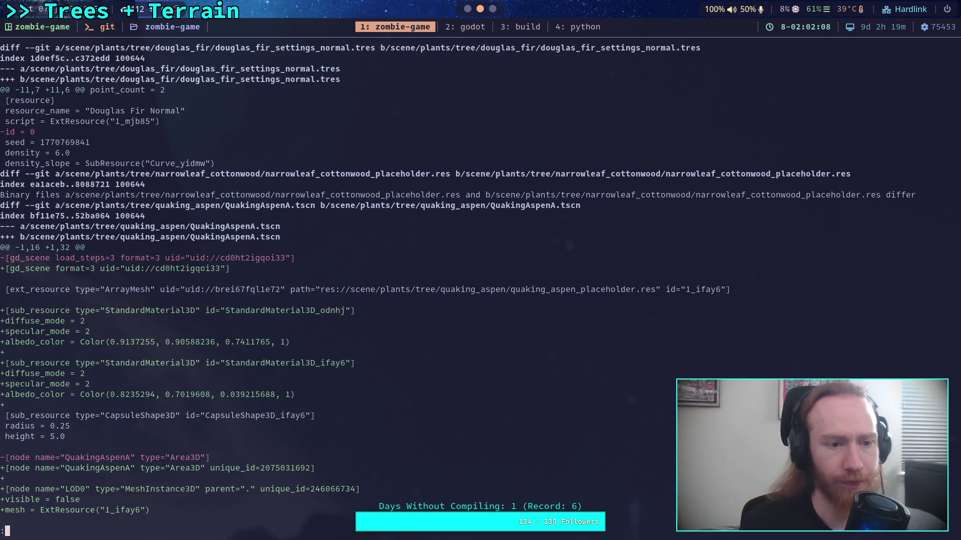
key("j")
key("j")
key("j")
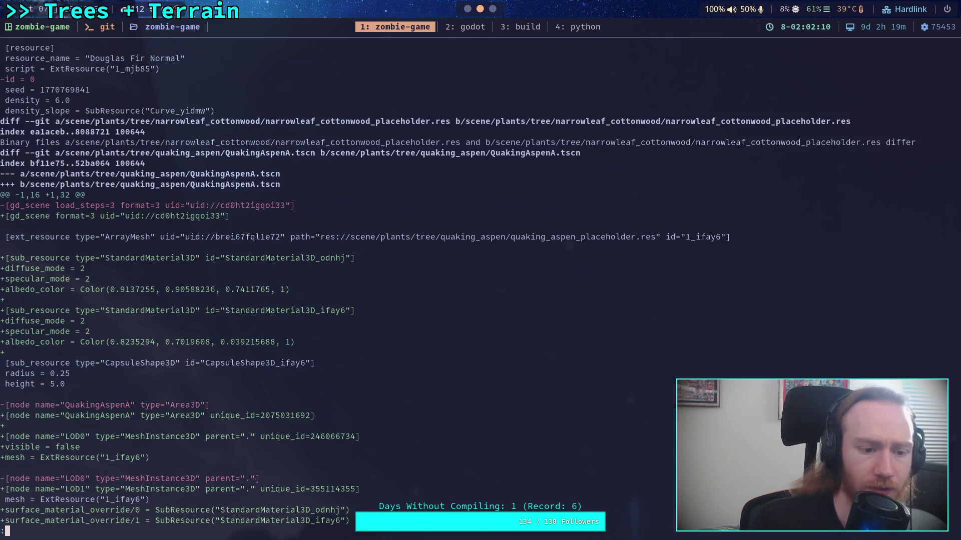
key("j")
key("j")
key("j")
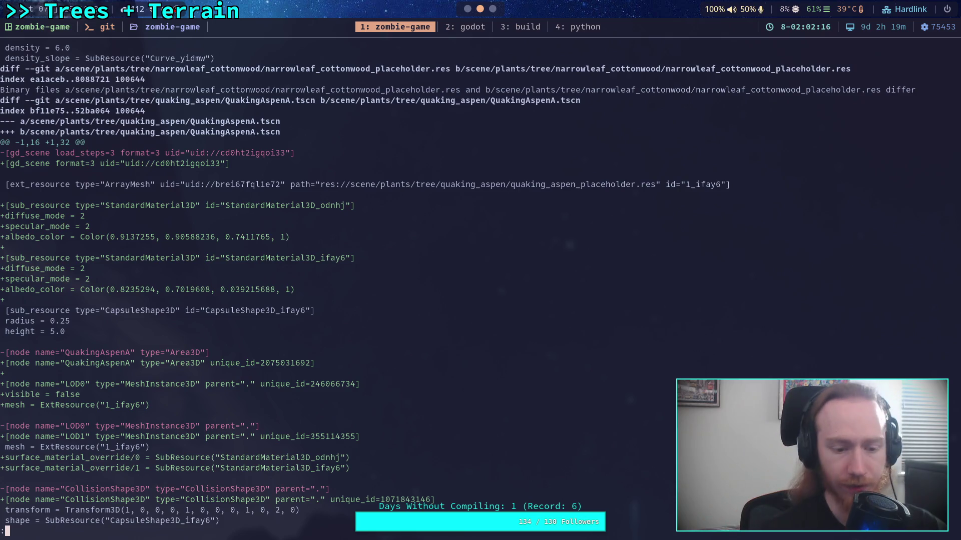
key("j")
key("j")
key("j")
key("j")
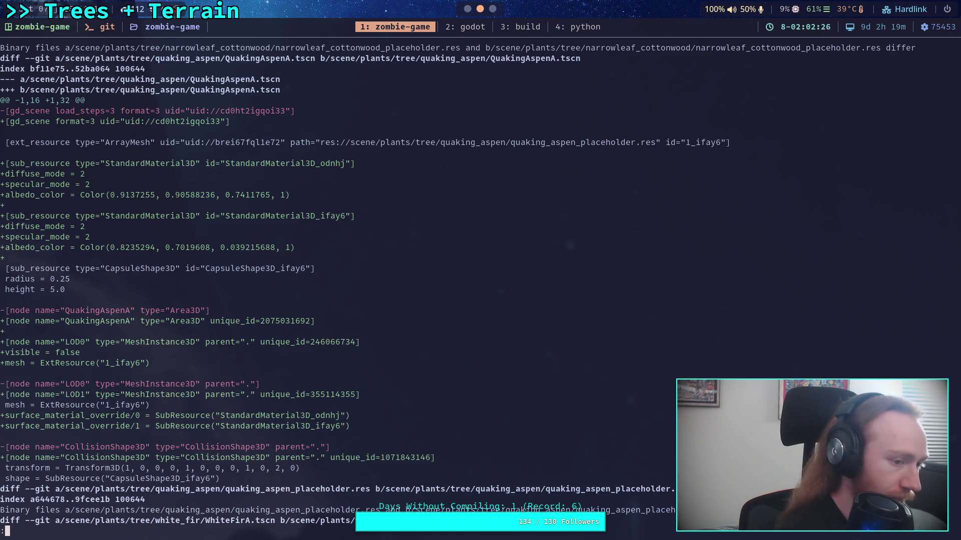
key("q")
key("j")
key("j")
key("j")
key("k")
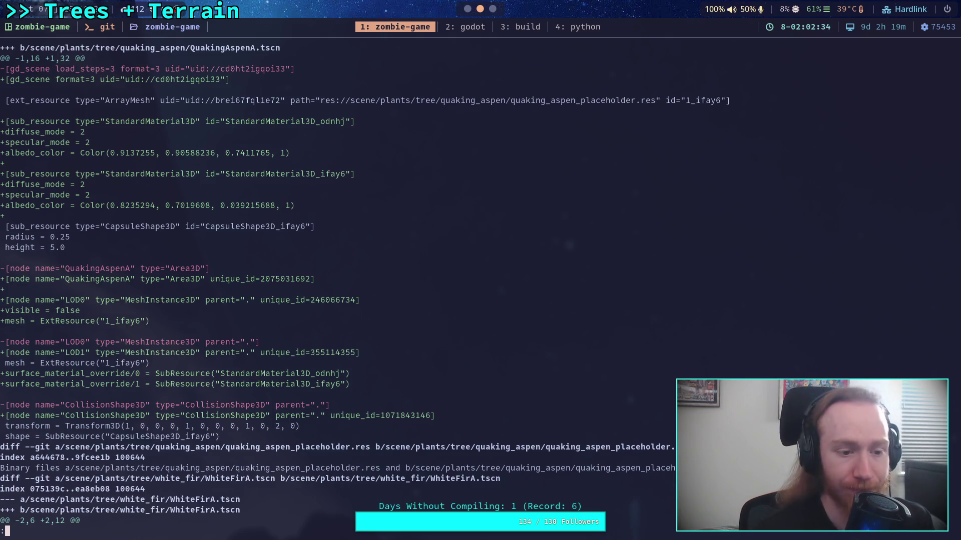
key("k")
key("k")
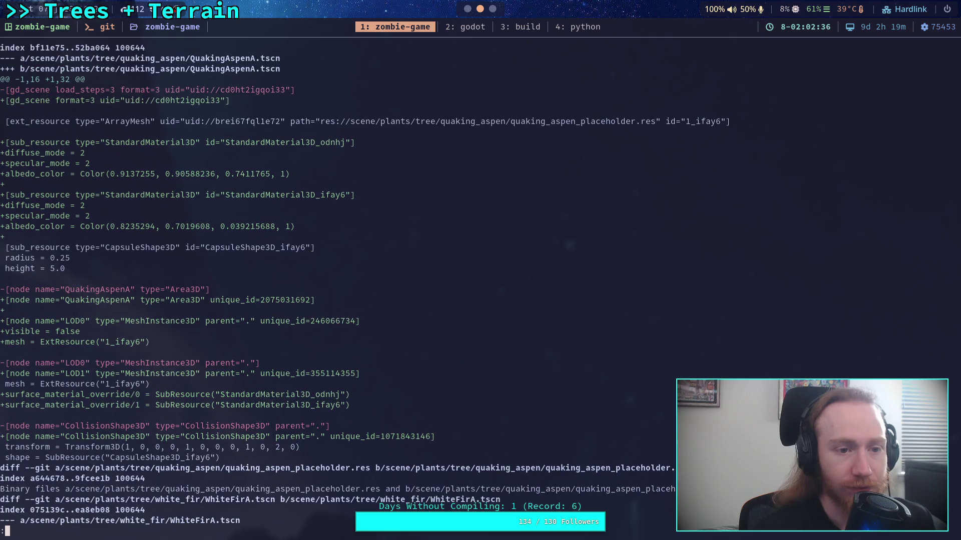
key("j")
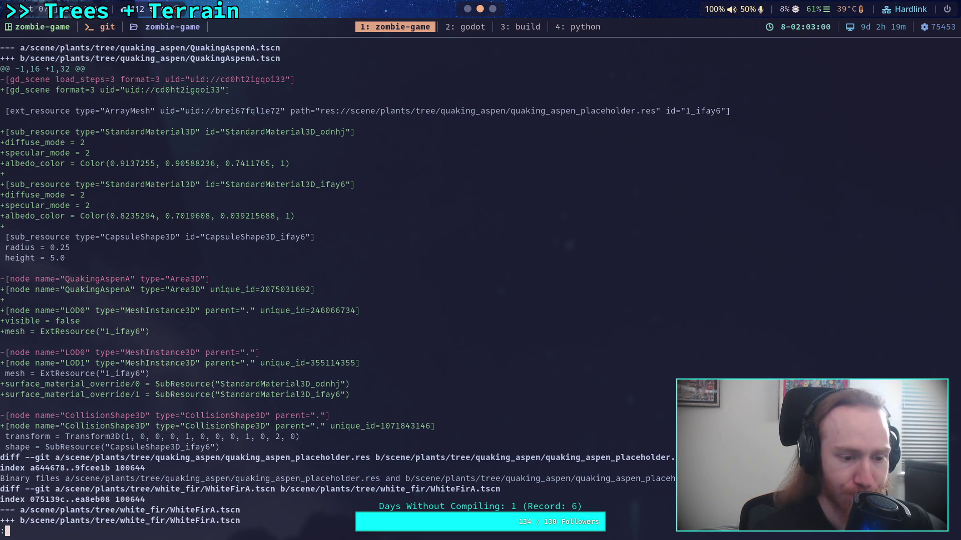
Stage scene/plants/tree/quaking_aspen/QuakingAspenA.tscn and show the remaining unstaged diff
type("qgit add sce")
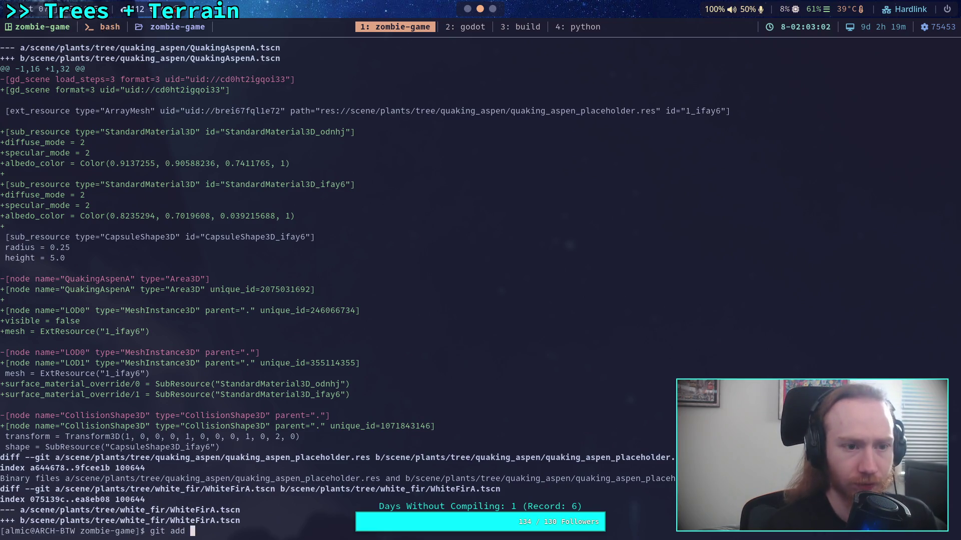
type("ne/plants/tree/")
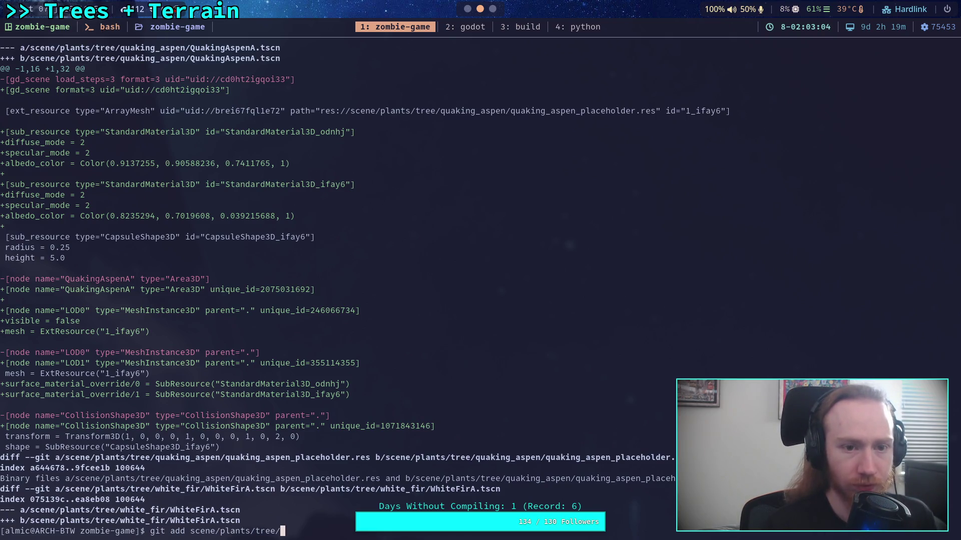
type("qua")
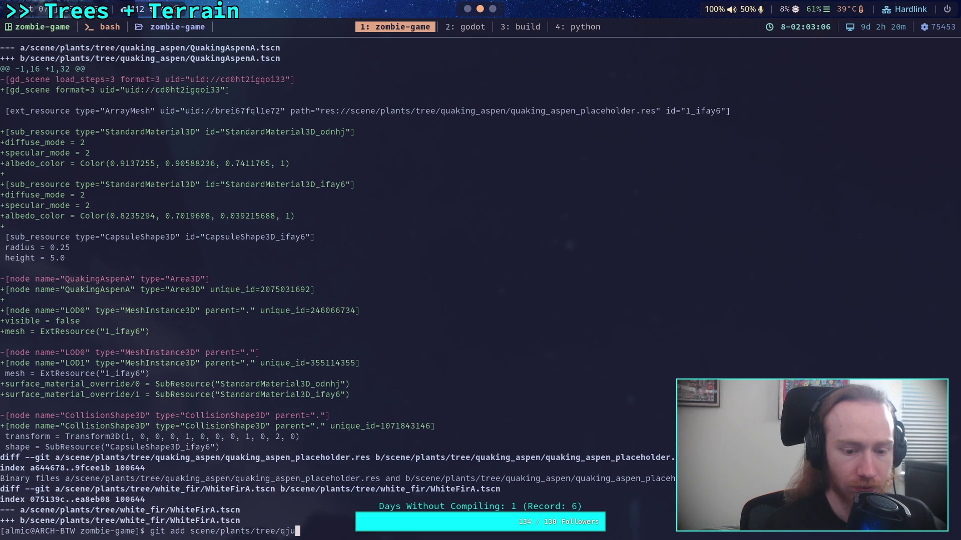
key("Tab")
type("Q")
key("Tab")
key("Return")
type("git diff")
key("Return")
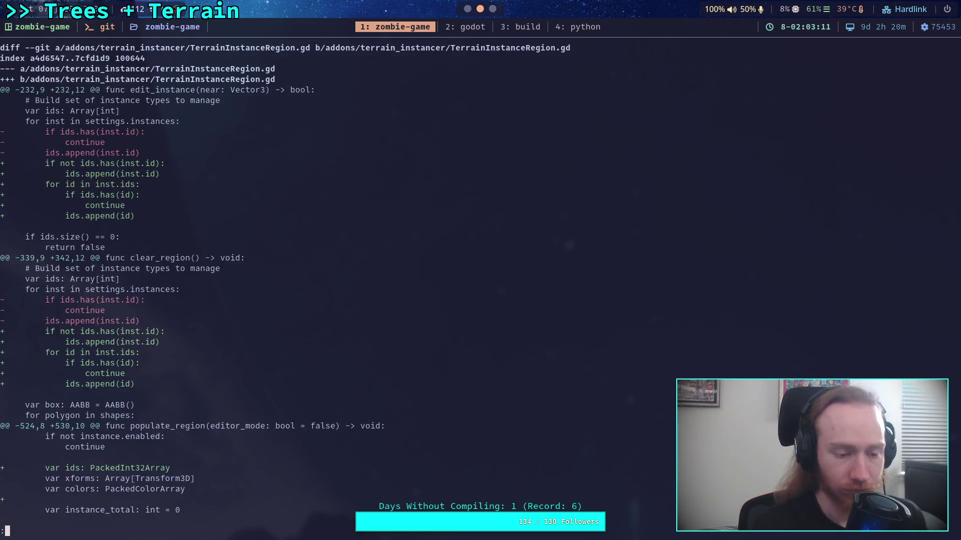
Rerun git diff scene/ and move down to the white fir changes
key("q")
key("Up")
key("Up")
key("Up")
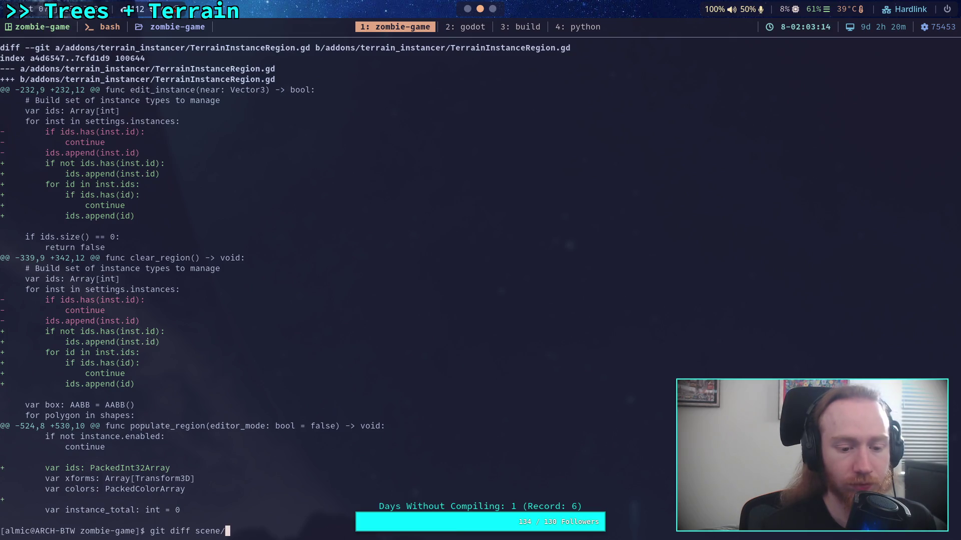
key("Return")
key("j")
key("j")
key("j")
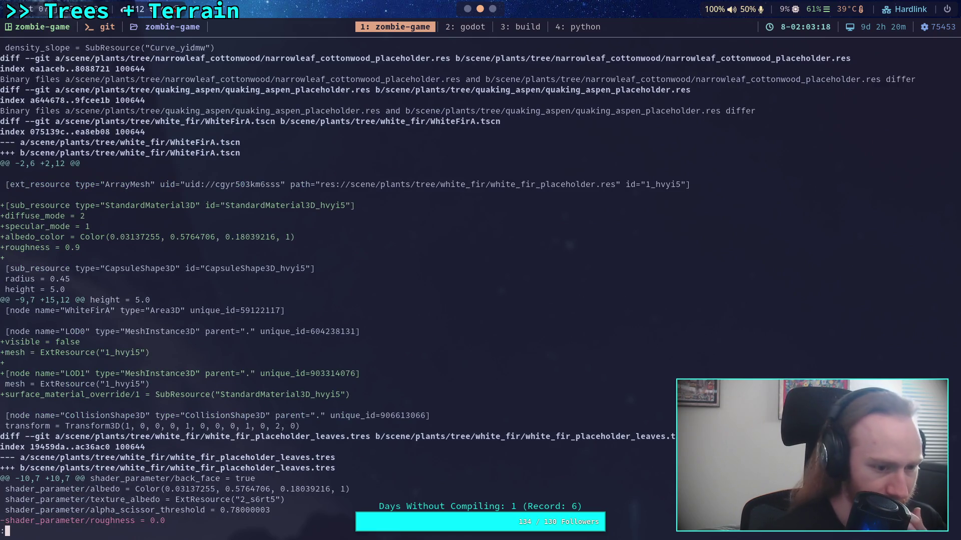
Stage scene/plants/tree/white_fir/WhiteFirA.tscn and show the remaining diff
type("j")
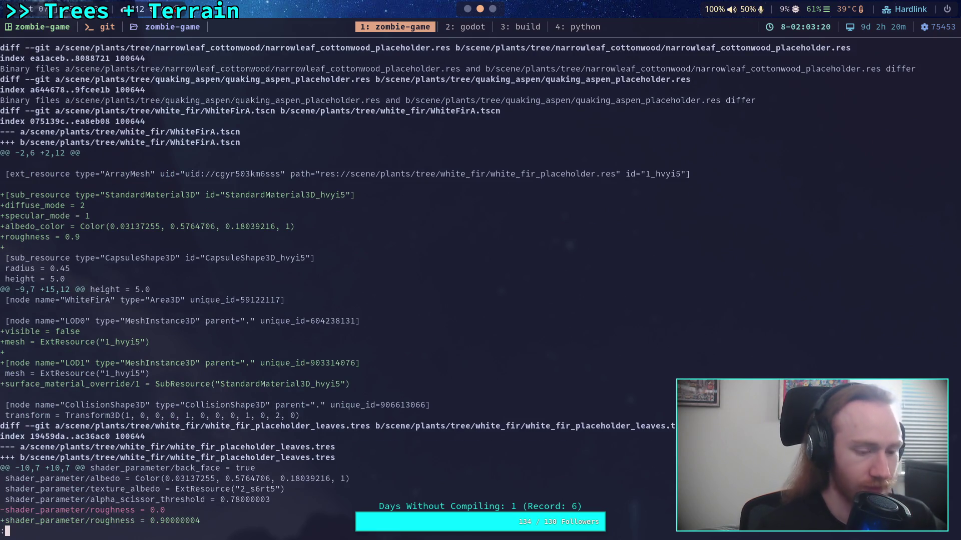
type("qgit add scene/")
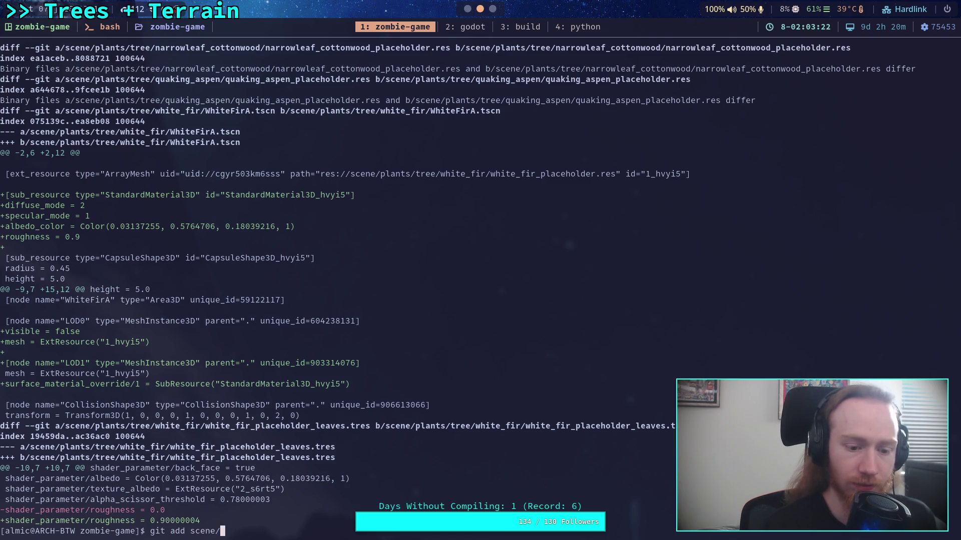
type("plants/tree/w")
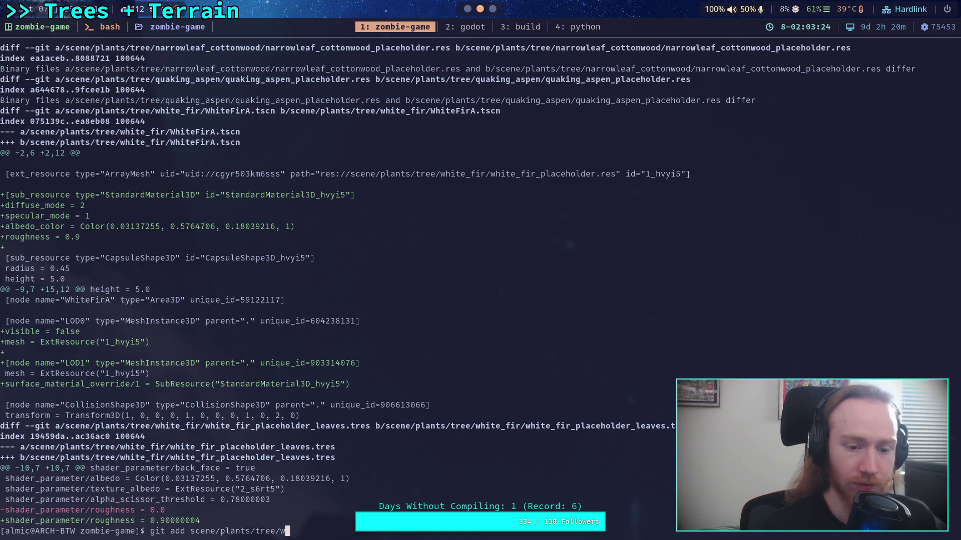
type("hi")
key("Tab")
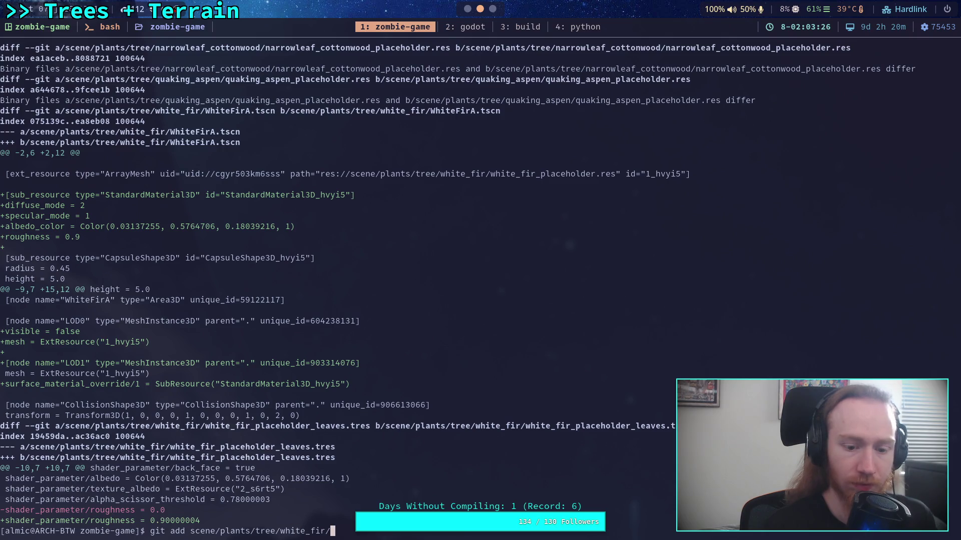
type("Wh")
key("Tab")
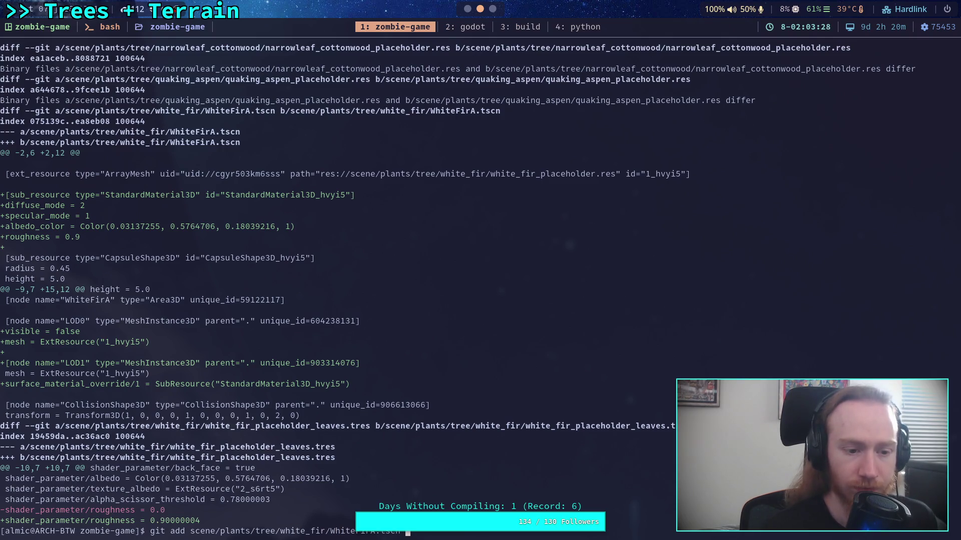
key("Return")
type("git diff")
key("Return")
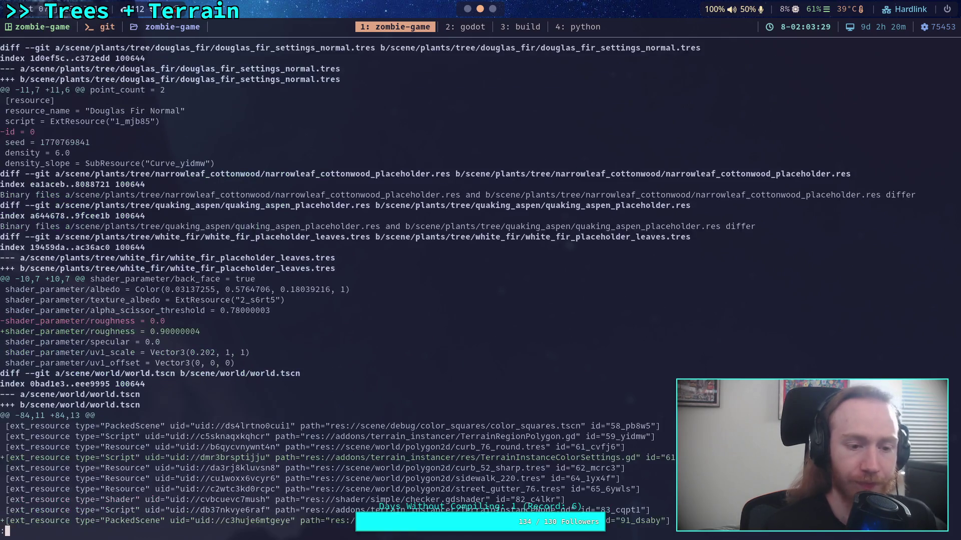
Stage white_fir/white_fir_placeholder_leaves.tres, the leaves material with roughness 0.9
type("q")
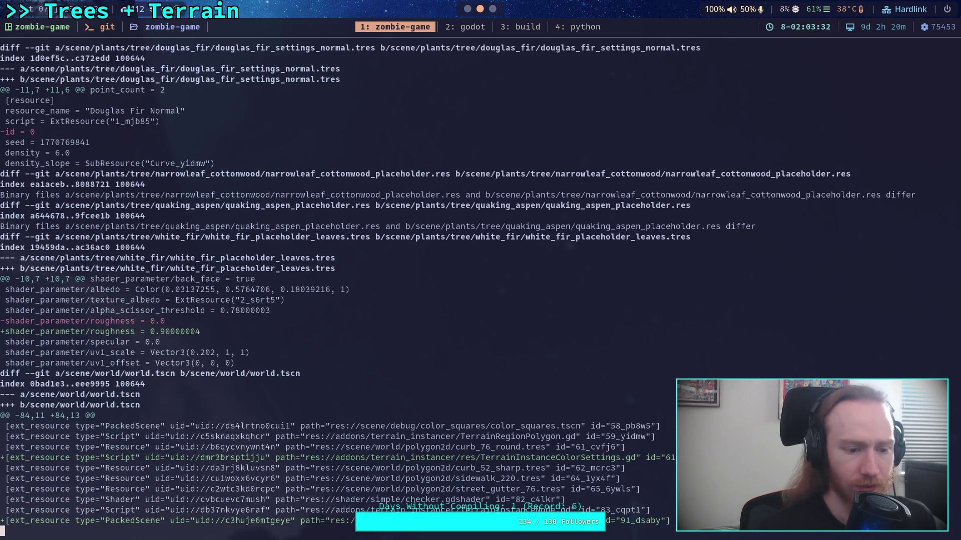
type("git add scene/plants/tree/whi")
key("Tab")
type("whi")
key("Tab")
type("pl")
key("Tab")
type("l")
key("Tab")
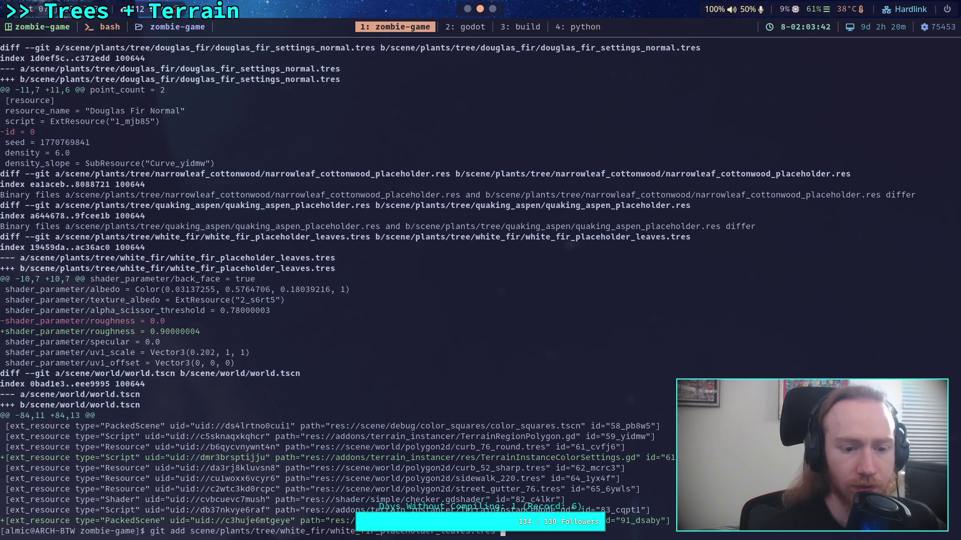
key("Return")
key("Up")
key("Up")
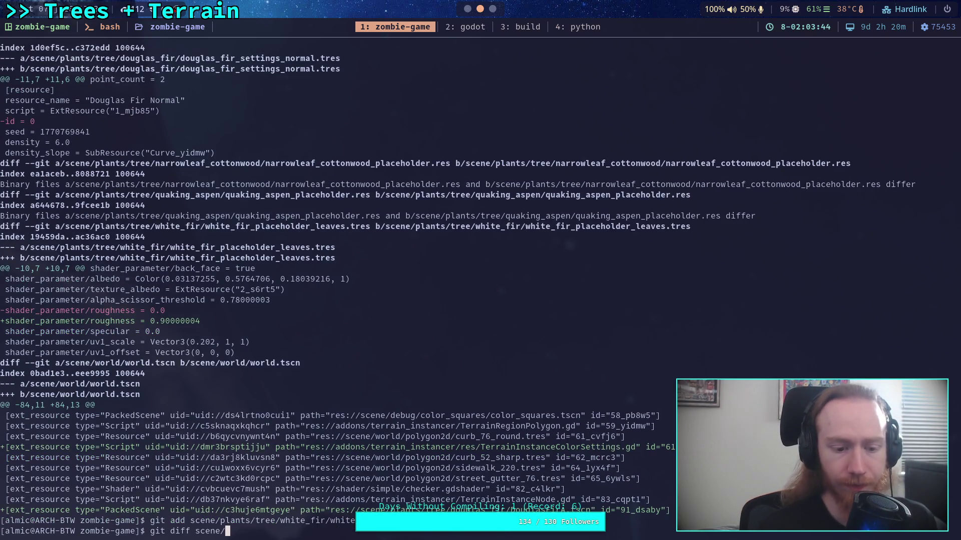
Rerun git diff scene/ and read the world.tscn and Douglas fir normal settings changes
key("Return")
key("Down")
key("Down")
key("Down")
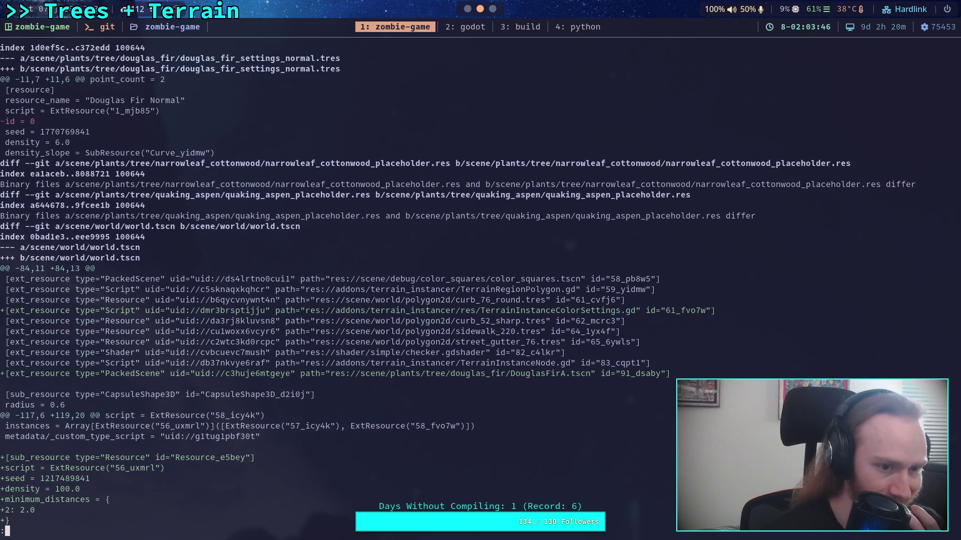
key("Up")
key("Up")
key("Up")
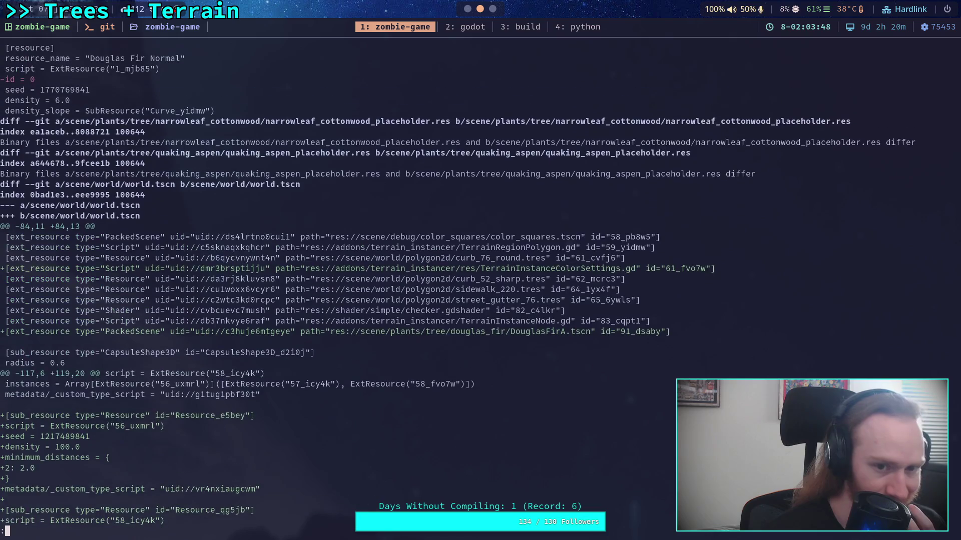
key("Up")
key("Up")
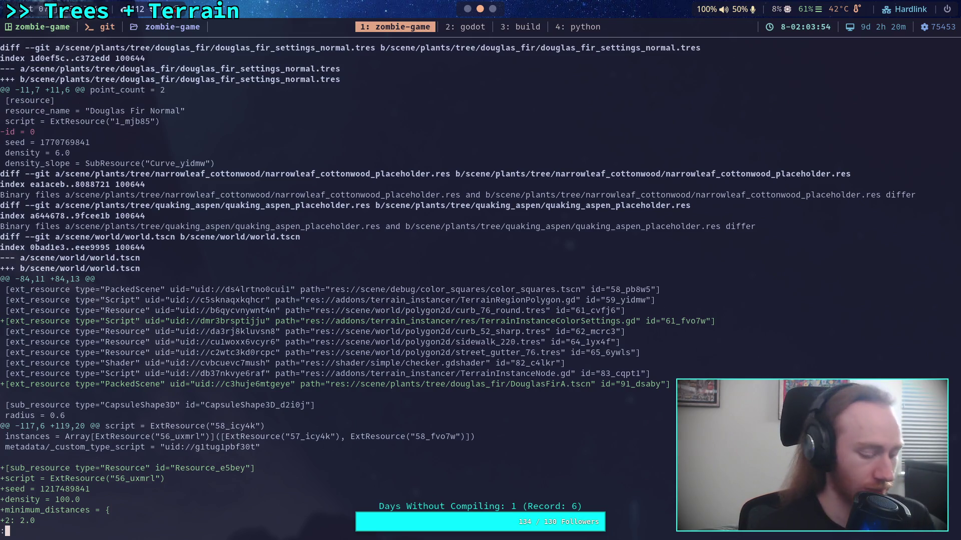
type("qgit add scene/plants/tree/white_fir/white_fir_placeholder_leaves.tres")
Run git status to confirm six files staged and world.tscn still unstaged
key("Up")
key("Down")
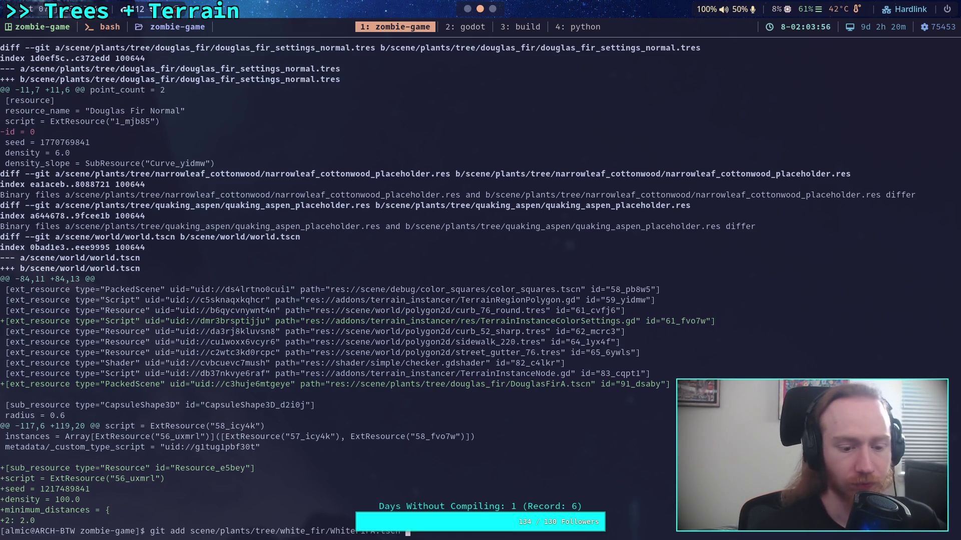
key("Up")
key("BackSpace")
key("BackSpace")
key("BackSpace")
type("status")
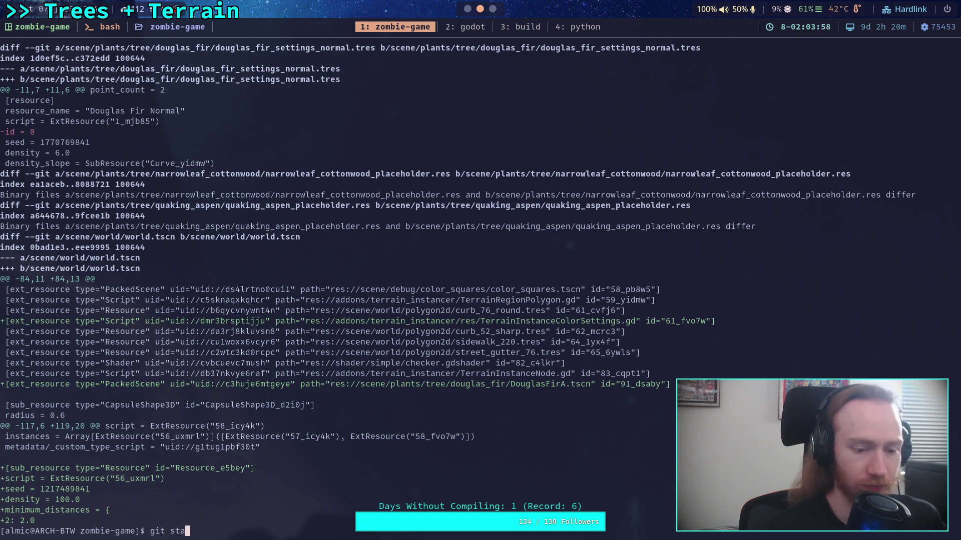
key("Return")
type("add ")
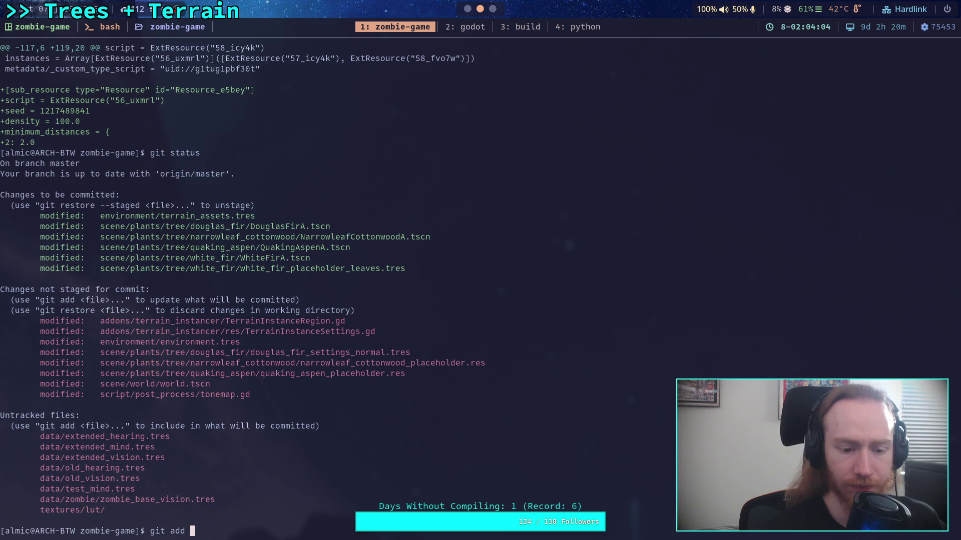
type("scene/pl")
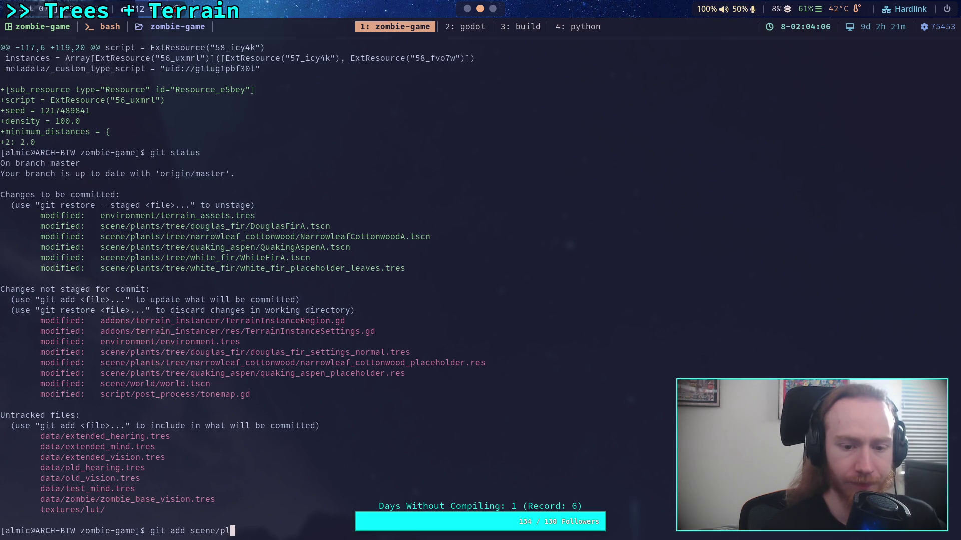
Stage scene/plants/tree/narrowleaf_cottonwood/narrowleaf_cottonwood_placeholder.res
key("Tab")
key("Tab")
type("n")
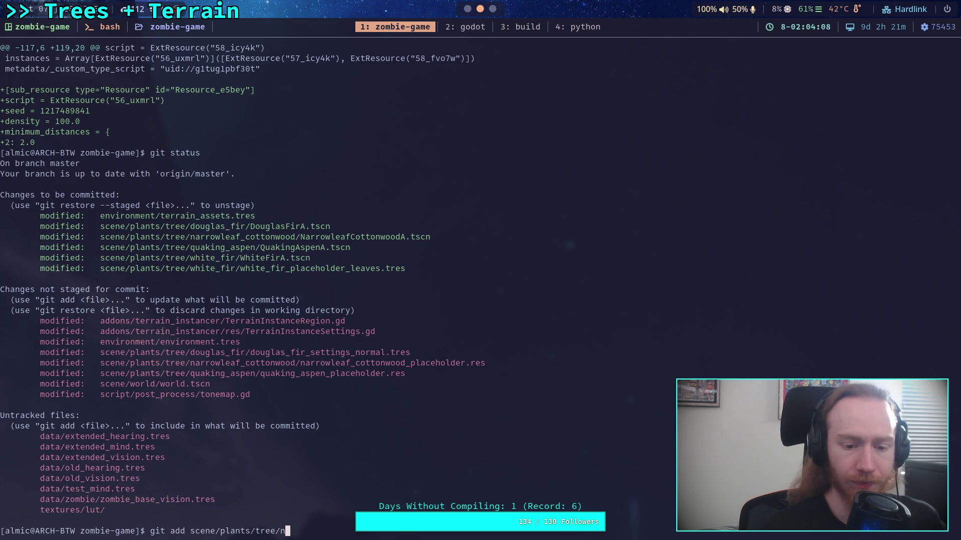
key("Tab")
key("Tab")
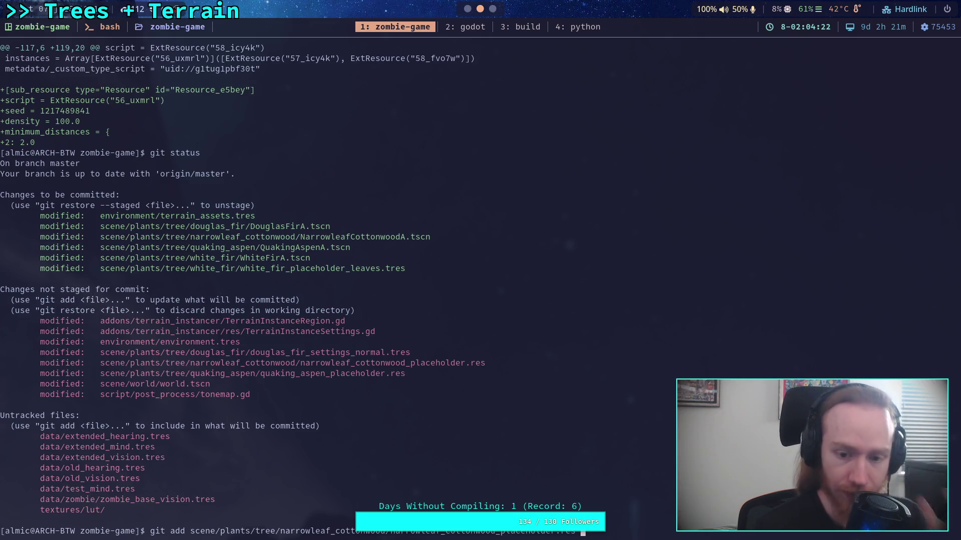
key("Return")
Edit the recalled add command to target quaking_aspen/quaking_aspen_placeholder.res
key("Up")
key("BackSpace")
key("BackSpace")
key("BackSpace")
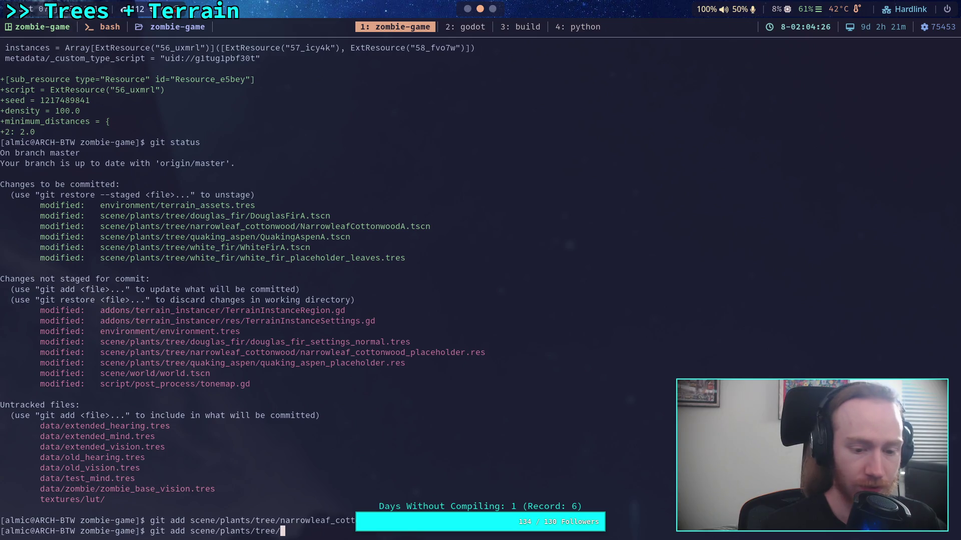
type("a")
key("Tab")
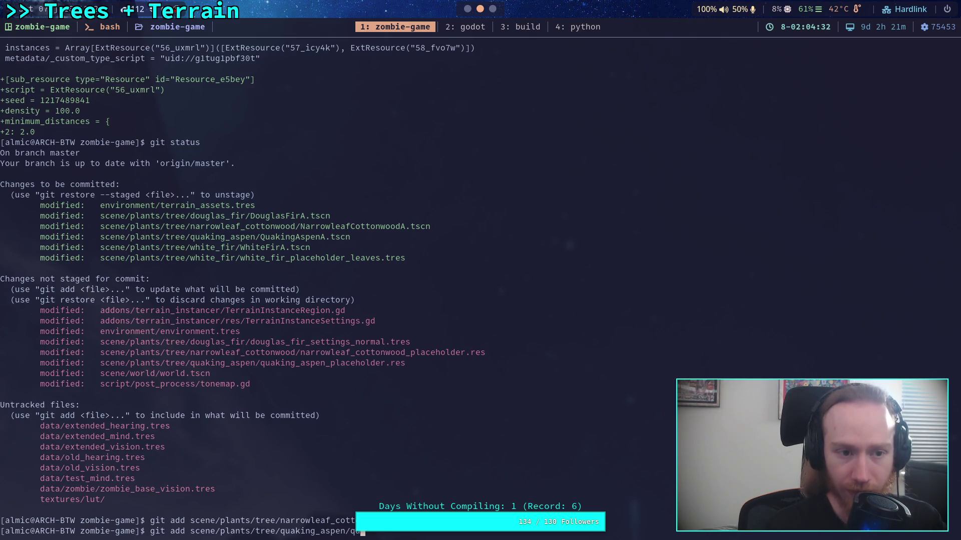
key("Tab")
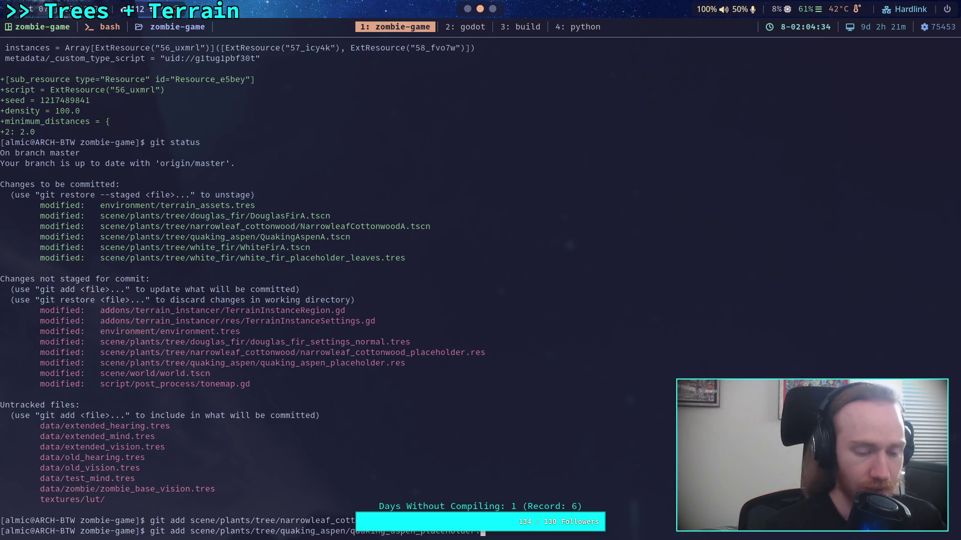
key("super+2")
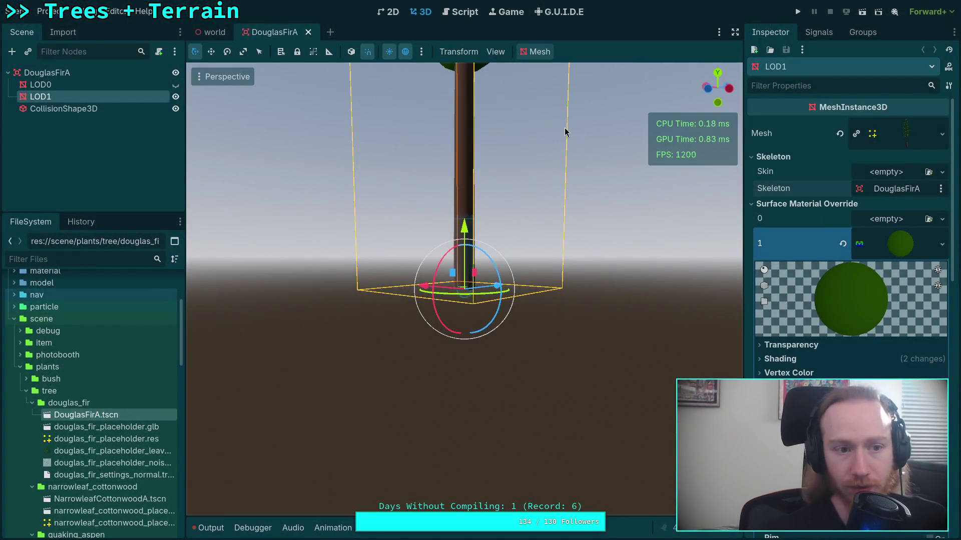
Open the NarrowleafCottonwoodA scene from the FileSystem dock
left_click(814, 33)
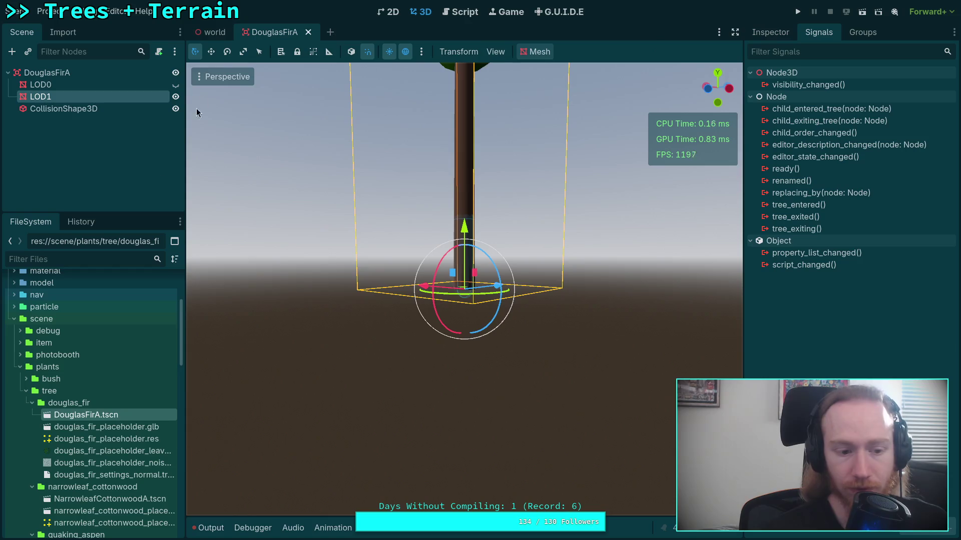
scroll(124, 401, "down", 2)
left_click_drag(186, 383, 206, 384)
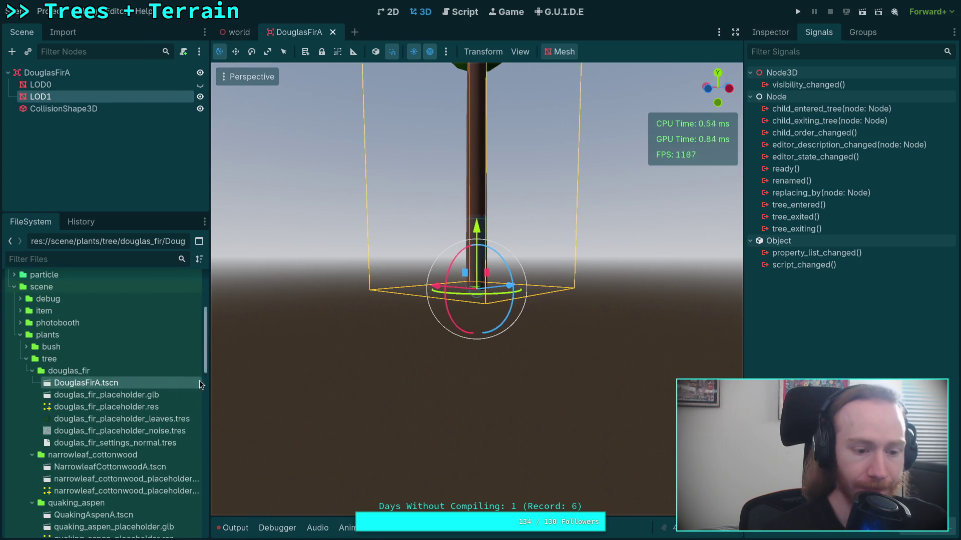
scroll(150, 400, "down", 3)
scroll(148, 419, "down", 3)
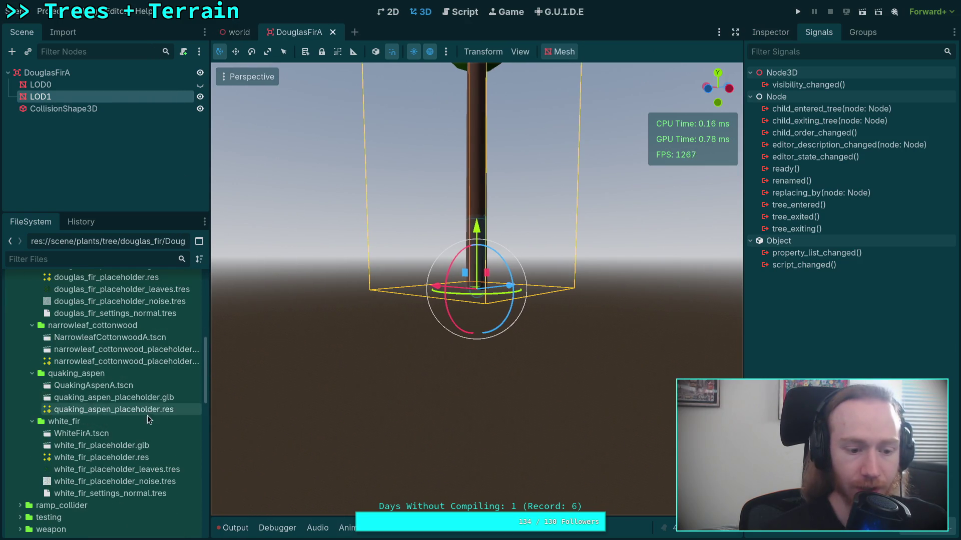
scroll(148, 418, "up", 1)
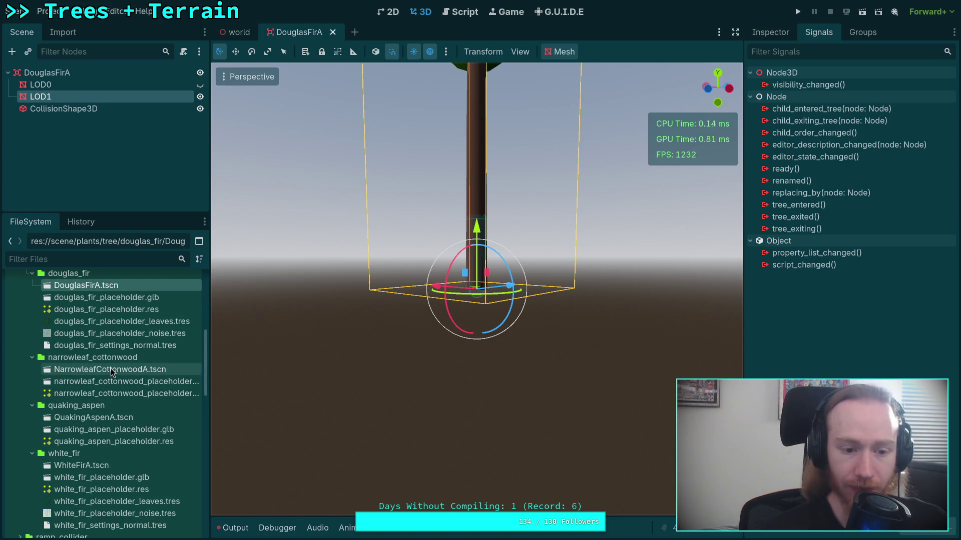
double_click(111, 373)
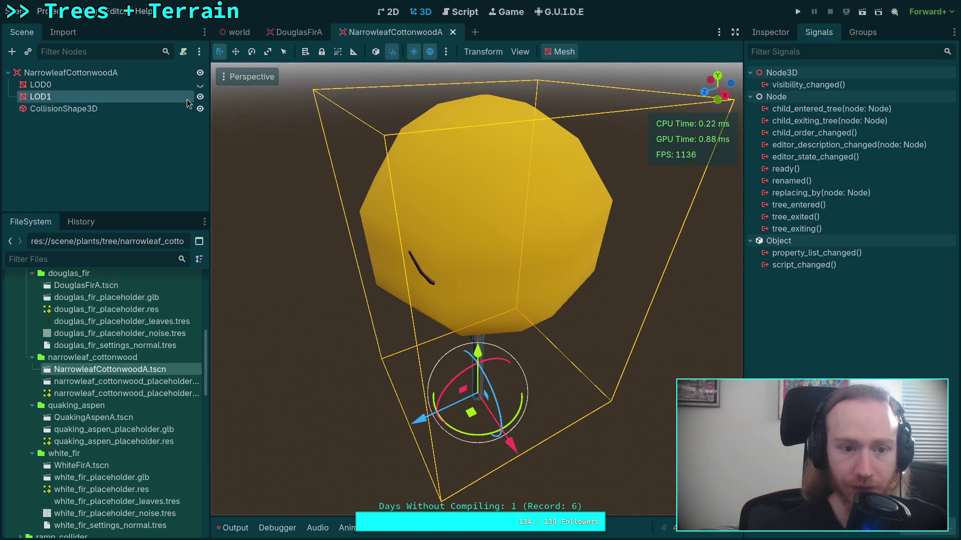
Hide the yellow LOD1 placeholder, show the detailed LOD0 tree, and inspect LOD0's Branches surface material
left_click(200, 96)
left_click(200, 84)
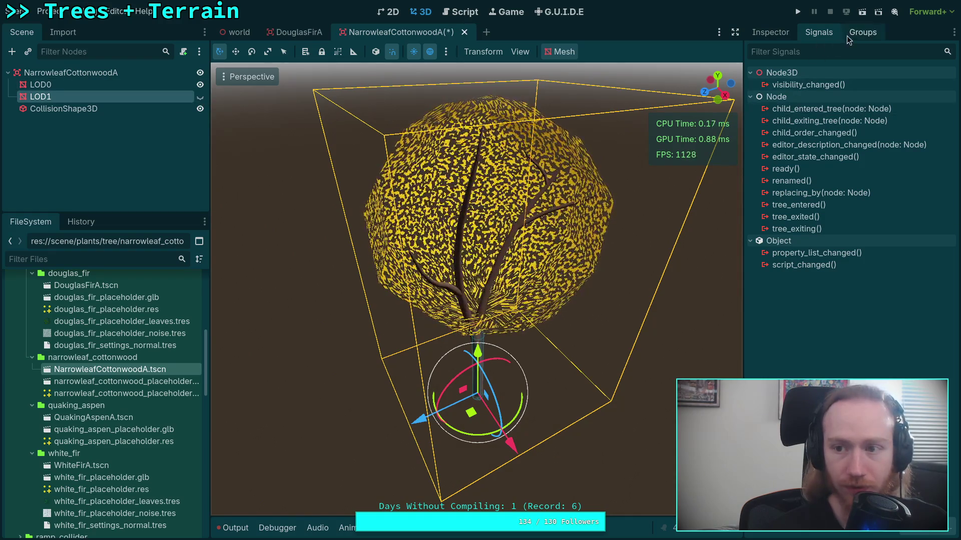
left_click(773, 33)
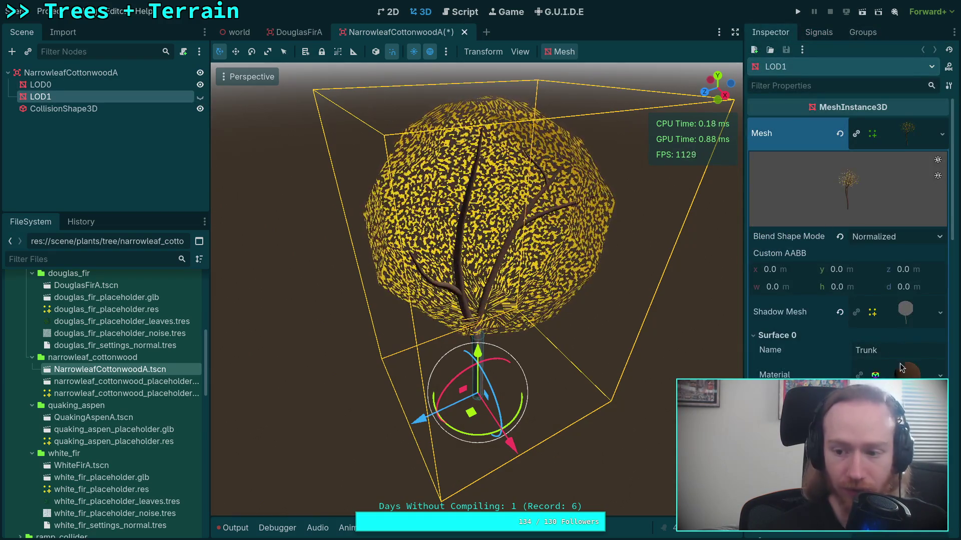
scroll(899, 361, "down", 3)
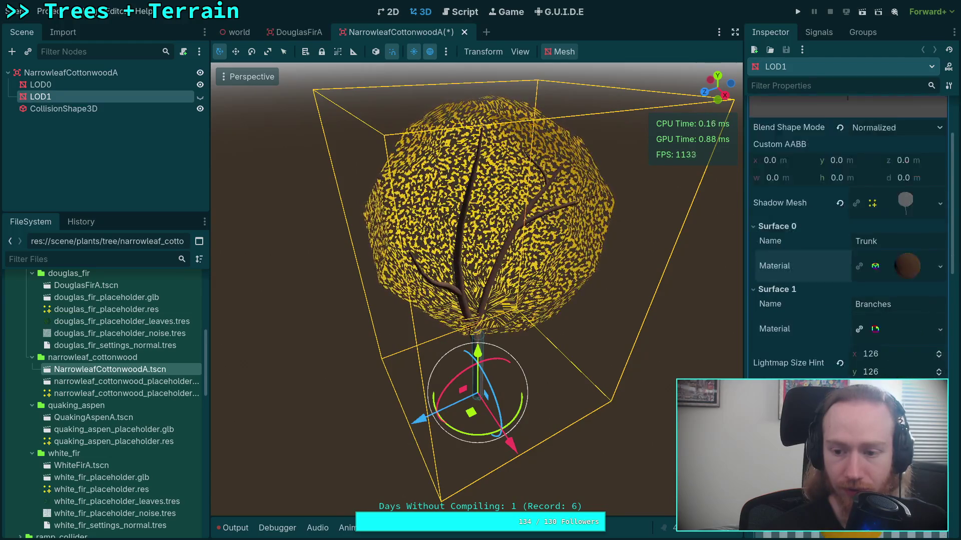
scroll(903, 350, "down", 3)
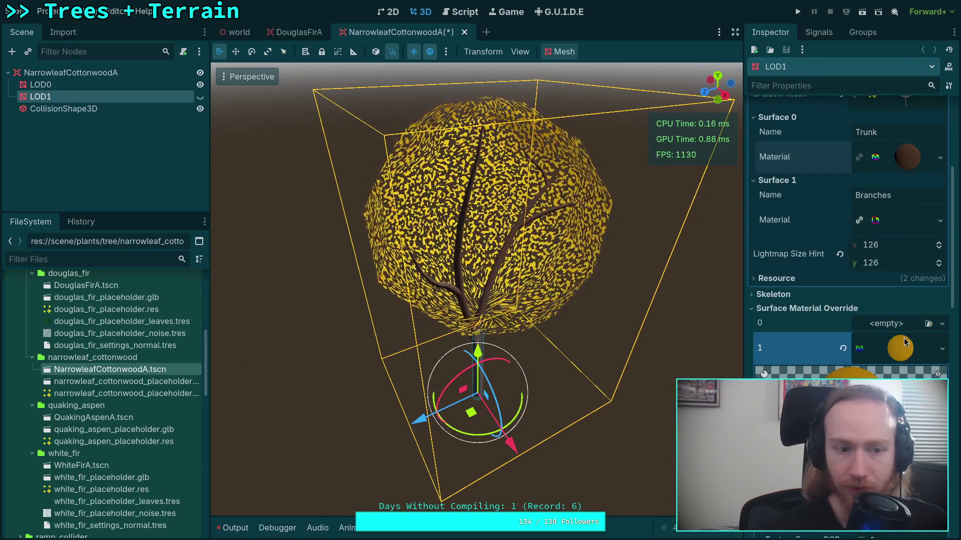
left_click(104, 84)
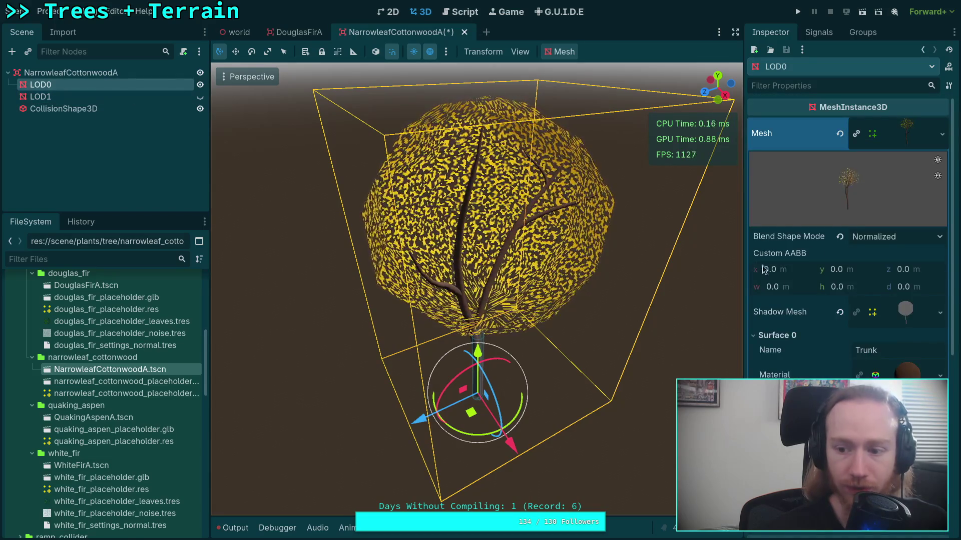
scroll(758, 268, "down", 3)
left_click(941, 334)
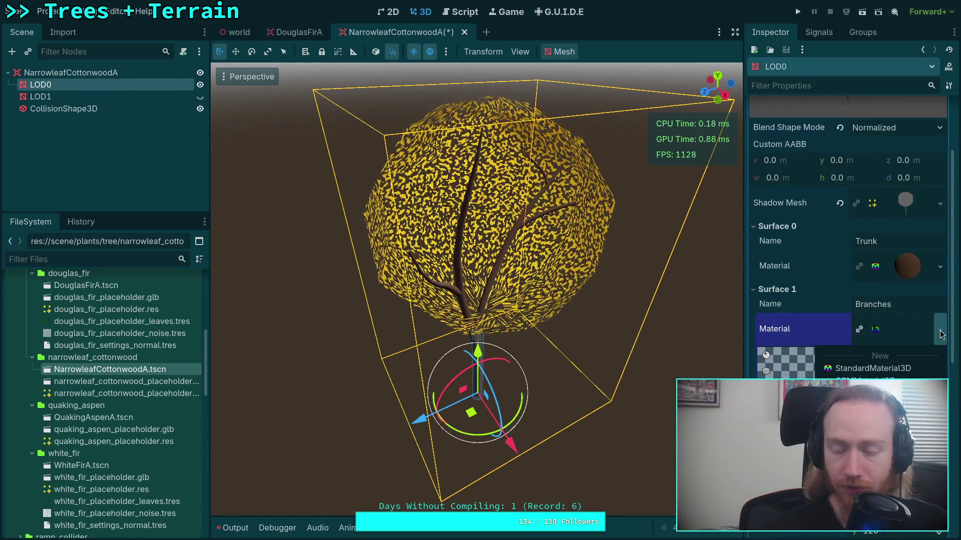
Save the Branches material, browsing to the scene/plants/tree/narrowleaf_cottonwood folder
left_click(873, 393)
left_click(941, 329)
left_click(890, 415)
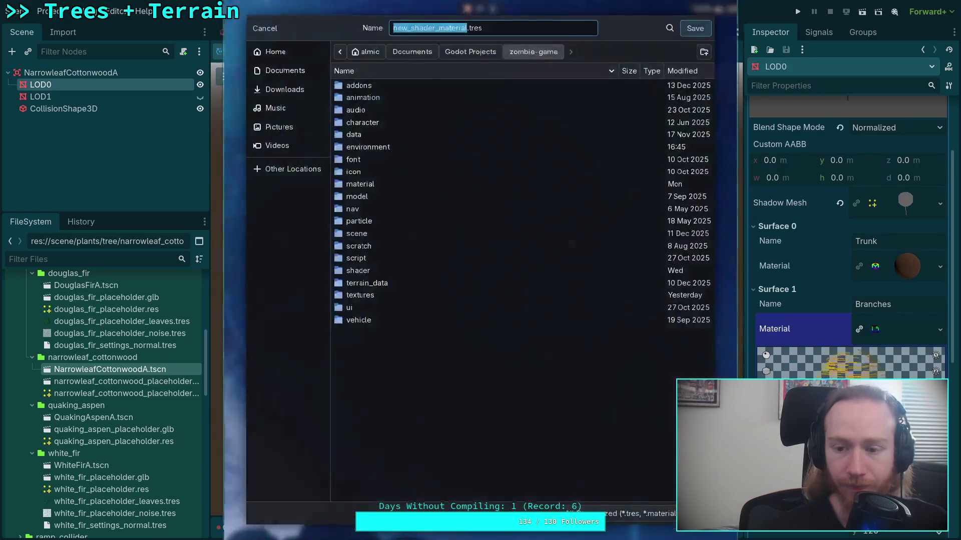
double_click(366, 231)
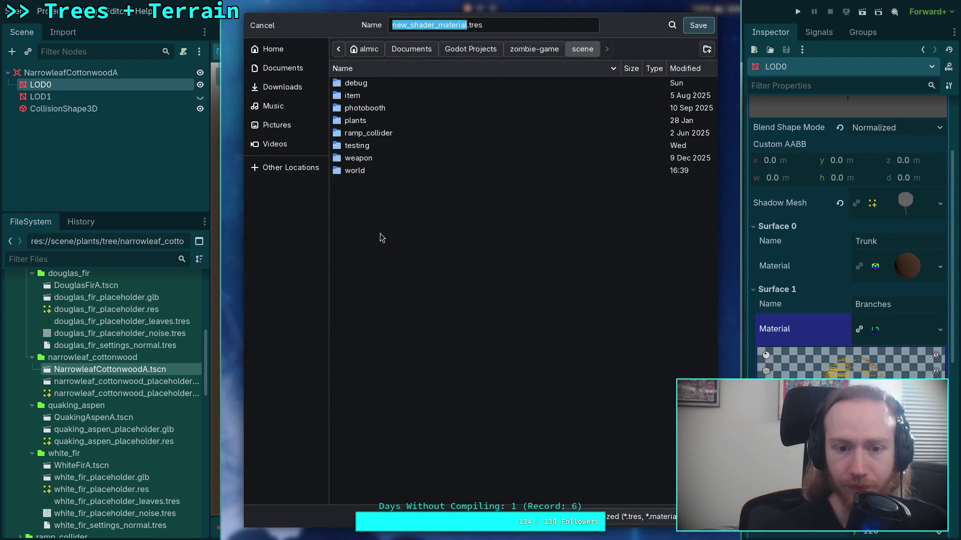
double_click(372, 124)
double_click(371, 95)
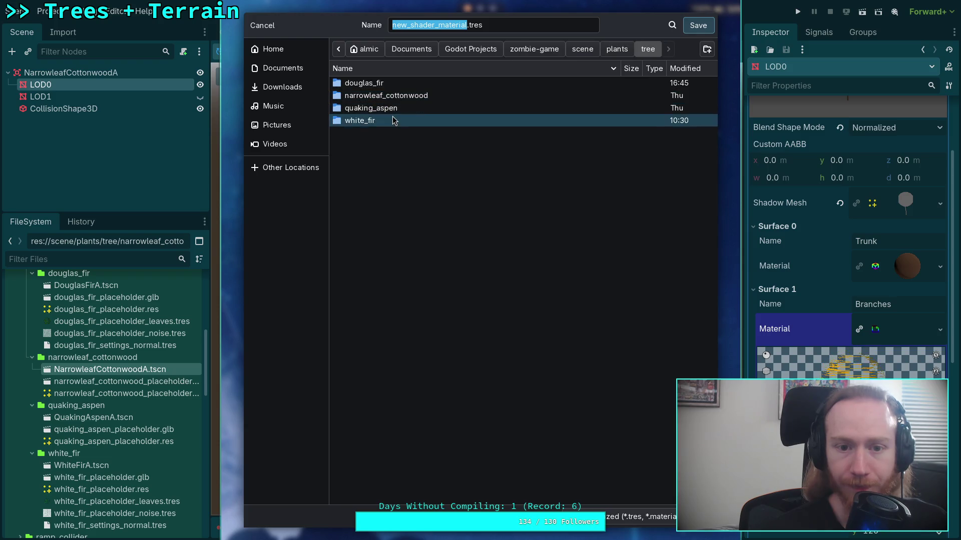
double_click(397, 96)
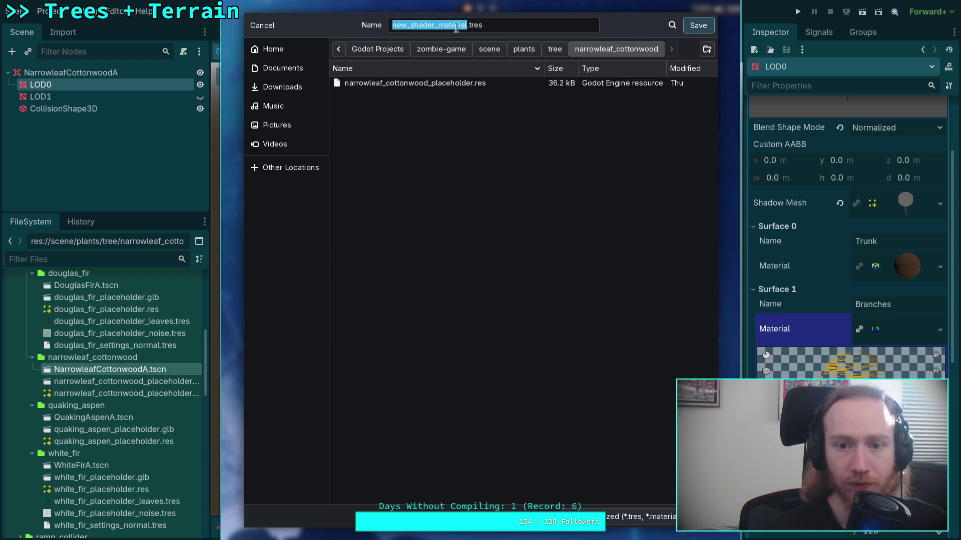
Name the file narrowleaf_cottonwood_placeholder_leaves.tres and save it
left_click(468, 25)
left_click(442, 84)
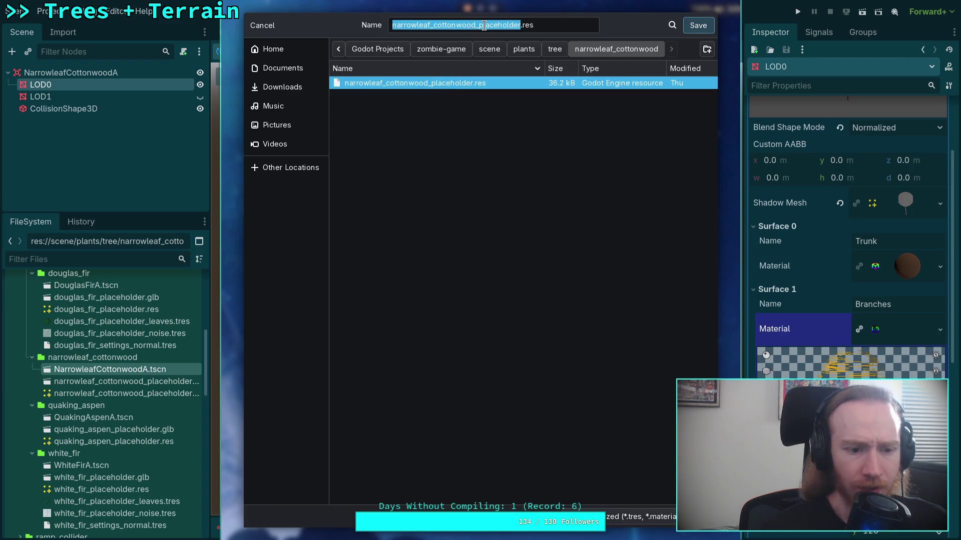
left_click(484, 25)
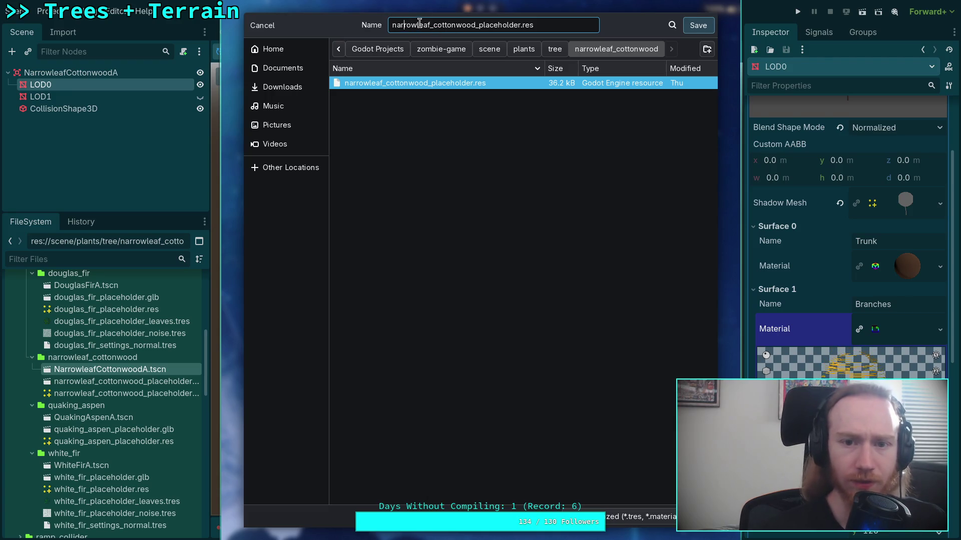
left_click_drag(425, 22, 391, 24)
key("BackSpace")
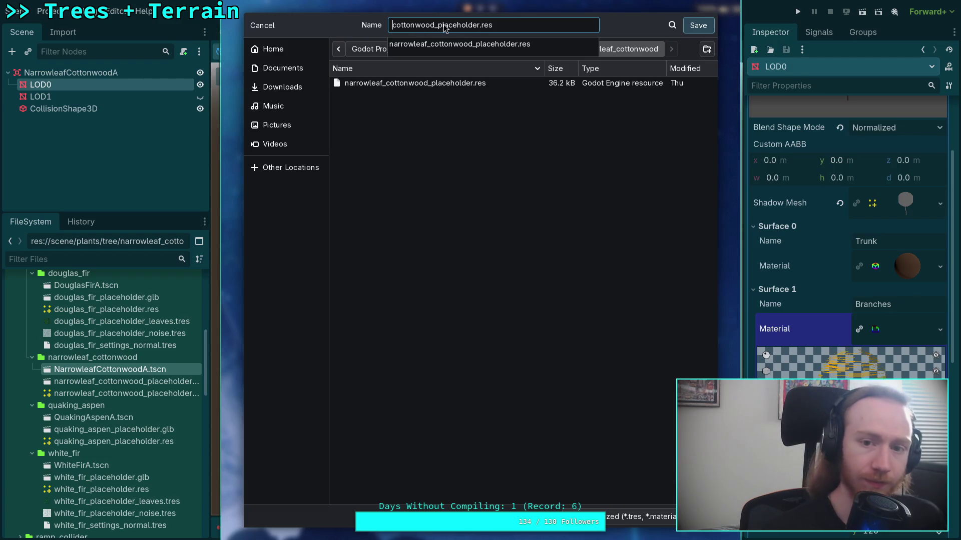
left_click(453, 43)
left_click_drag(532, 26, 640, 27)
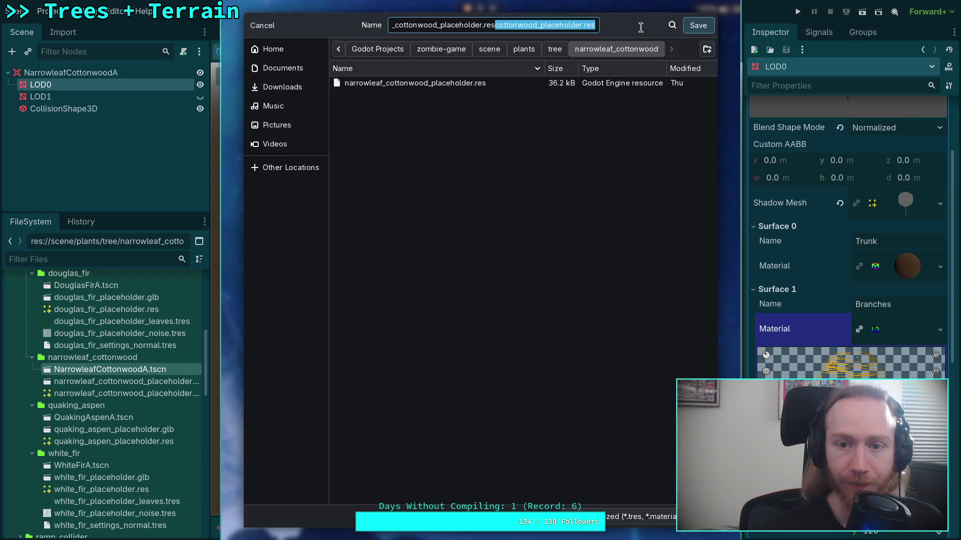
key("BackSpace")
type("_leaves")
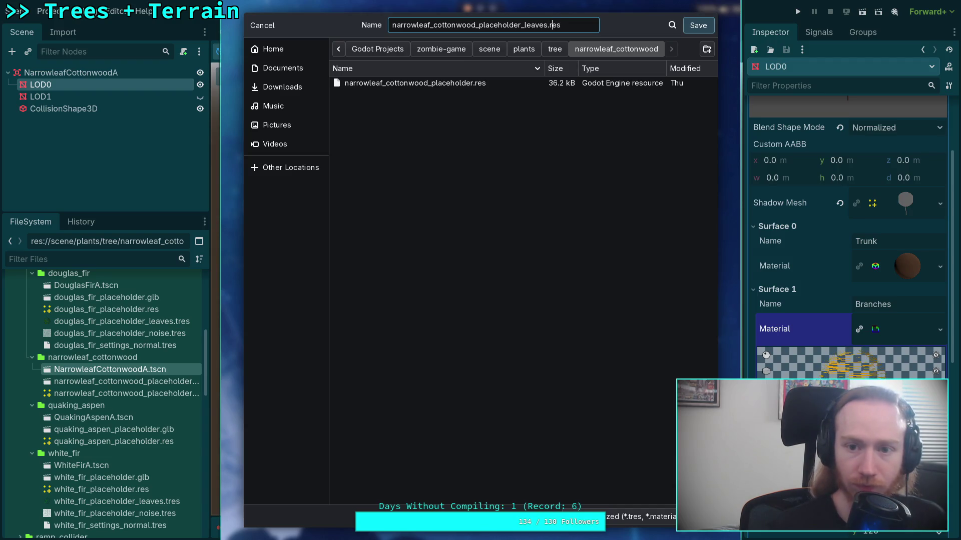
type("t")
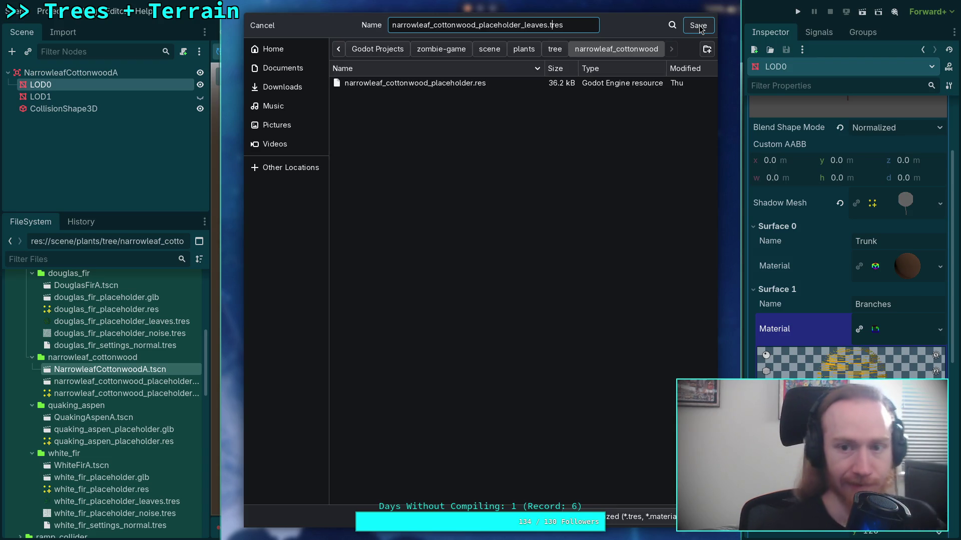
left_click(700, 26)
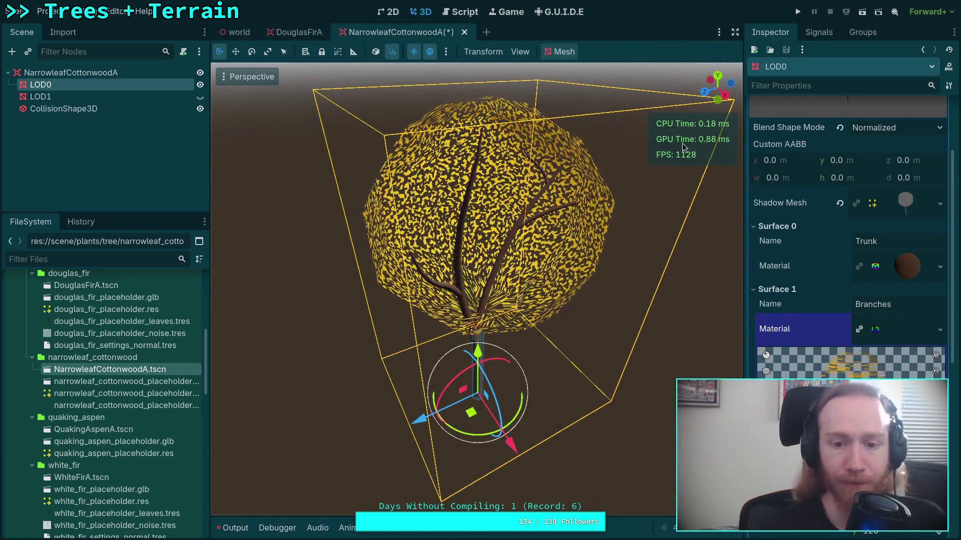
Save the cottonwood scene, open QuakingAspenA, and close the cottonwood scene
key("ctrl+s")
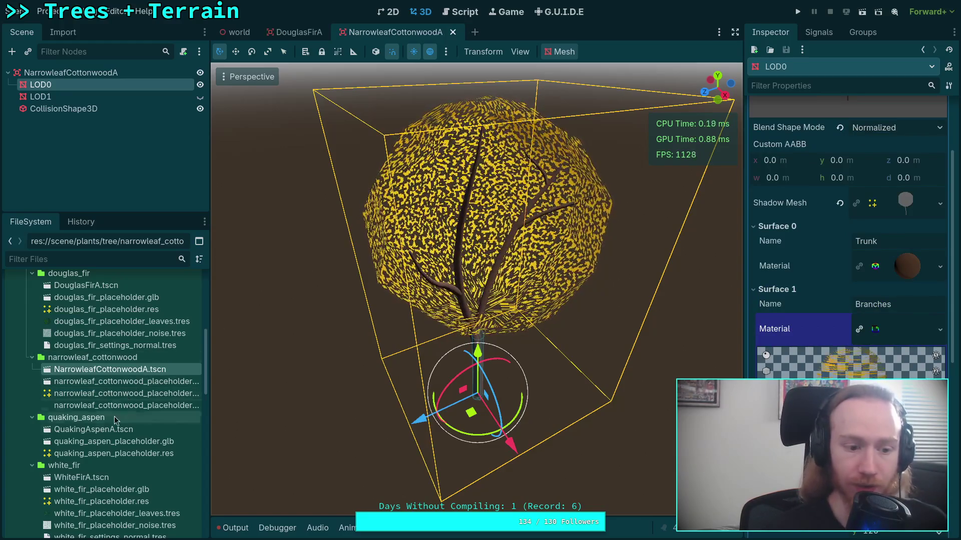
left_click(92, 434)
double_click(92, 434)
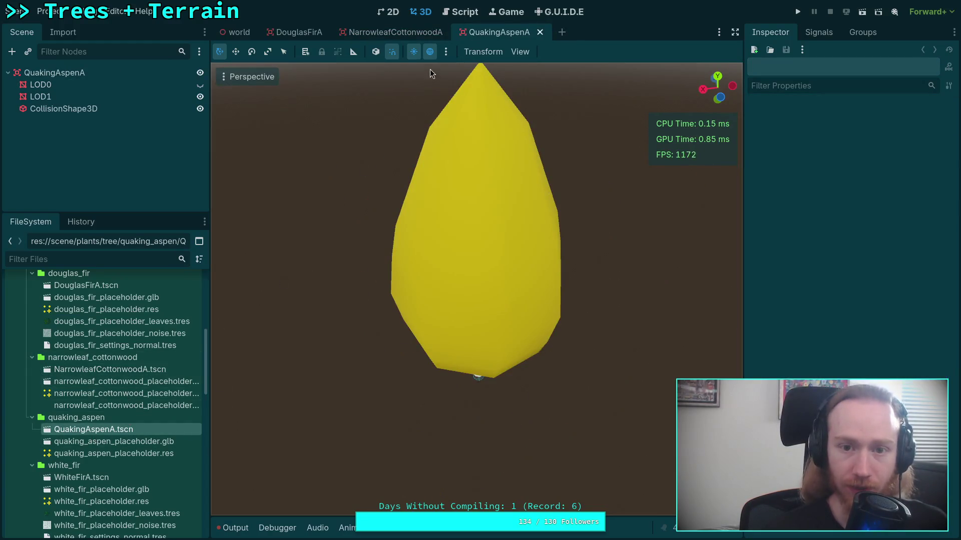
left_click(424, 33)
left_click(452, 36)
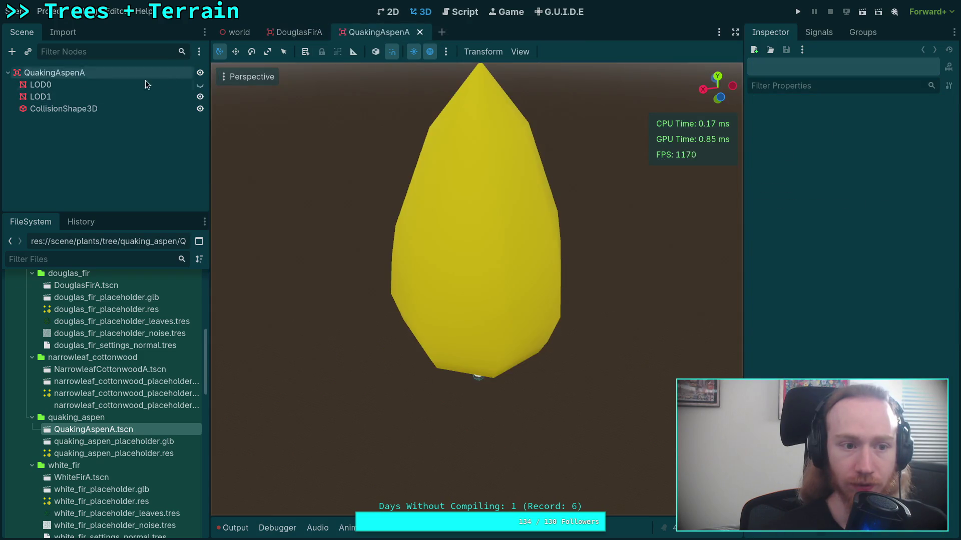
In QuakingAspenA, select LOD0, hide the LOD1 placeholder and show the detailed LOD0 tree
left_click(70, 87)
left_click(200, 97)
left_click(200, 85)
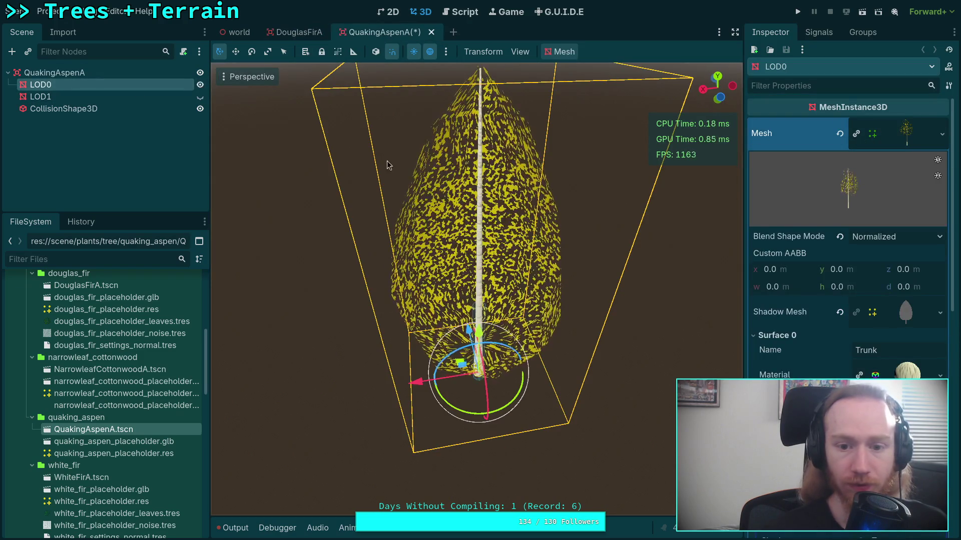
scroll(925, 341, "down", 3)
Save the aspen's Branches material into the quaking_aspen folder
left_click(940, 329)
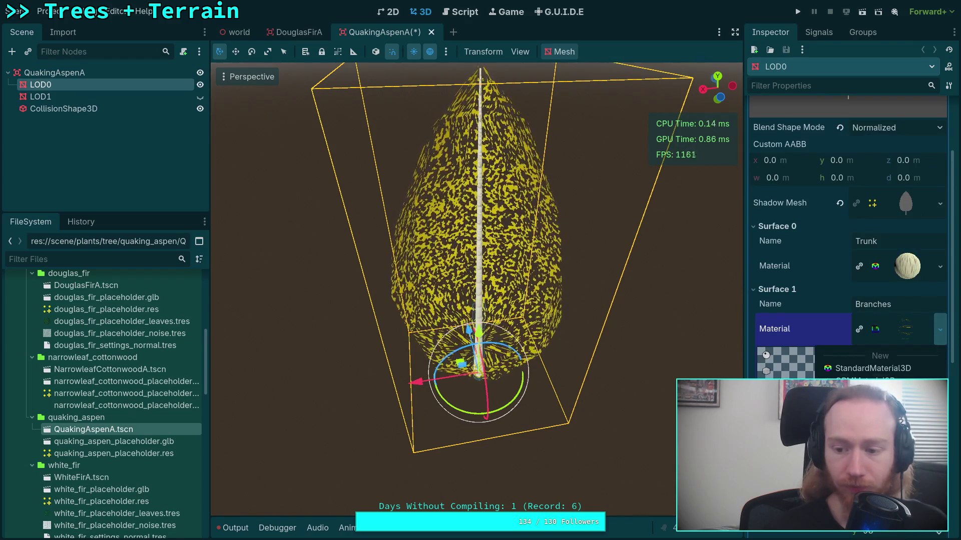
left_click(871, 480)
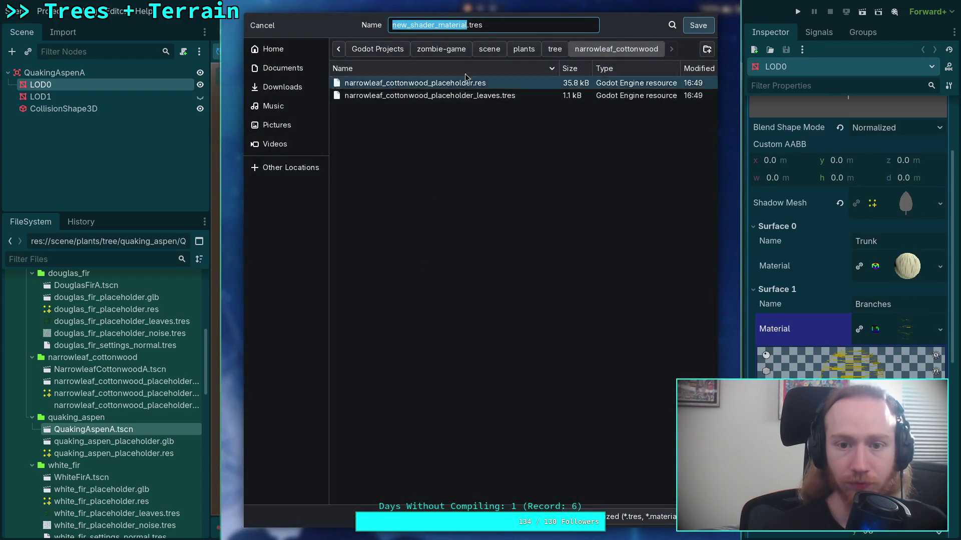
left_click(469, 95)
left_click(554, 49)
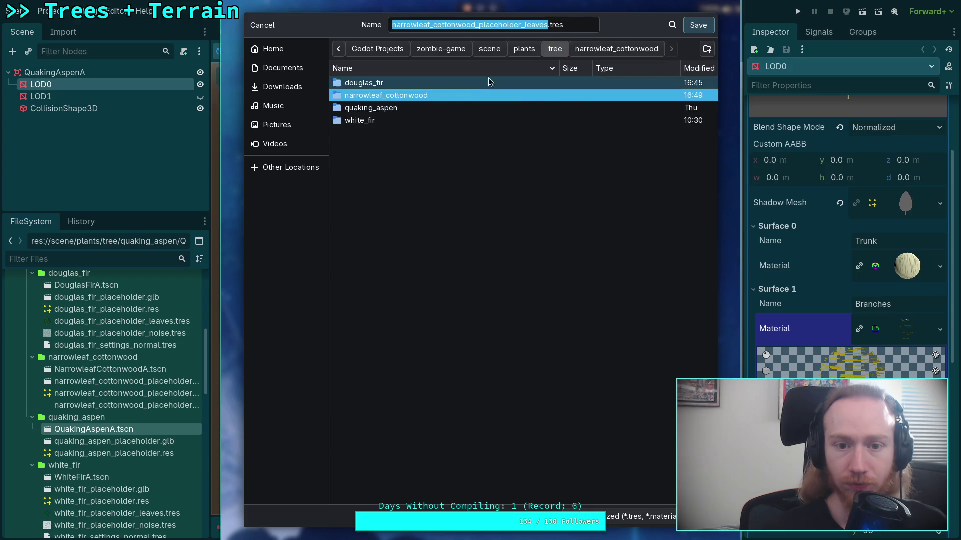
double_click(421, 107)
left_click(420, 83)
Name the material file quaking_aspen_placeholder_leaves.tres and save it
key("Right")
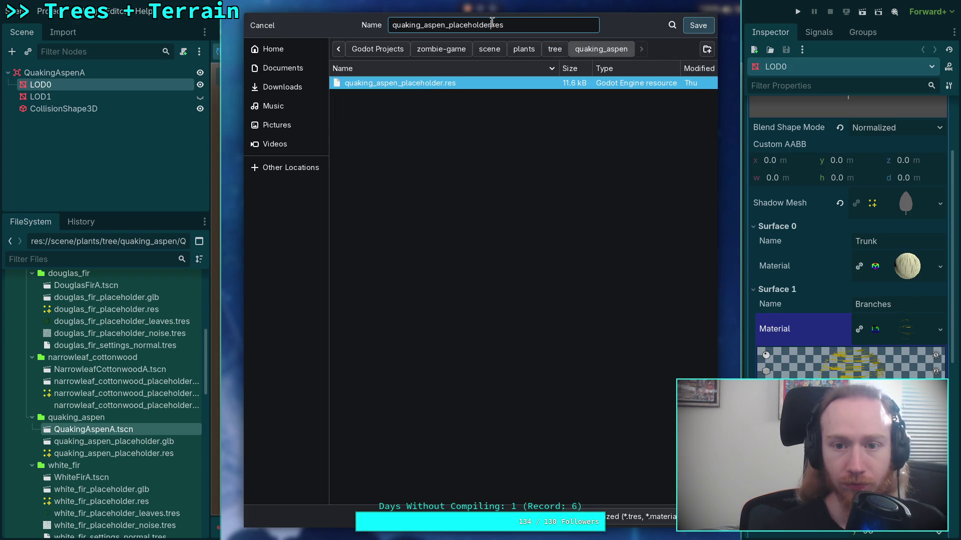
type("_leanes")
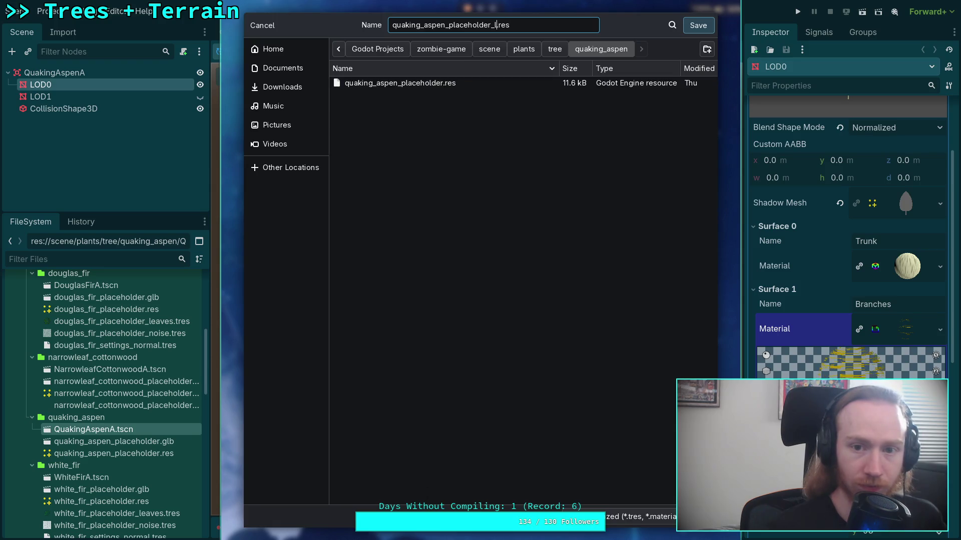
key("BackSpace")
key("BackSpace")
key("BackSpace")
type("ves")
key("BackSpace")
key("BackSpace")
type("u")
key("BackSpace")
type("es")
key("Right")
type("t")
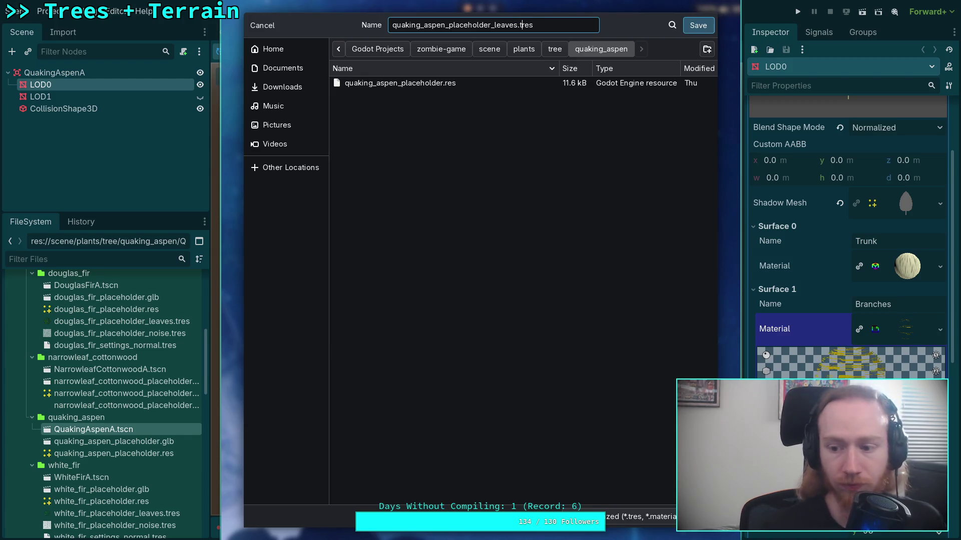
key("Return")
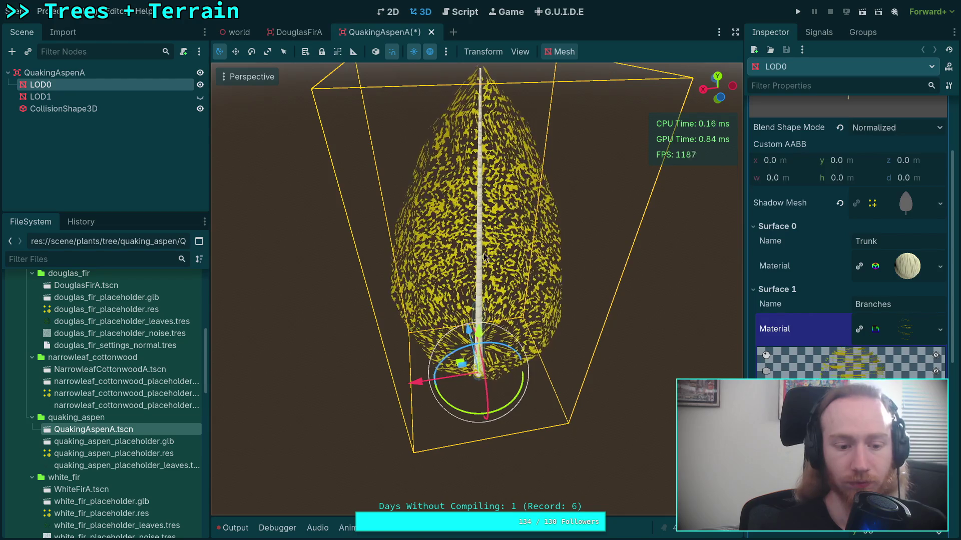
Save the QuakingAspenA scene
scroll(124, 381, "down", 2)
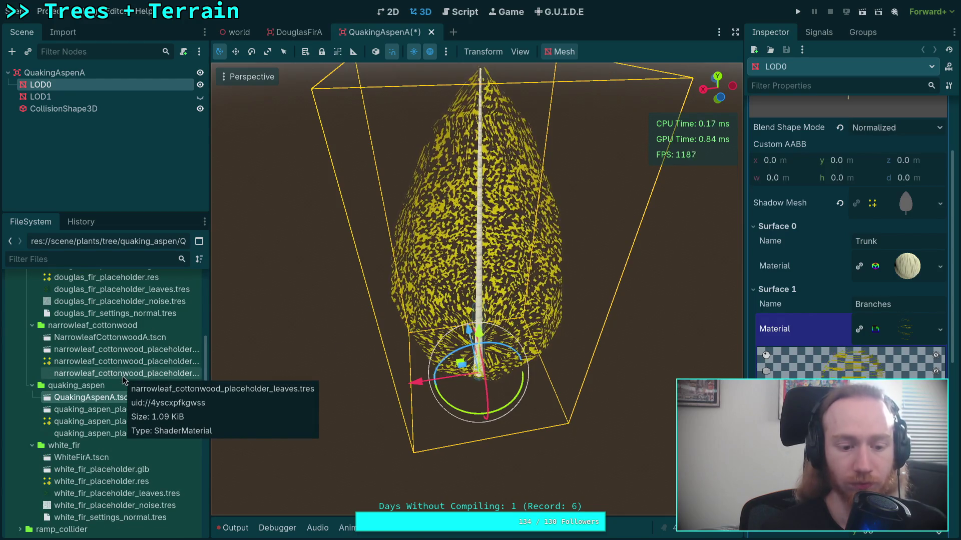
scroll(103, 366, "up", 2)
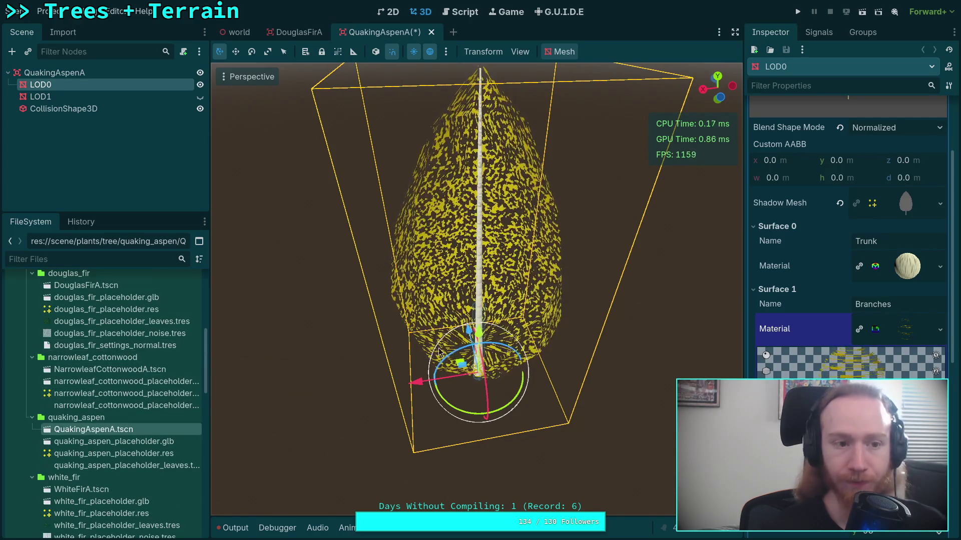
key("ctrl+s")
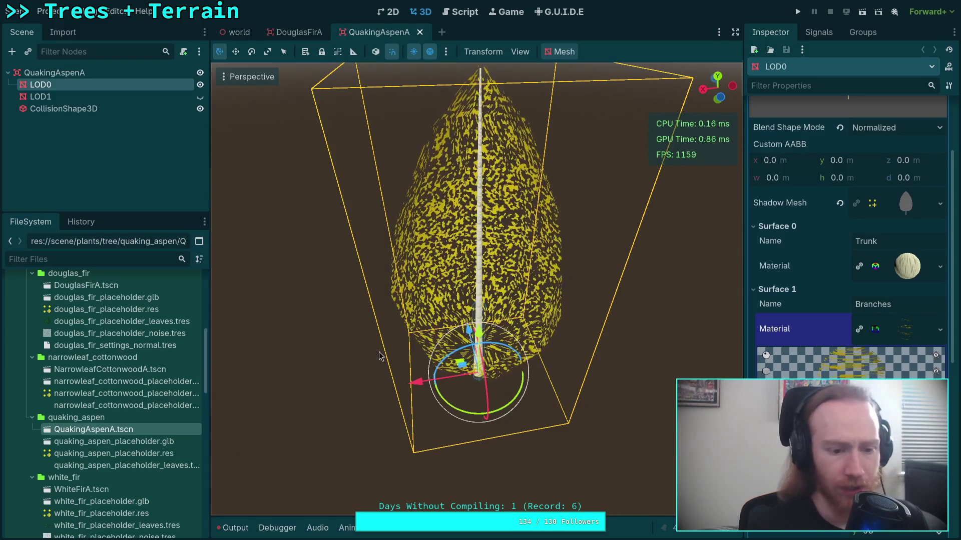
left_click(939, 266)
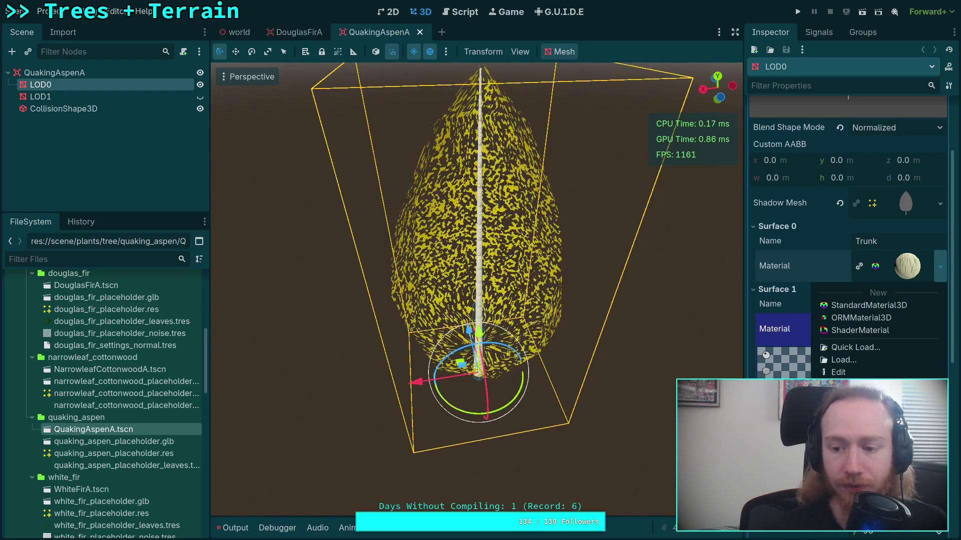
Save the Trunk material as quaking_aspen_placeholder_trunk.tres, then switch to the terminal
left_click(845, 415)
left_click(450, 95)
left_click(507, 26)
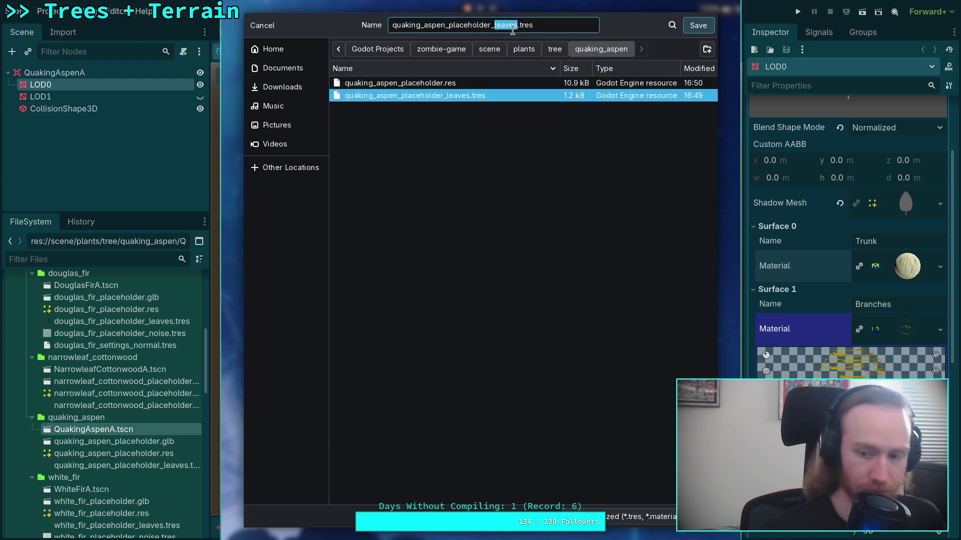
type("trunk")
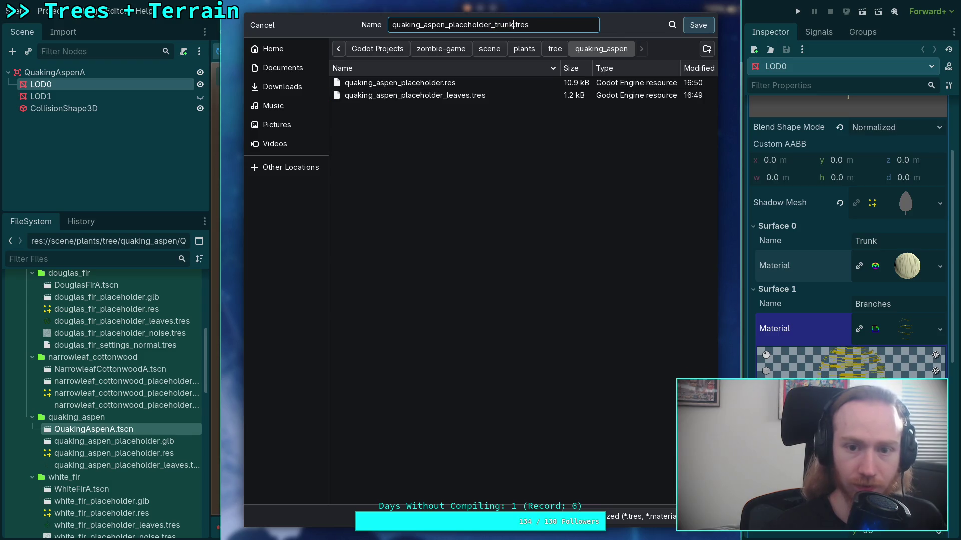
left_click(698, 26)
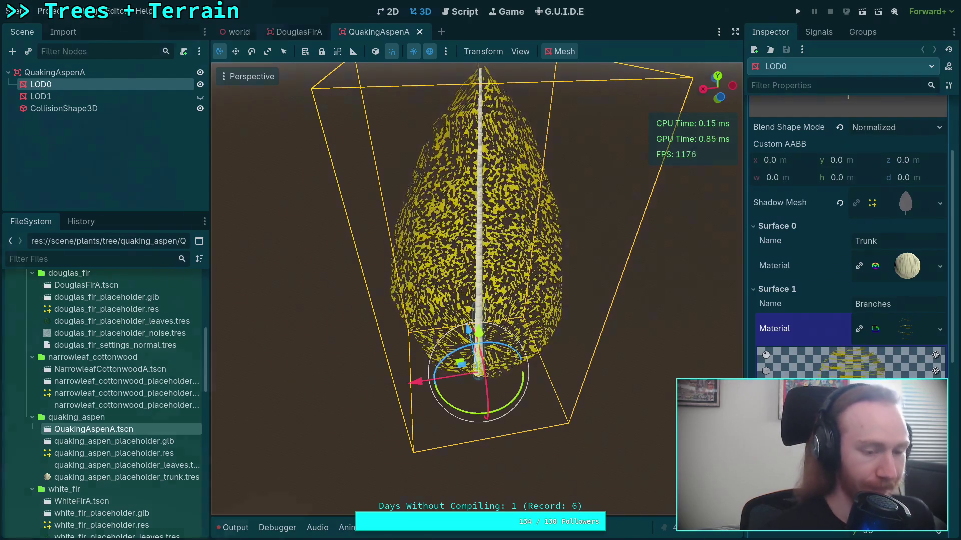
key("super+1")
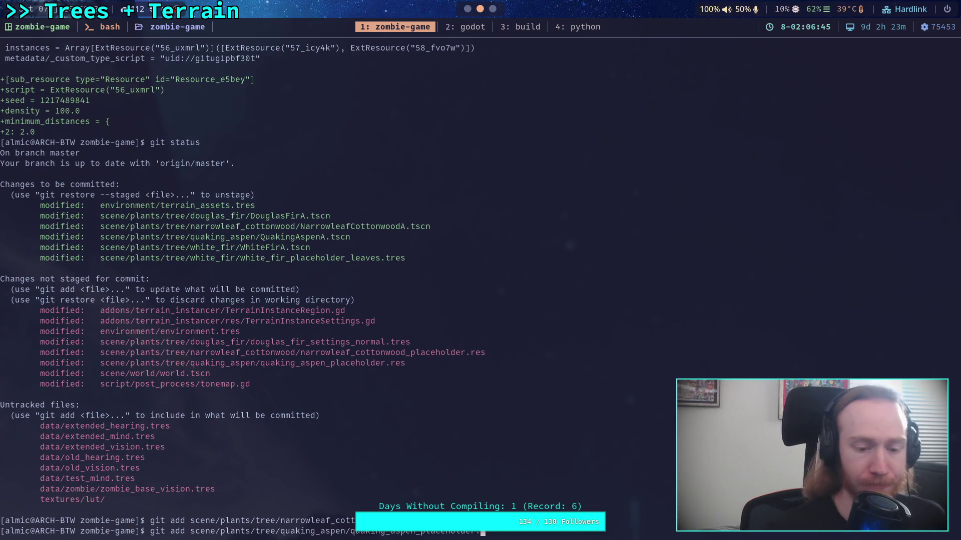
Clear the unfinished git add command and run git status to see the new leaves and trunk files
key("BackSpace")
key("BackSpace")
key("BackSpace")
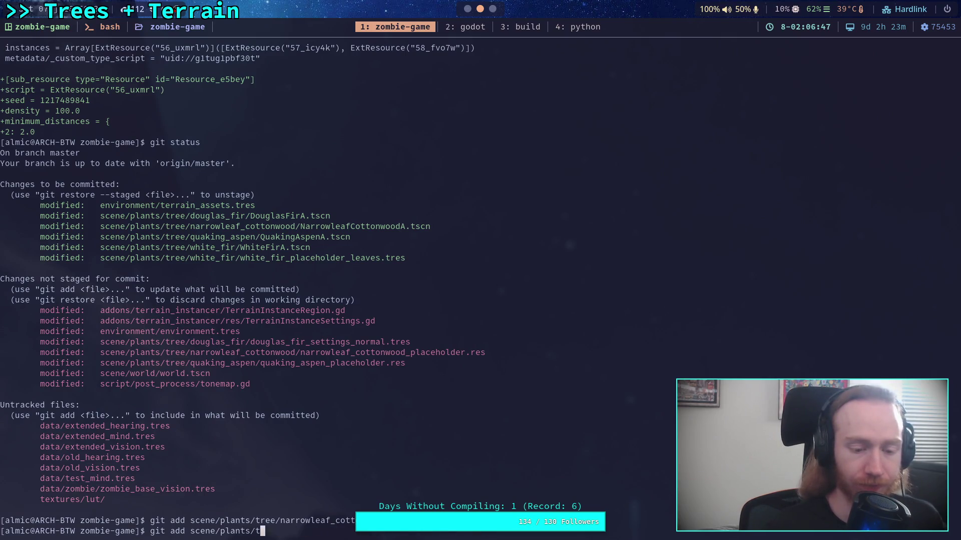
type("status")
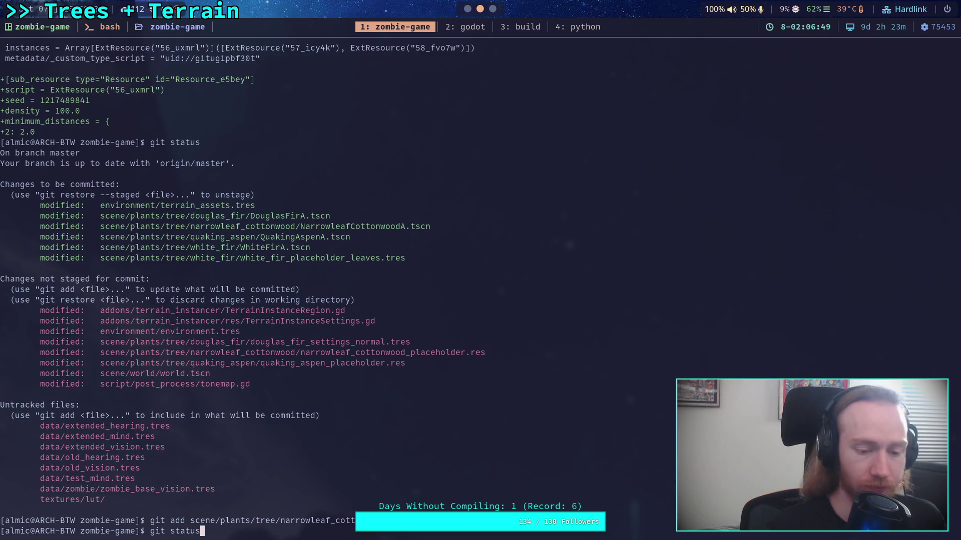
key("Return")
type("git add")
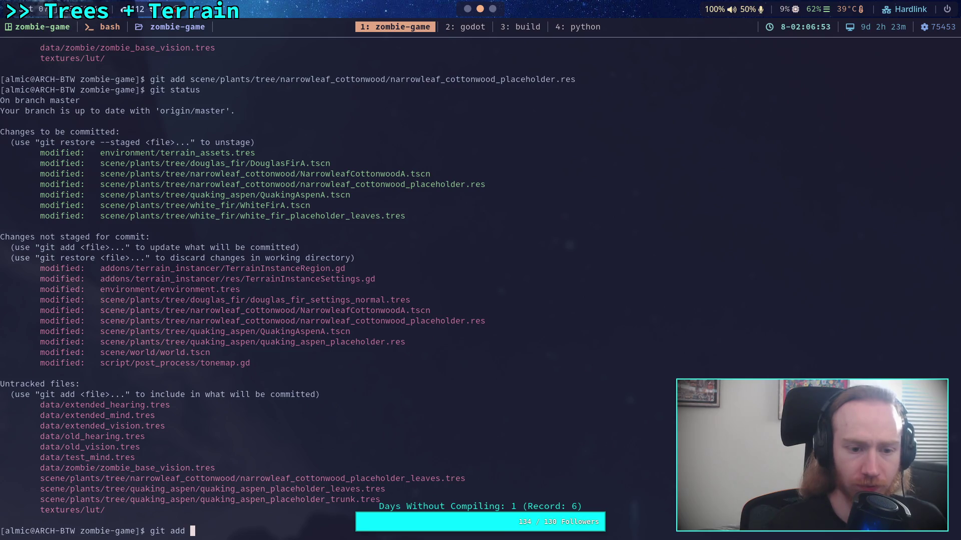
key("super+2")
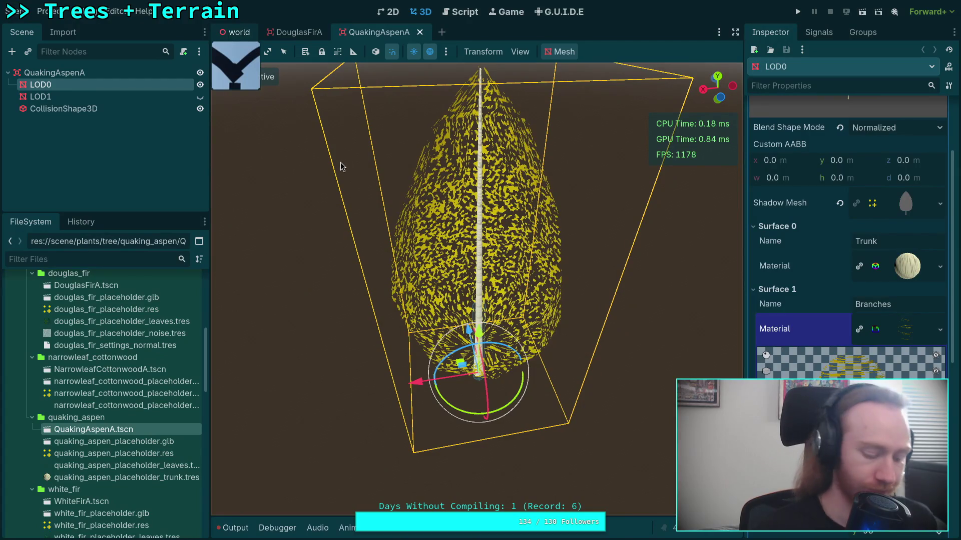
Switch to the world scene and save it
key("ctrl+Tab")
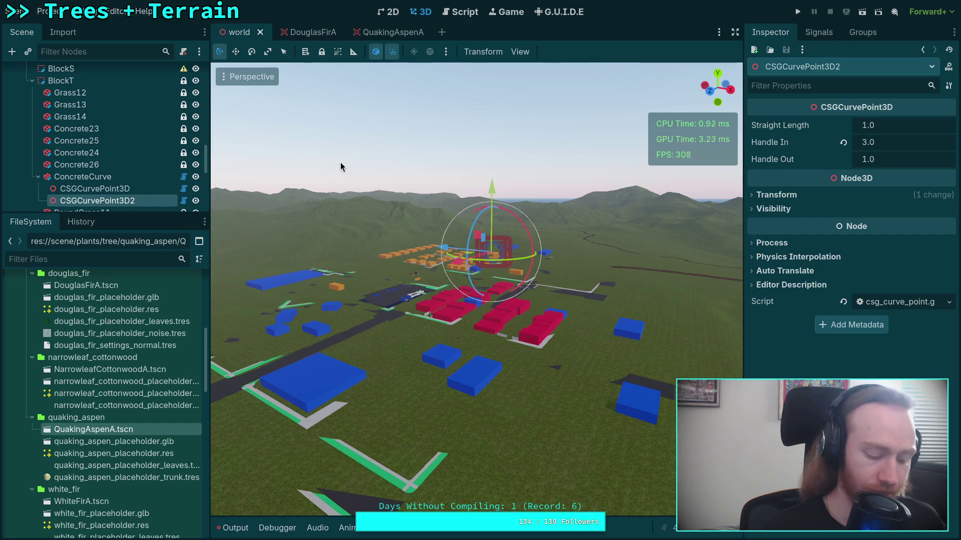
key("ctrl+s")
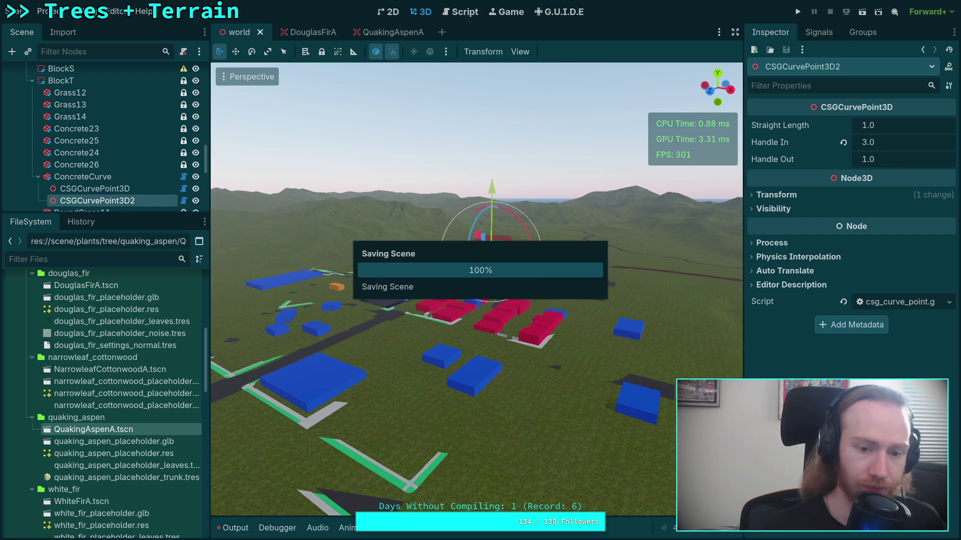
key("ctrl+s")
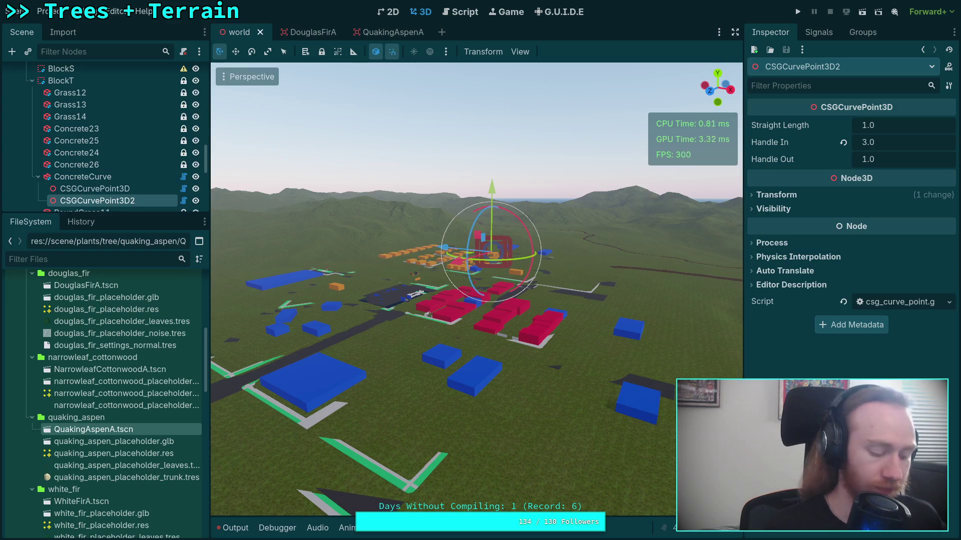
Run git status in the terminal to list the modified terrain_data files
key("super+1")
type("git status")
key("Return")
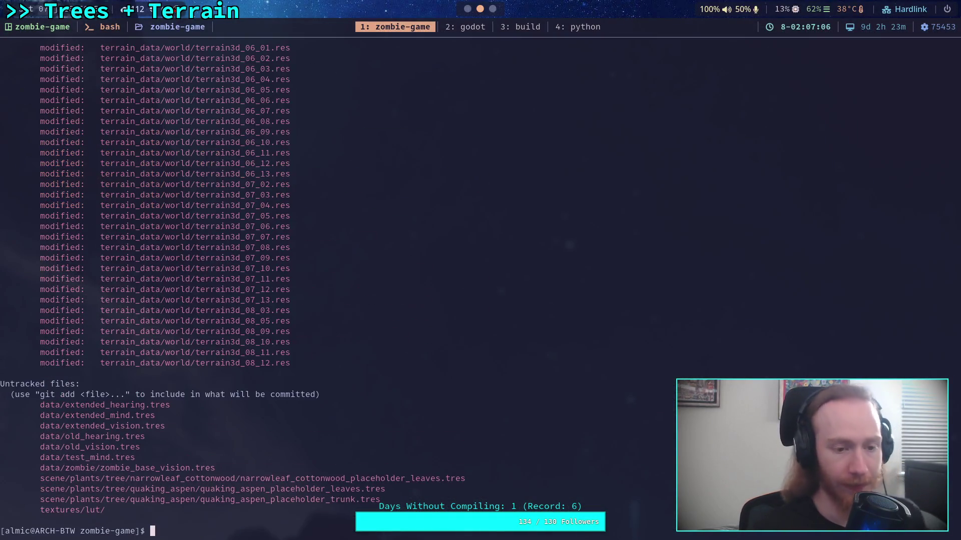
Scroll the git status output, then fly the Godot camera over the lake and river
scroll(329, 323, "up", 20)
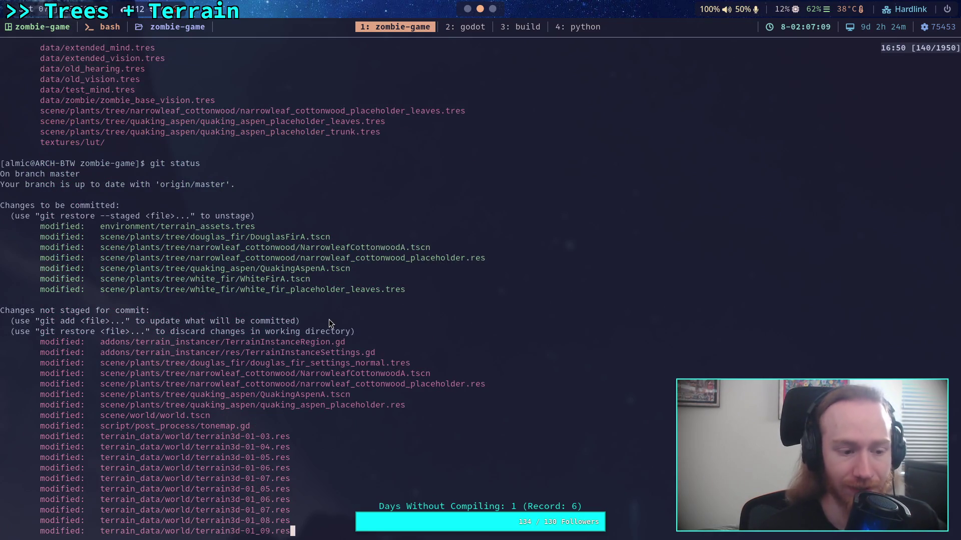
scroll(329, 319, "down", 16)
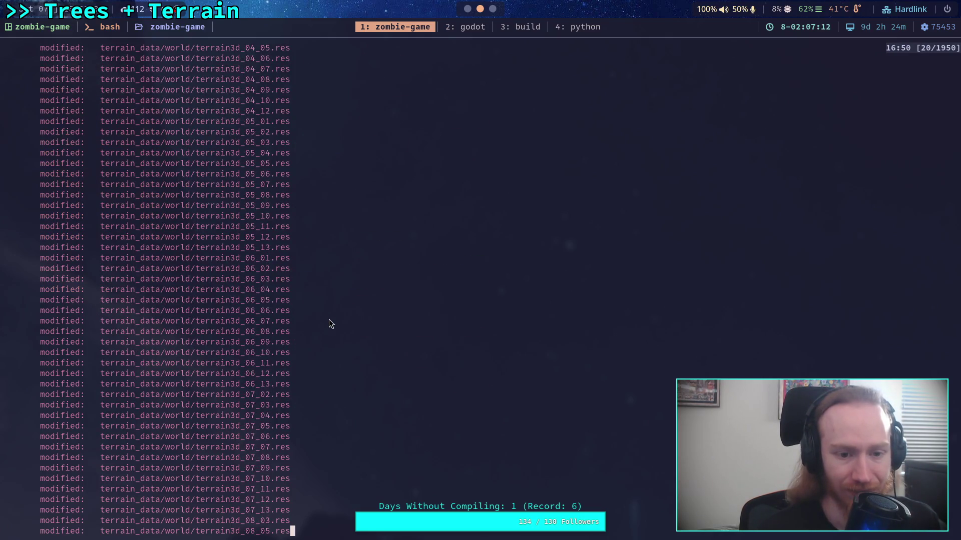
key("q")
key("super+2")
left_click_drag(409, 340, 409, 341)
scroll(409, 341, "up", 2)
Review the git status list again and re-save the world scene
key("super+1")
scroll(224, 395, "up", 20)
scroll(233, 392, "up", 2)
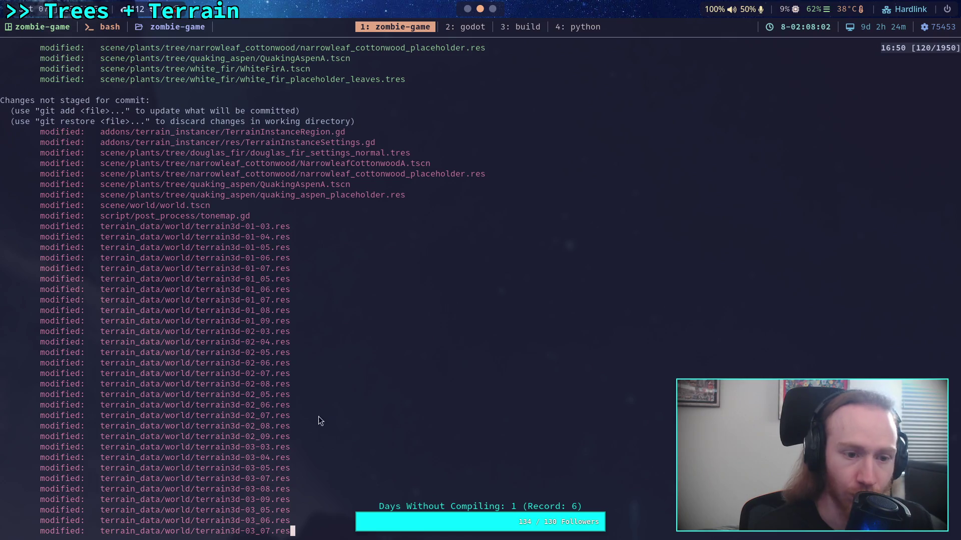
scroll(302, 382, "up", 4)
scroll(302, 382, "down", 20)
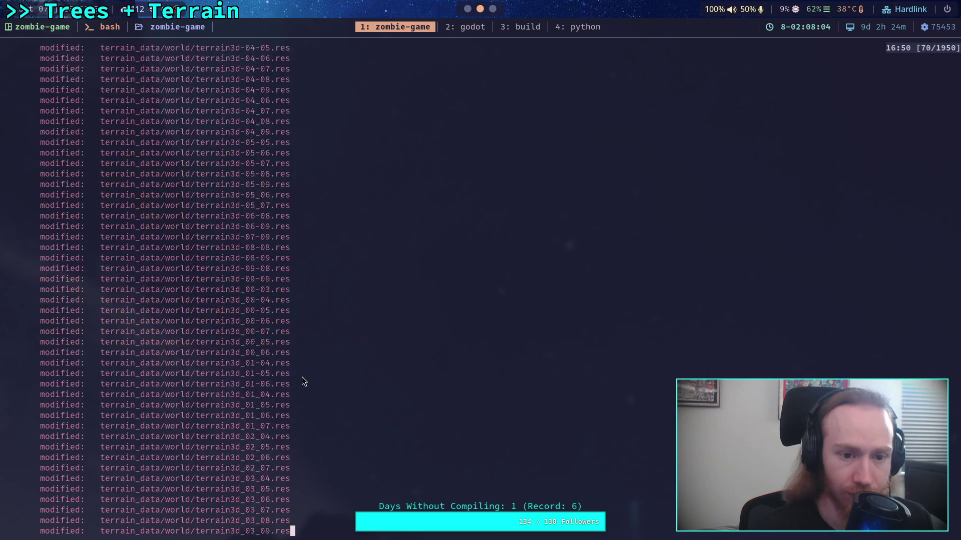
key("super+2")
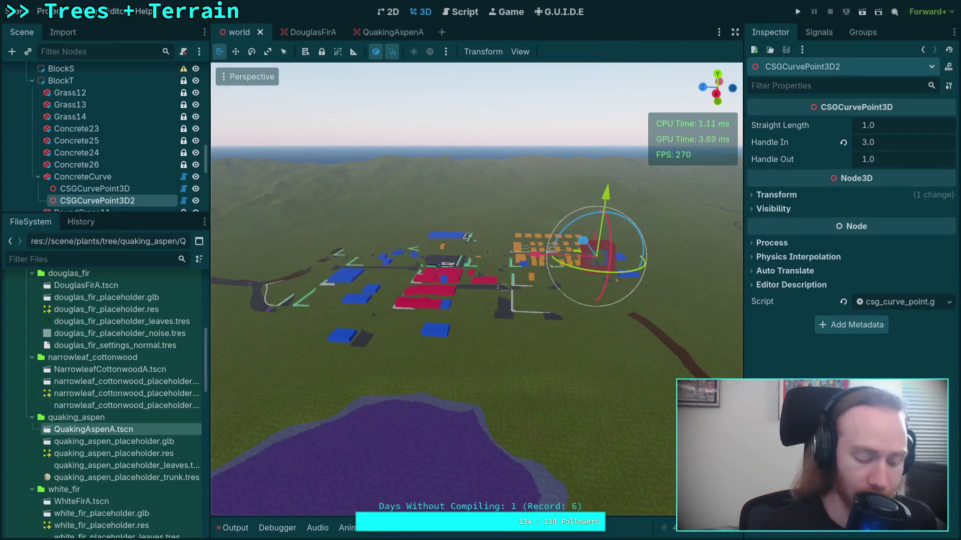
key("ctrl+s")
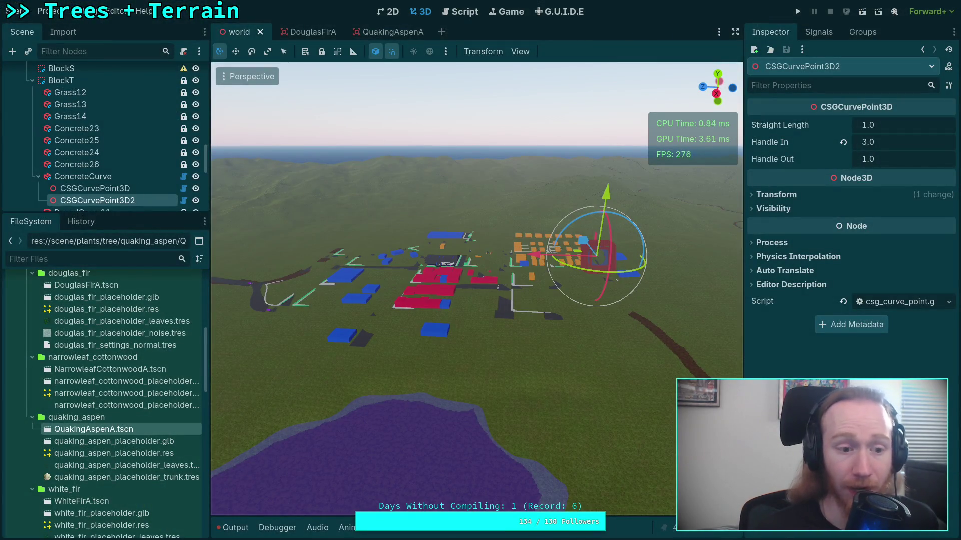
Scroll back through the git status listing of modified terrain3d files, then return to Godot
key("super+1")
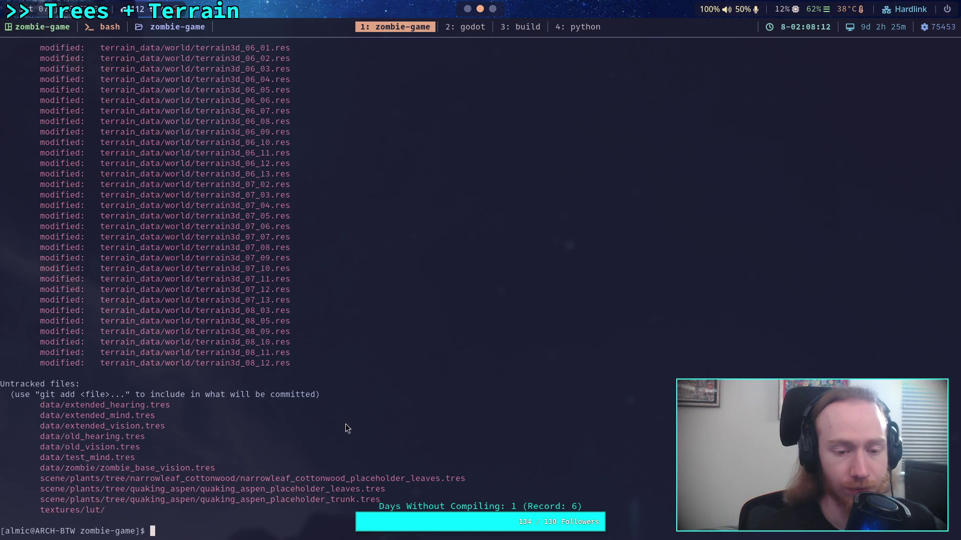
scroll(345, 424, "up", 20)
scroll(345, 424, "up", 13)
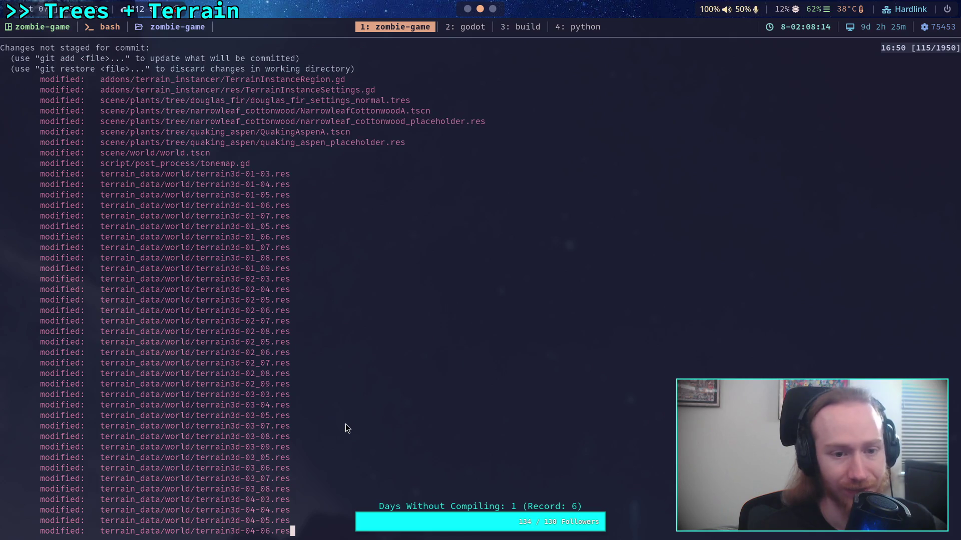
scroll(346, 424, "down", 7)
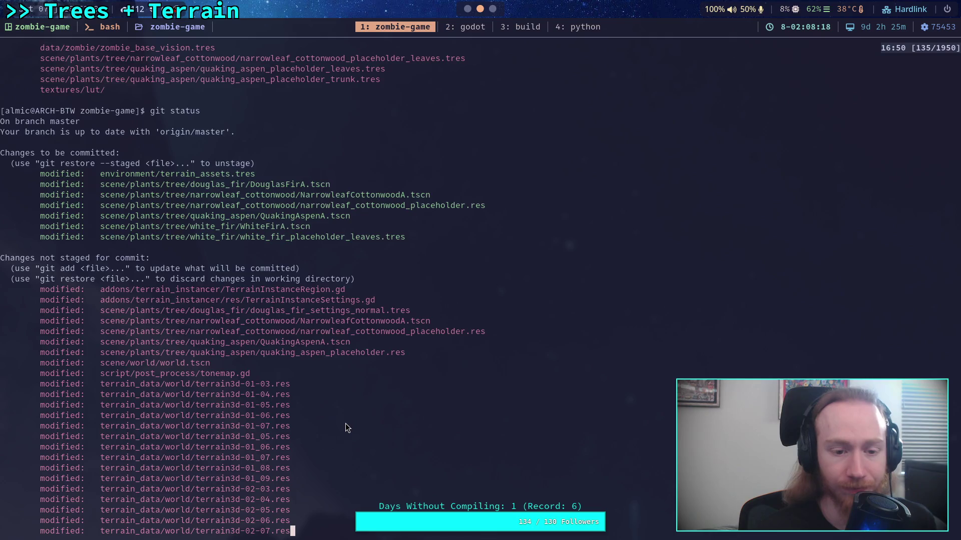
scroll(345, 424, "down", 5)
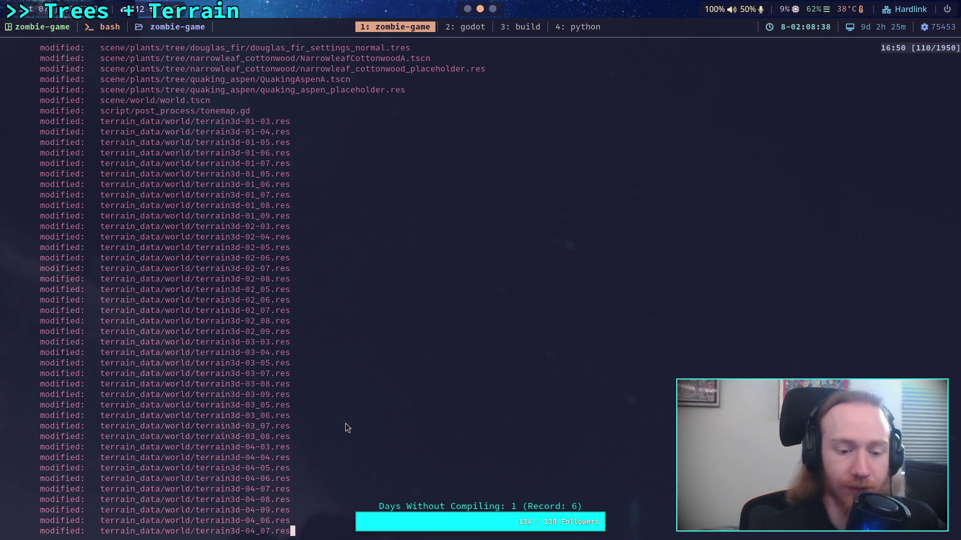
key("super+2")
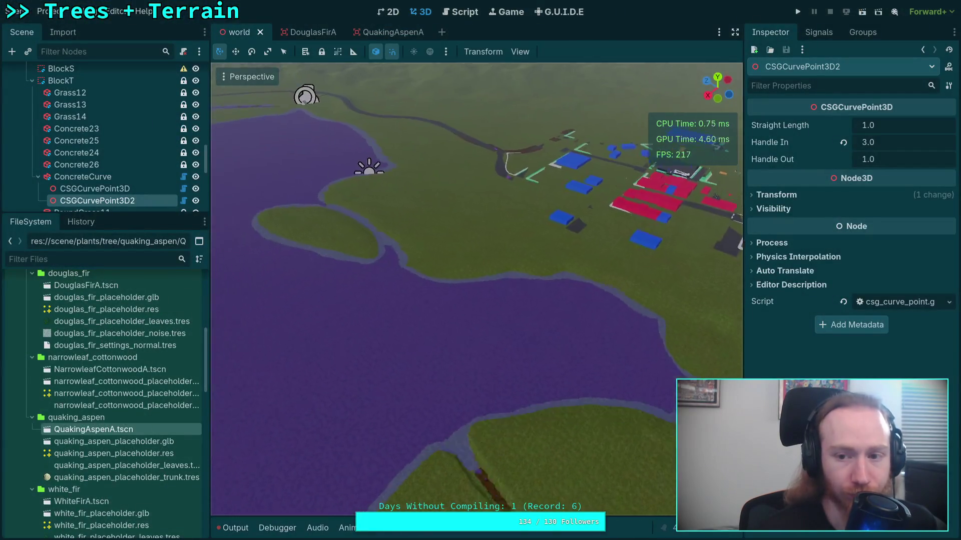
Swing the camera around the terrain, collapse LevelBlocking, and select the Terrain3D node
mouse_move(475, 290)
left_mouse_down()
mouse_move(376, 300)
mouse_move(440, 325)
left_mouse_up()
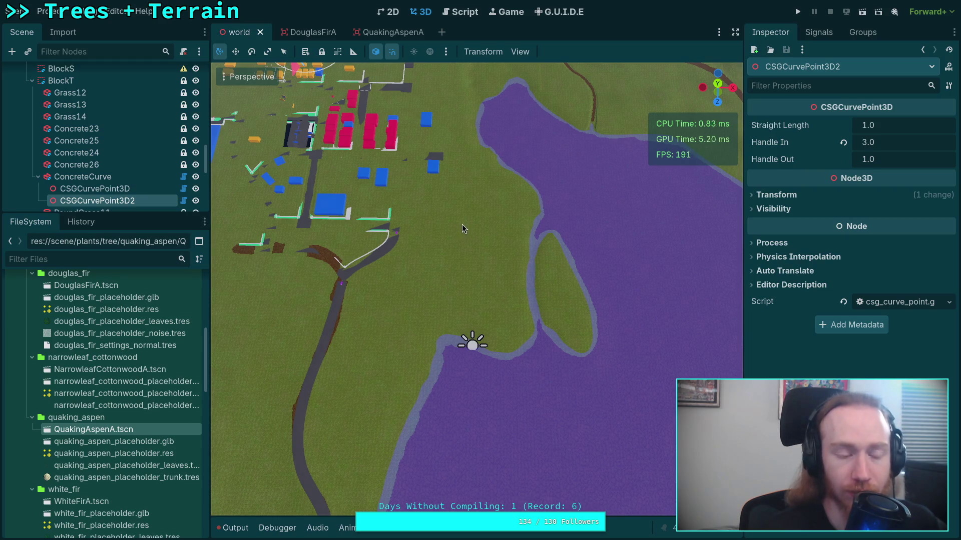
scroll(50, 122, "up", 5)
scroll(50, 122, "up", 5)
scroll(20, 113, "up", 5)
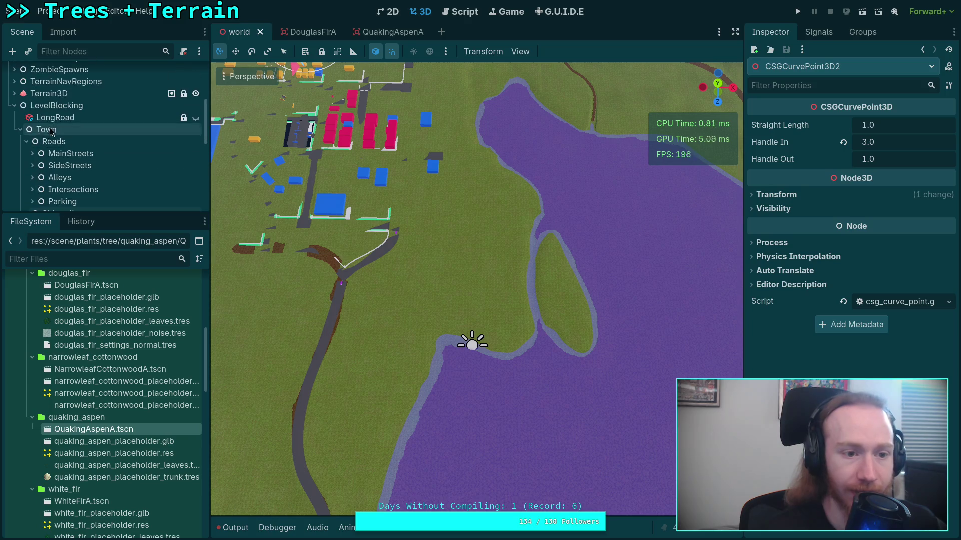
left_click(13, 106)
left_click(49, 93)
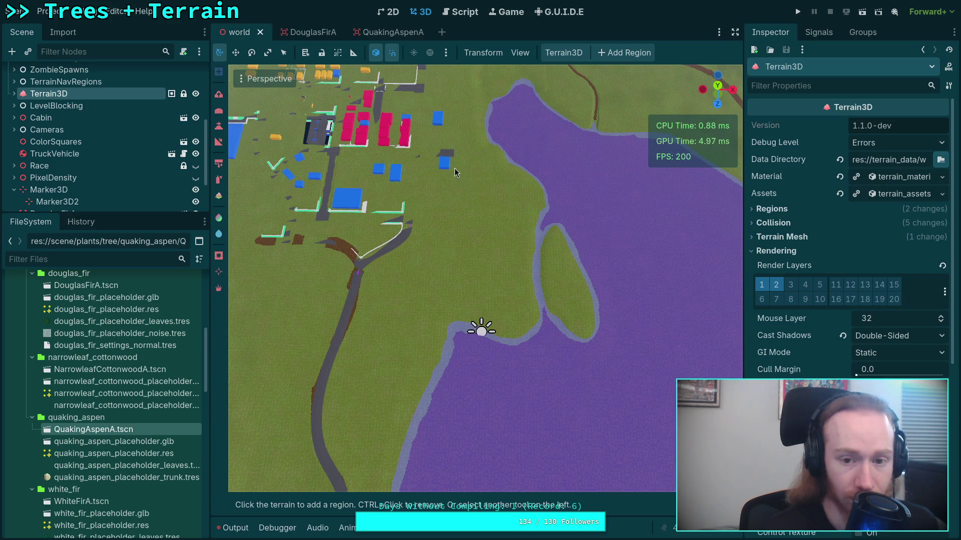
Orbit the view toward the buildings and out across the lake, then switch to the terminal
mouse_move(481, 329)
left_mouse_down()
mouse_move(474, 486)
mouse_move(526, 301)
mouse_move(493, 277)
mouse_move(444, 271)
mouse_move(500, 268)
mouse_move(422, 232)
mouse_move(431, 246)
mouse_move(353, 337)
left_mouse_up()
left_click_drag(431, 246, 502, 256)
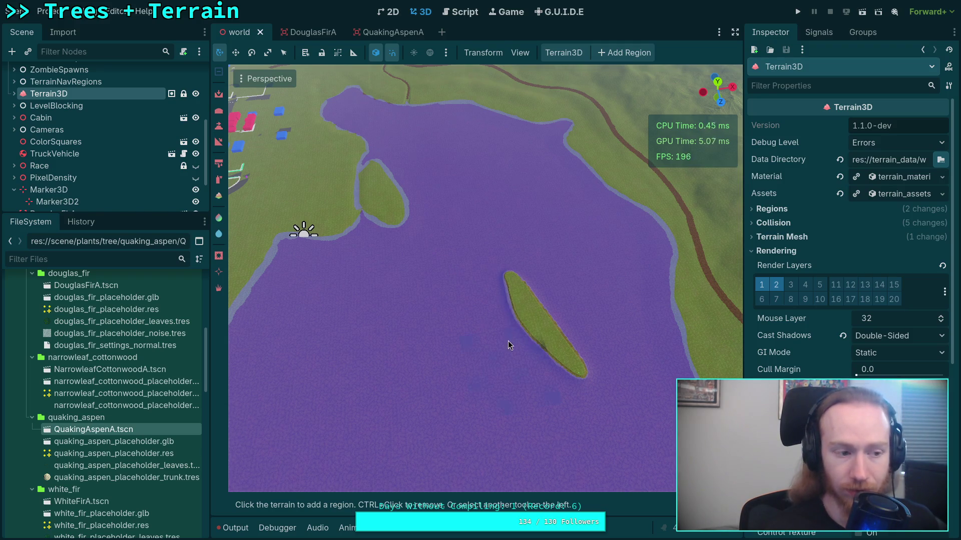
key("super+1")
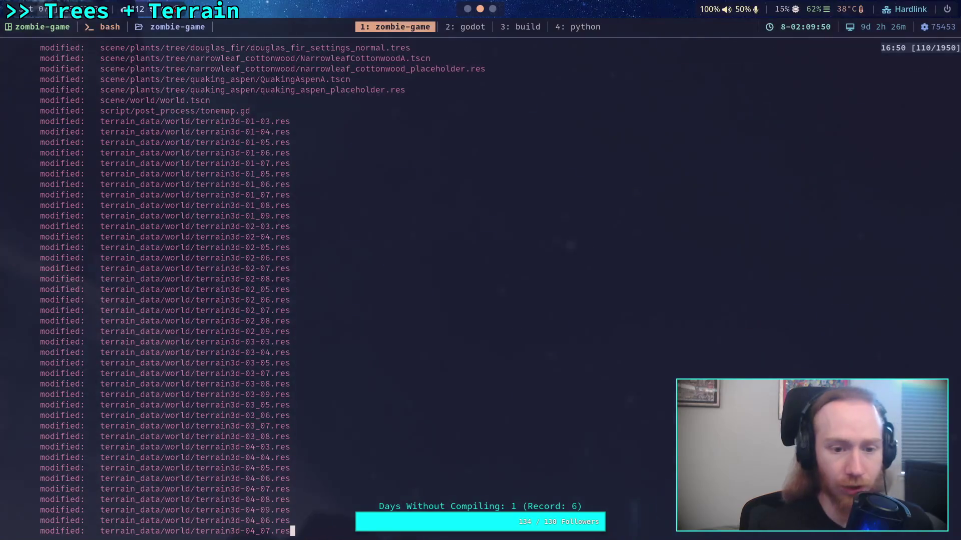
Step through the modified terrain3d .res list down to terrain3d_03_08.res, then return to Godot
scroll(320, 290, "down", 10)
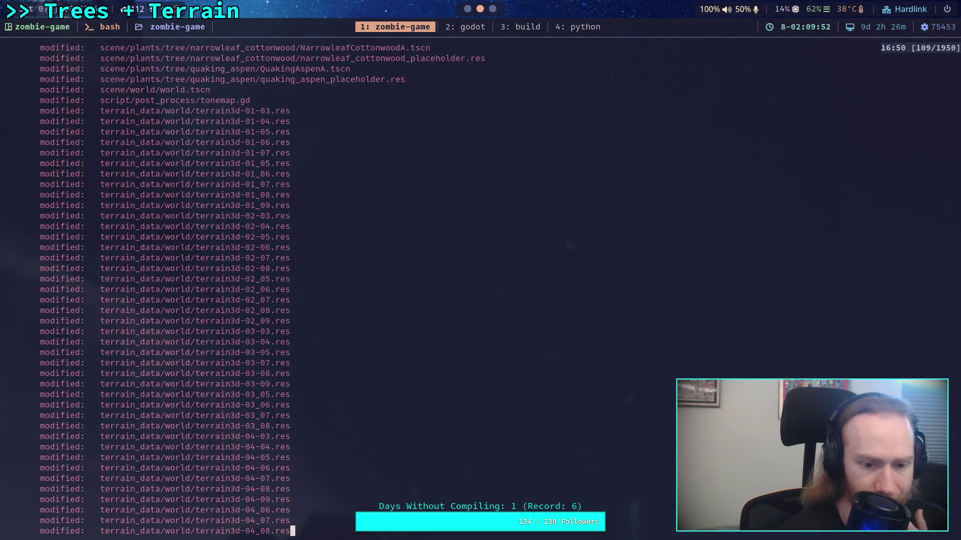
scroll(320, 289, "down", 1)
key("Up")
key("Up")
key("Up")
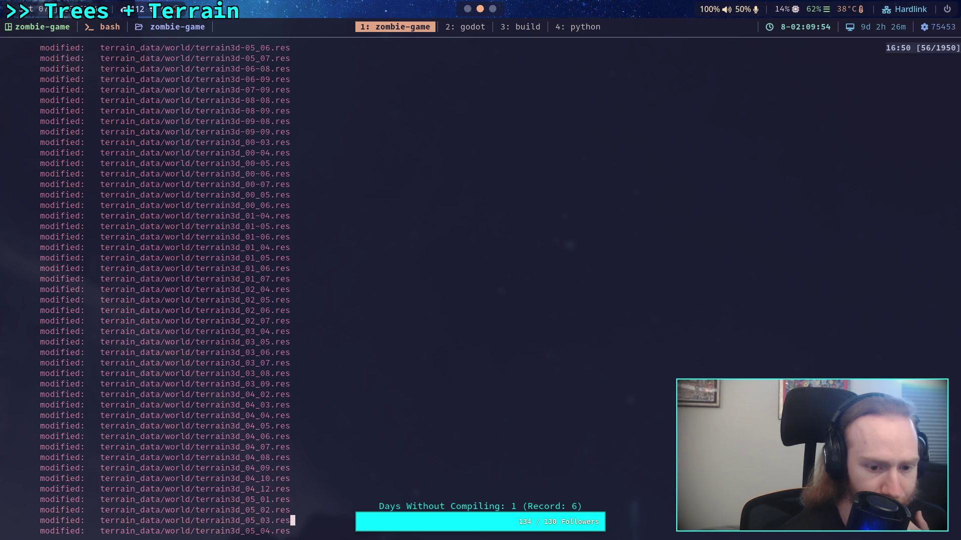
key("Down")
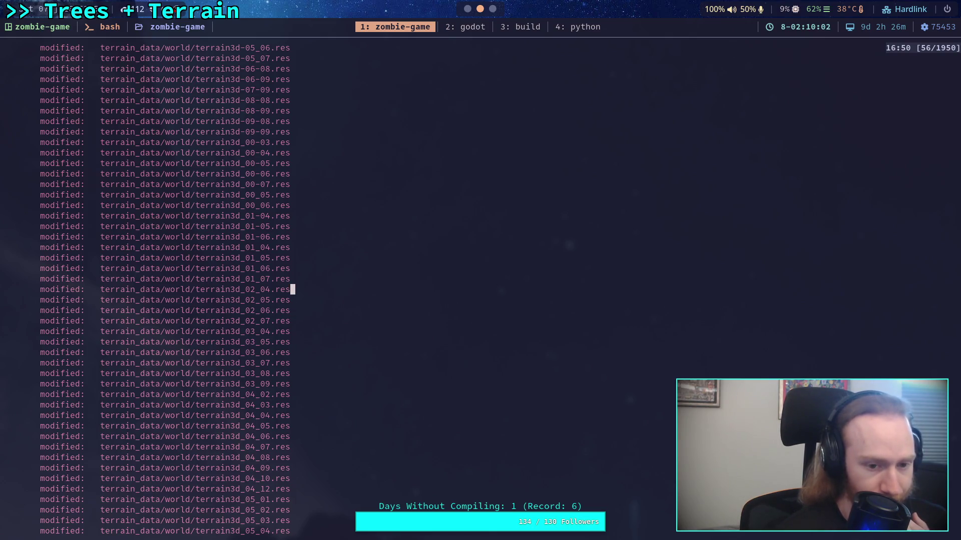
left_click(293, 341)
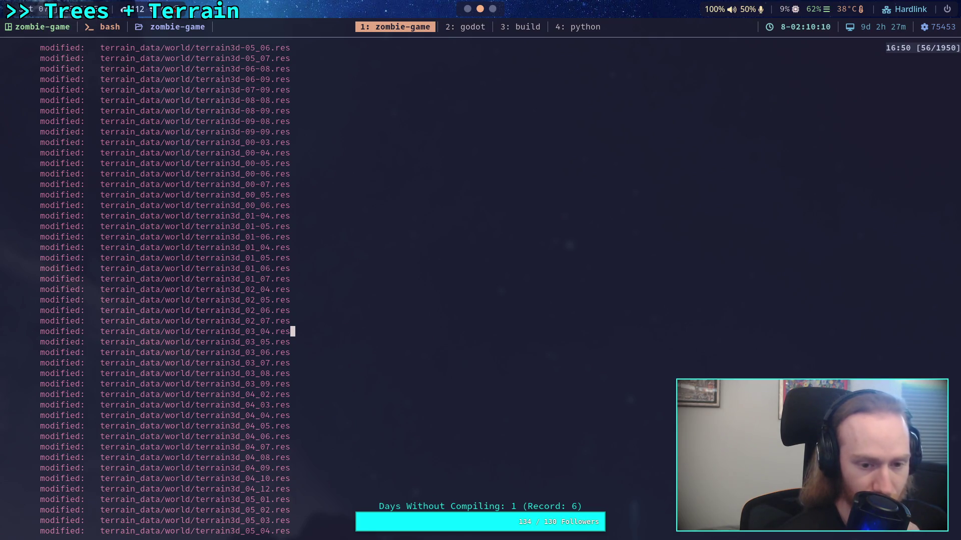
left_click(293, 374)
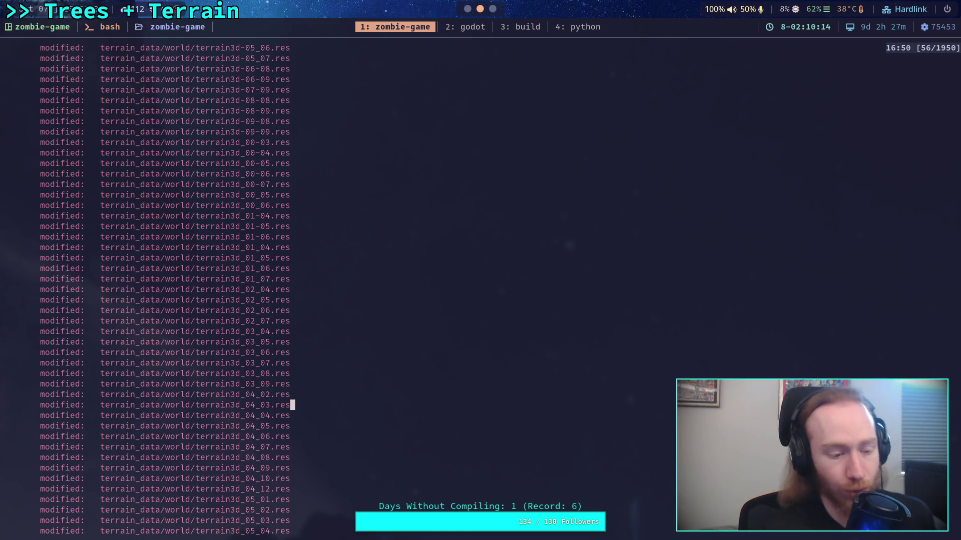
key("alt+Tab")
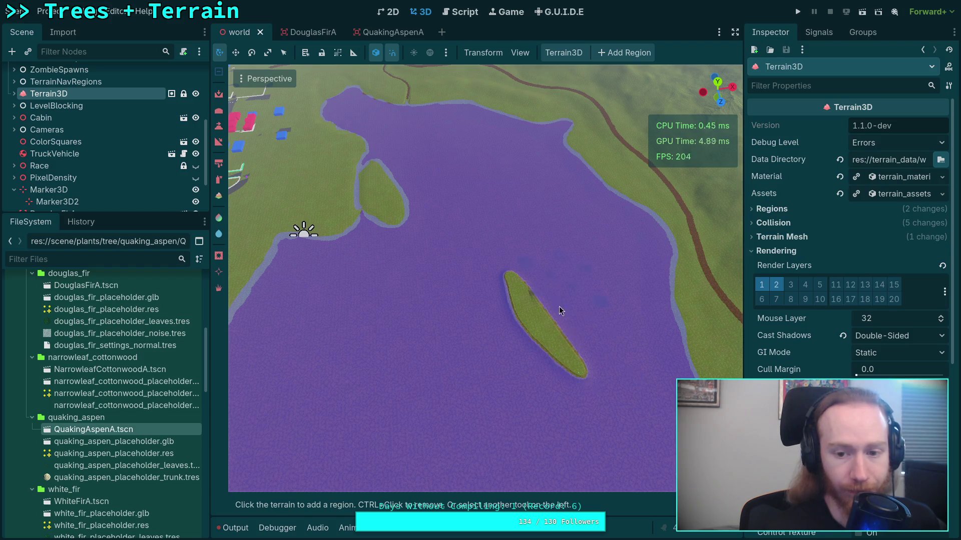
Orbit briefly over the lake, then quit Godot through the Scene menu
mouse_move(581, 324)
left_mouse_down()
mouse_move(649, 262)
mouse_move(452, 323)
mouse_move(616, 347)
left_mouse_up()
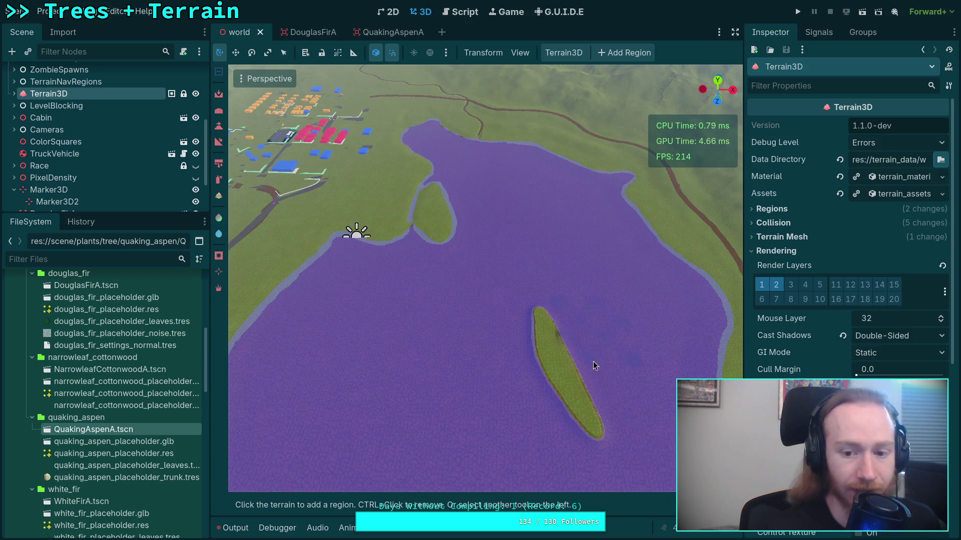
left_click_drag(598, 349, 520, 329)
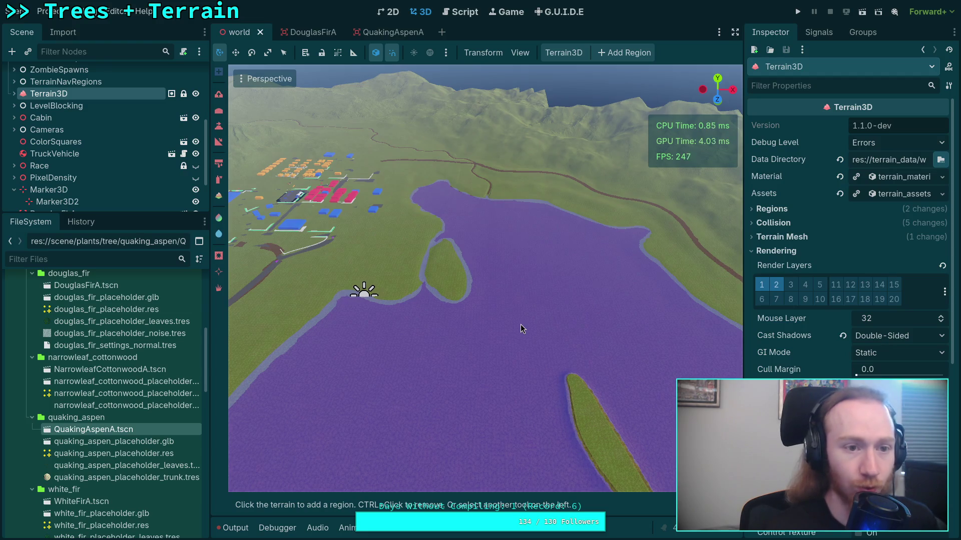
left_click(16, 12)
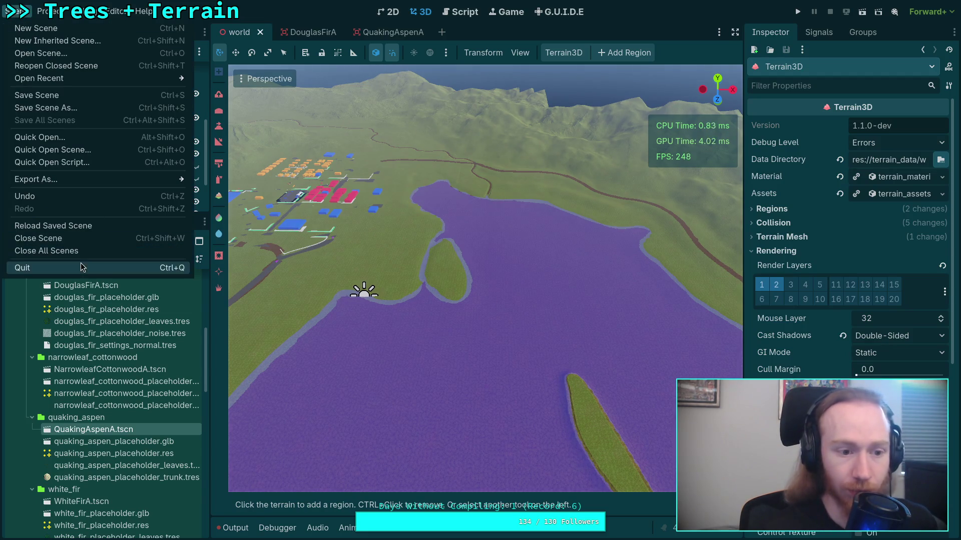
left_click(80, 263)
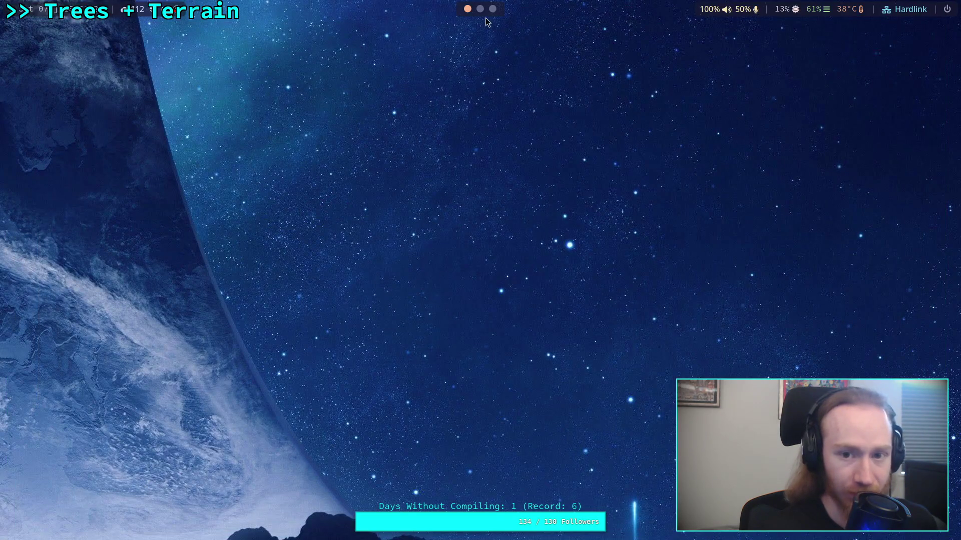
Discard changes to the terrain_data/world/terrain3d* region files with git restore
key("super+2")
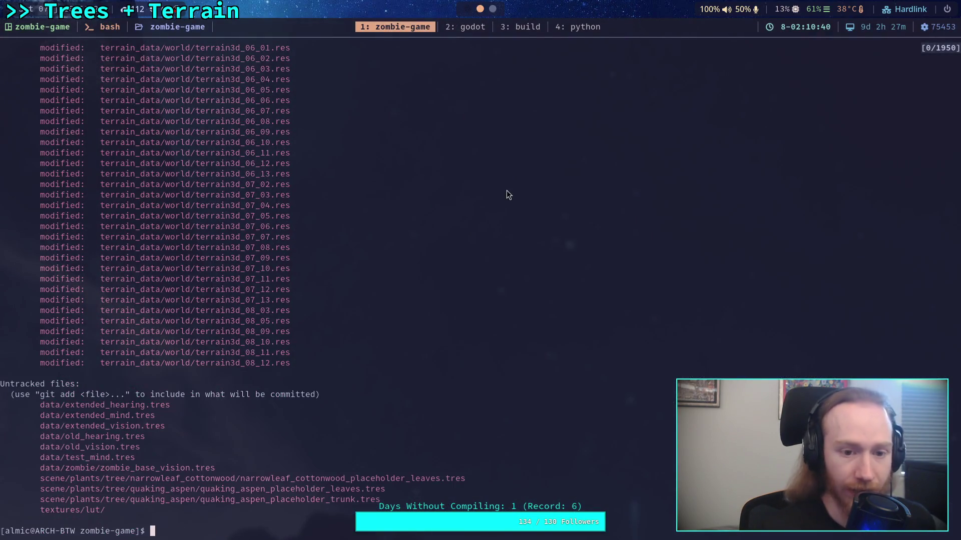
type("q")
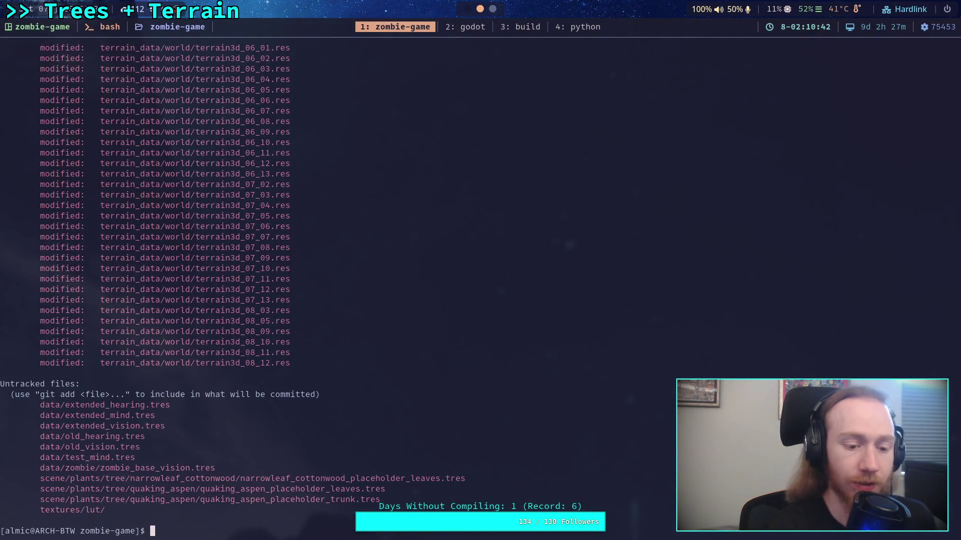
type("it restore ter")
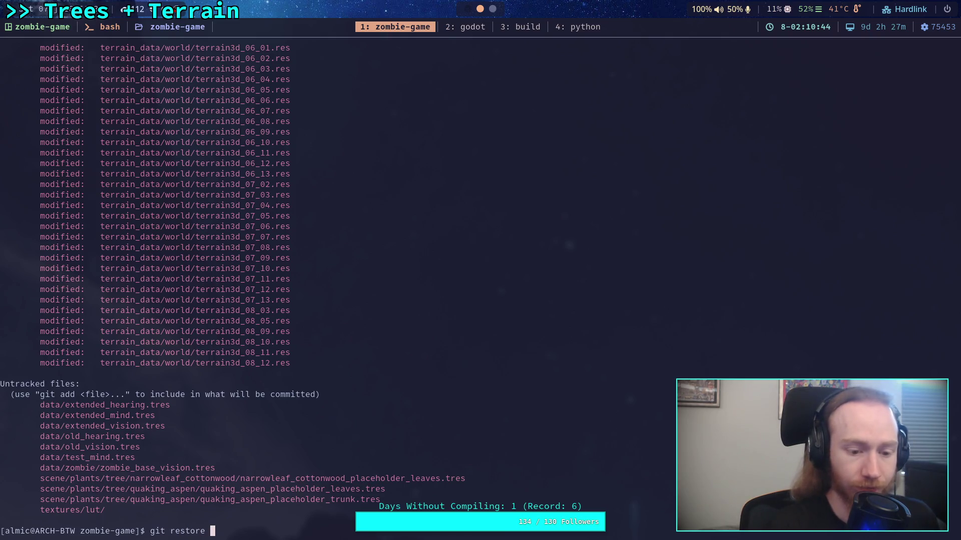
key("Tab")
type("wor")
key("Tab")
type("e")
key("Tab")
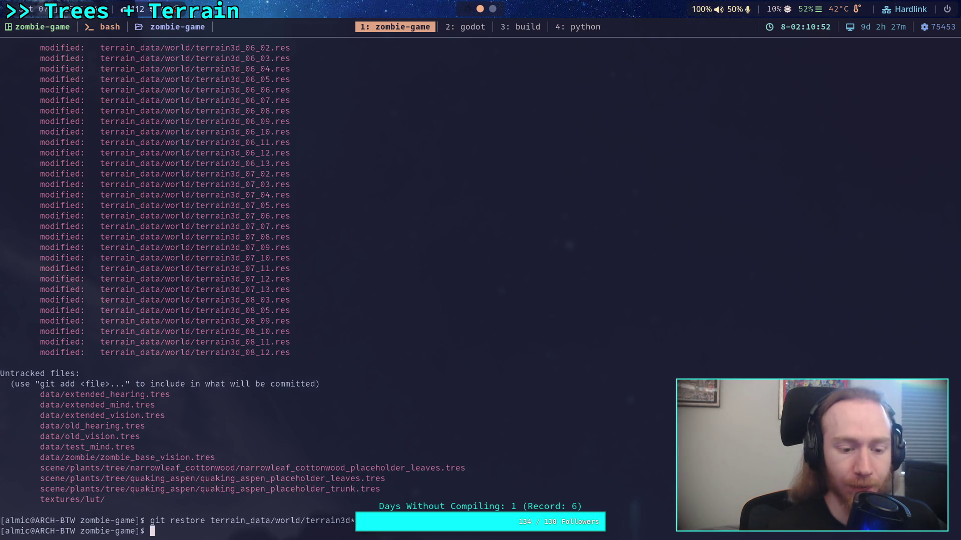
Run git status to confirm the terrain3d files are gone, then show an empty desktop
type("git status")
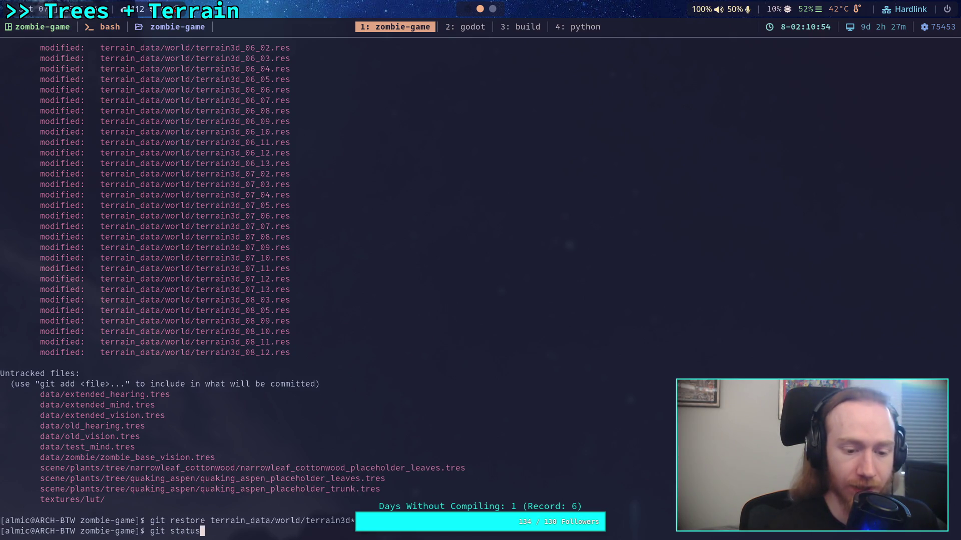
key("Return")
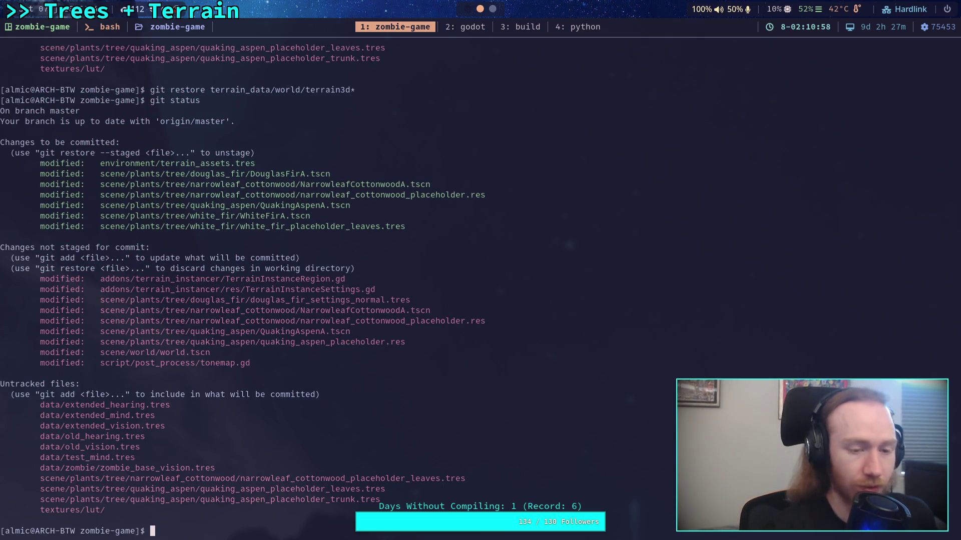
key("super+1")
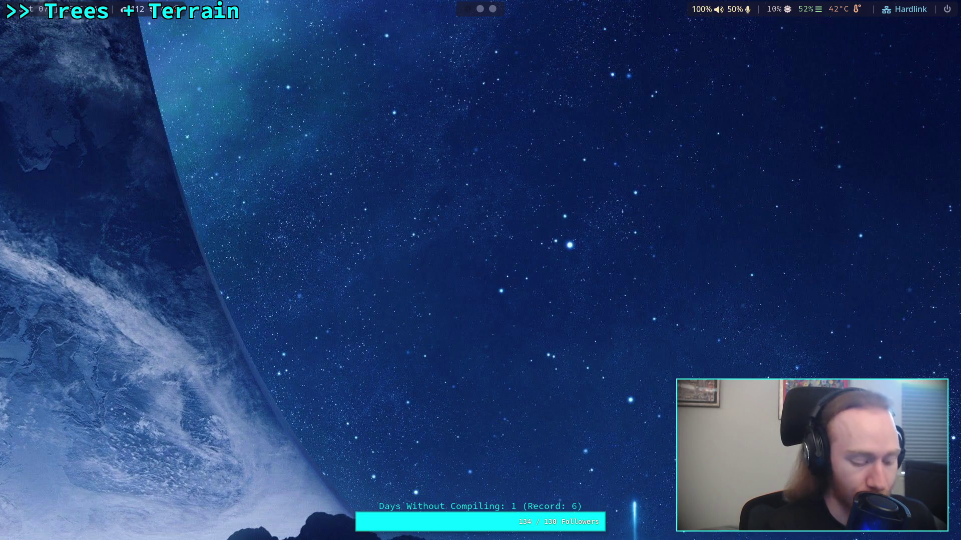
Relaunch the Godot project manager and open the Zombie Game project in the editor
key("super+2")
key("super+3")
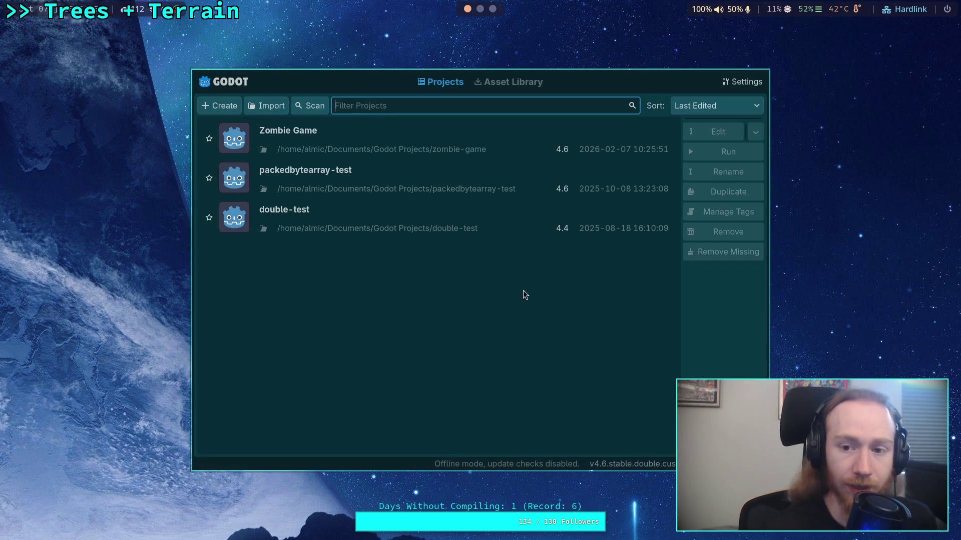
left_click(580, 149)
left_click(704, 131)
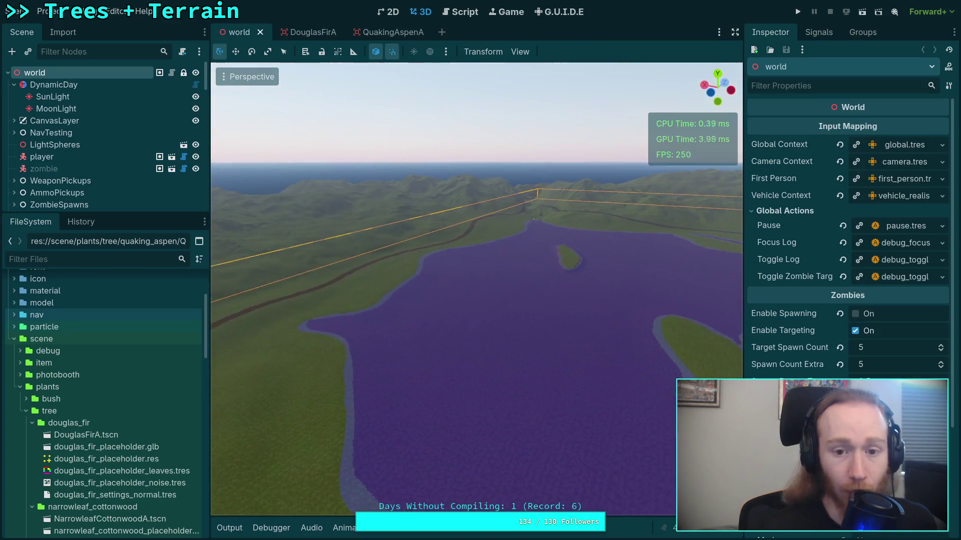
Fly the viewport camera over the island and down the valley along the dirt path
scroll(477, 289, "up", 3)
scroll(476, 289, "up", 10)
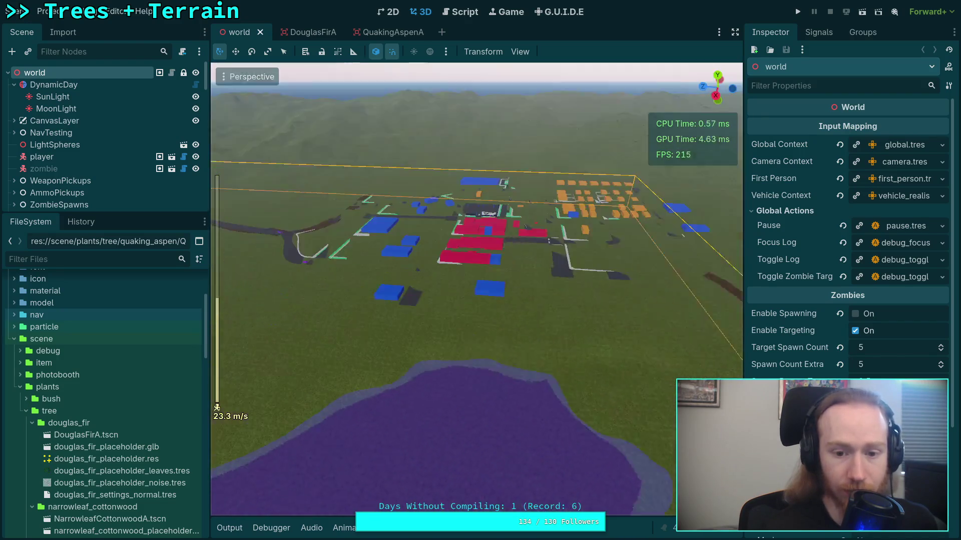
key("w")
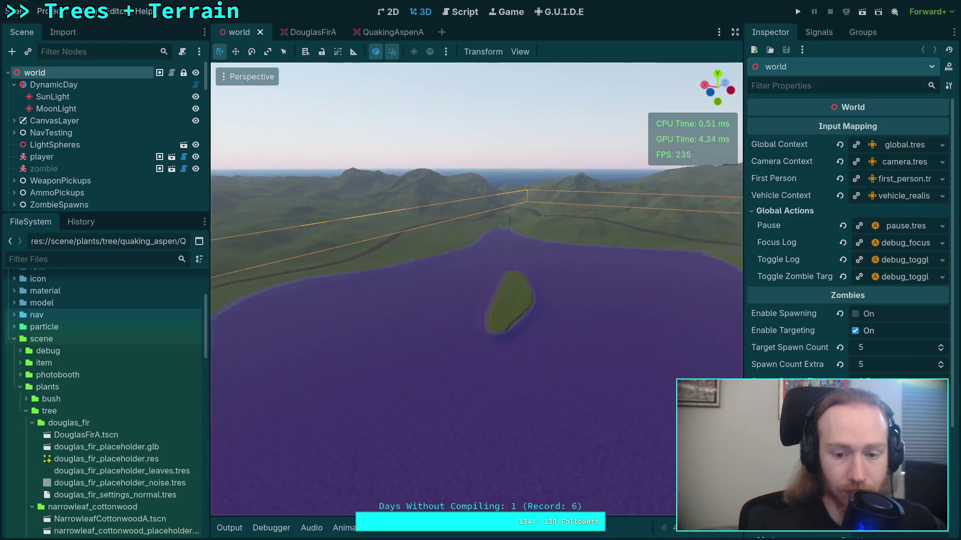
key("w")
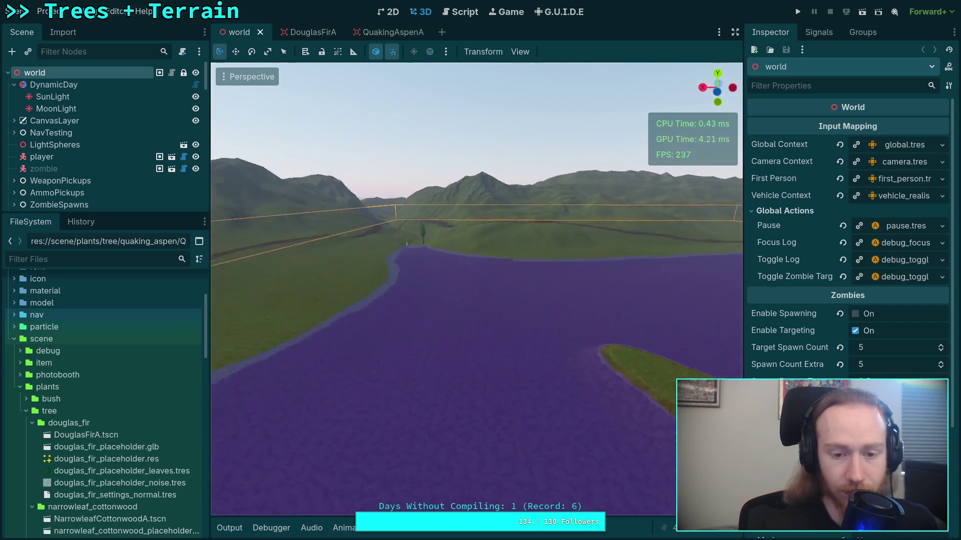
scroll(476, 288, "up", 8)
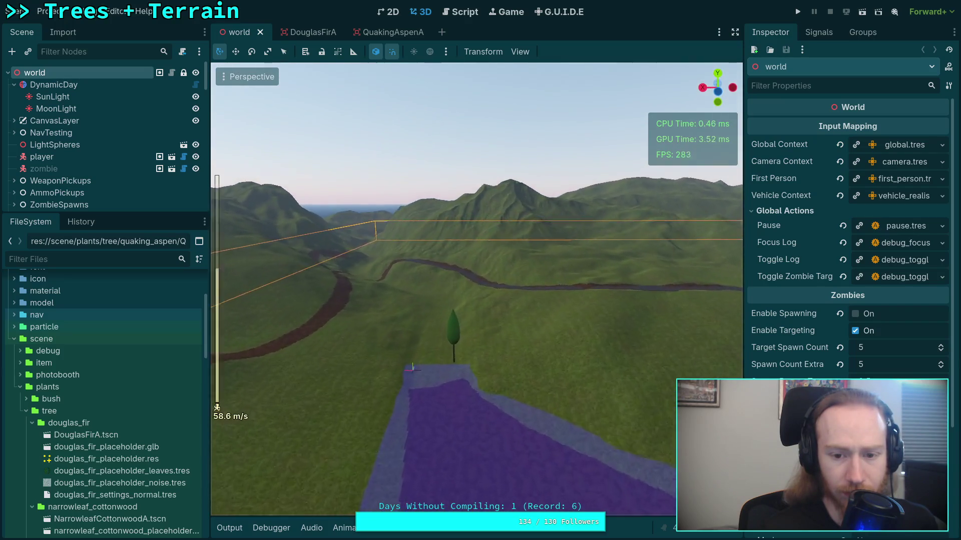
key("w")
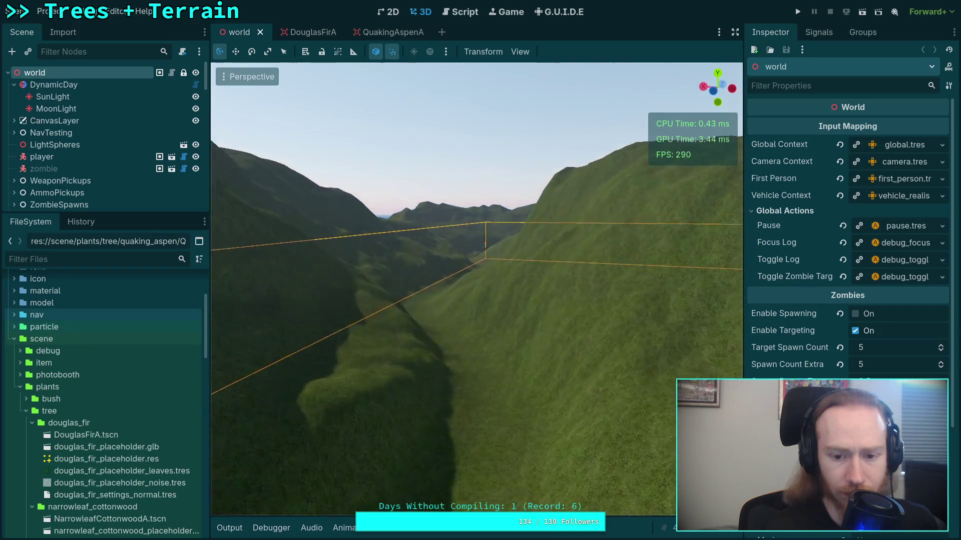
key("w")
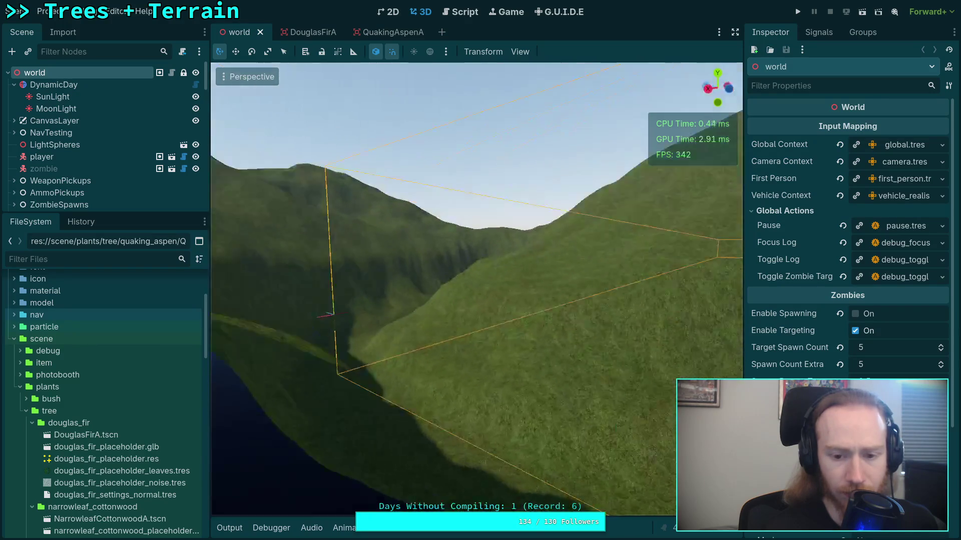
key("w")
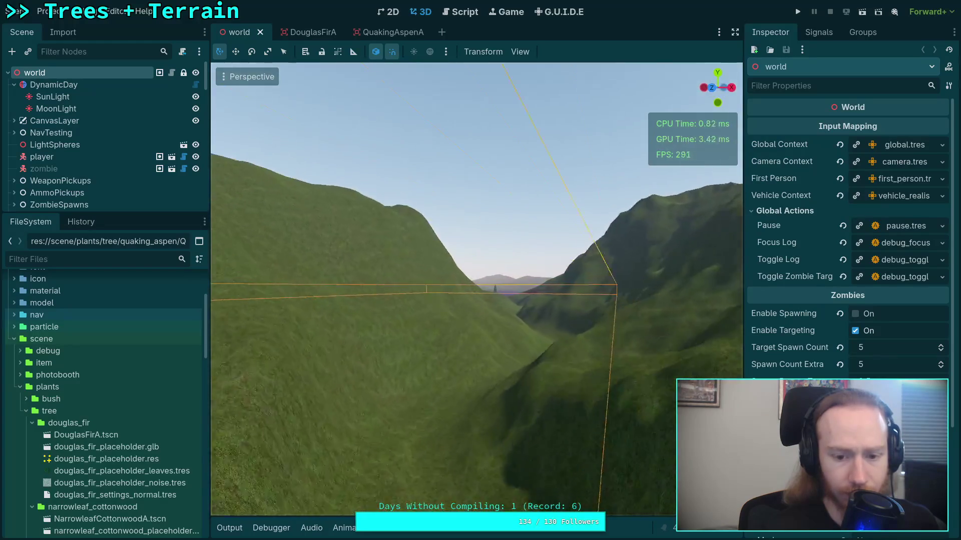
key("w")
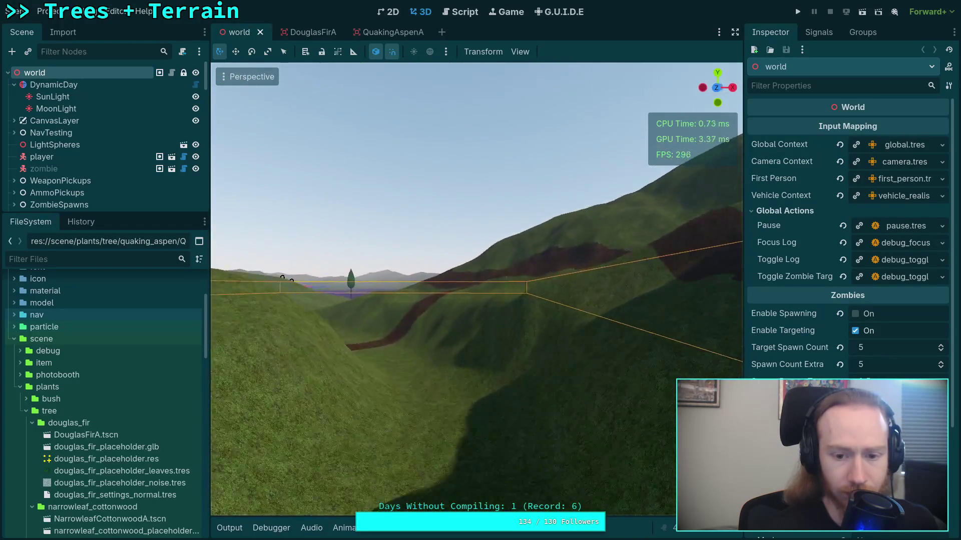
key("w")
key("w")
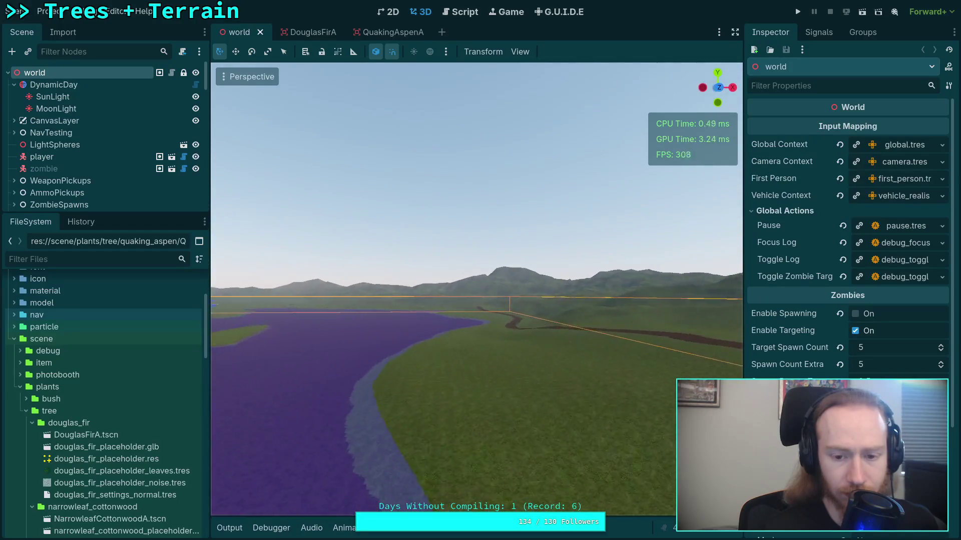
Fly over the town, lake and mountain ridge, then save the world scene
key("e")
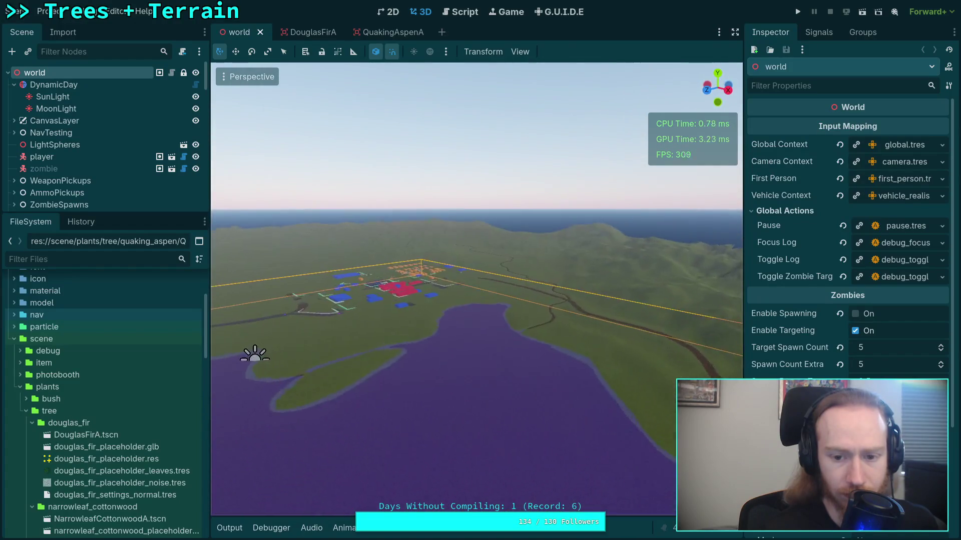
key("w")
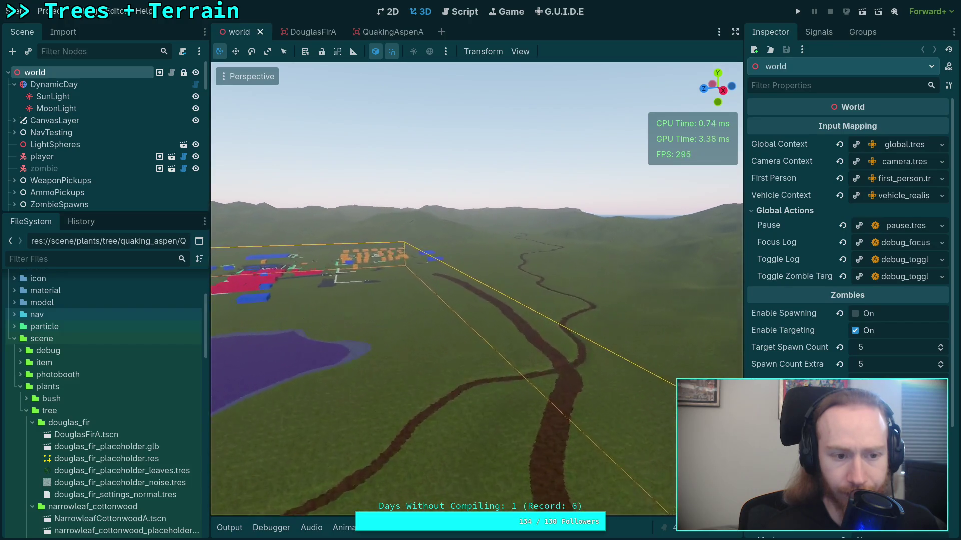
key("w")
key("w")
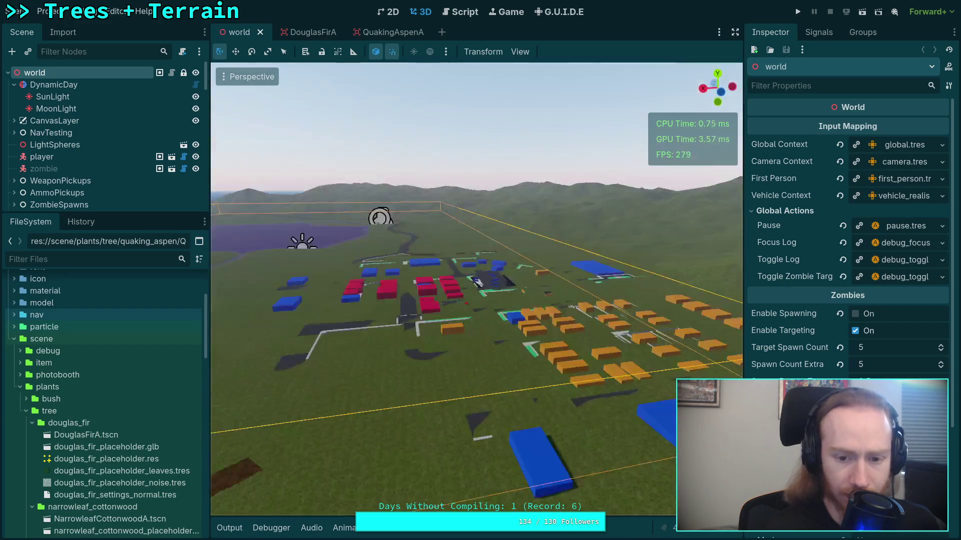
key("w")
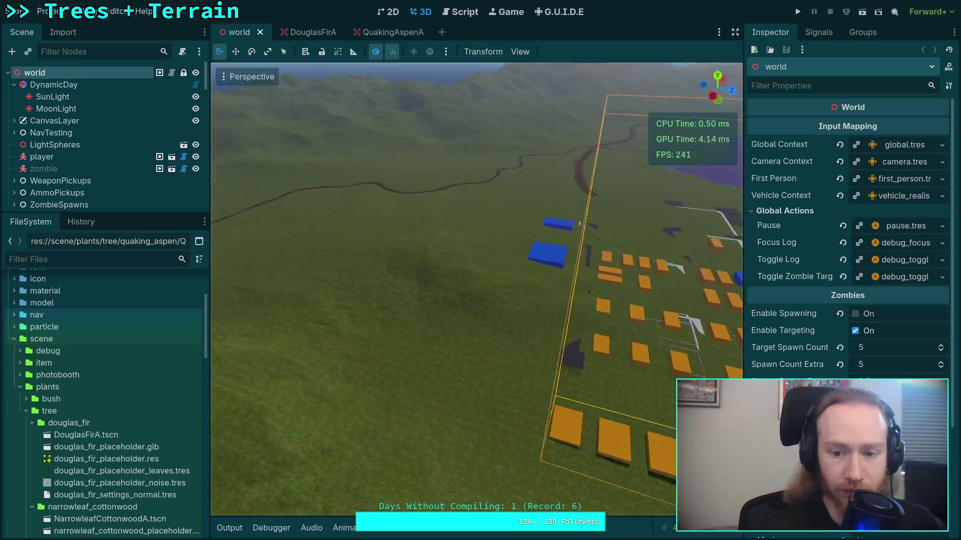
key("s")
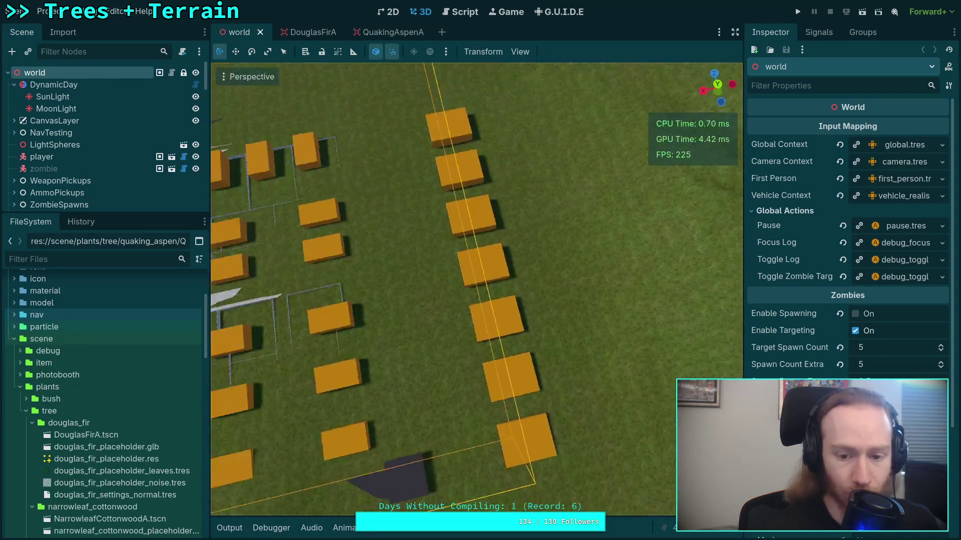
key("s")
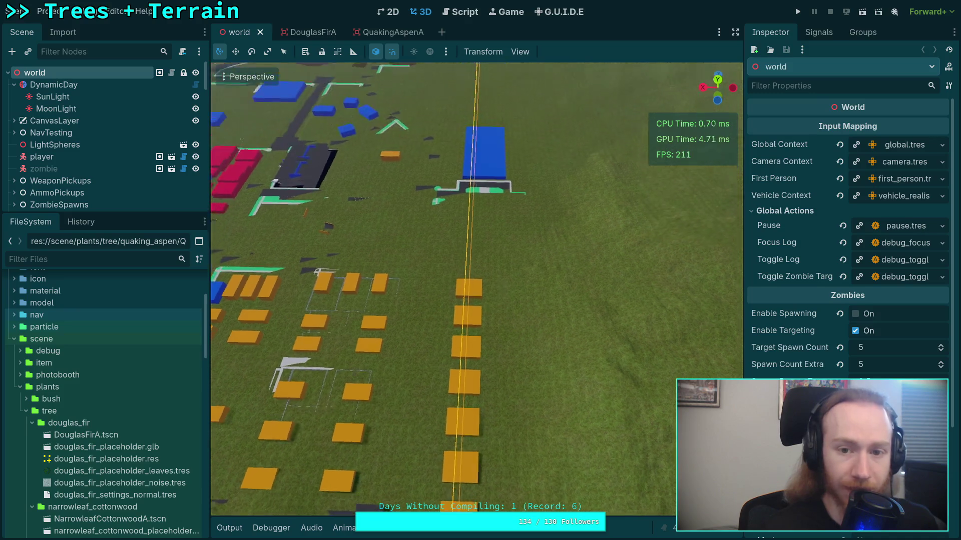
key("w")
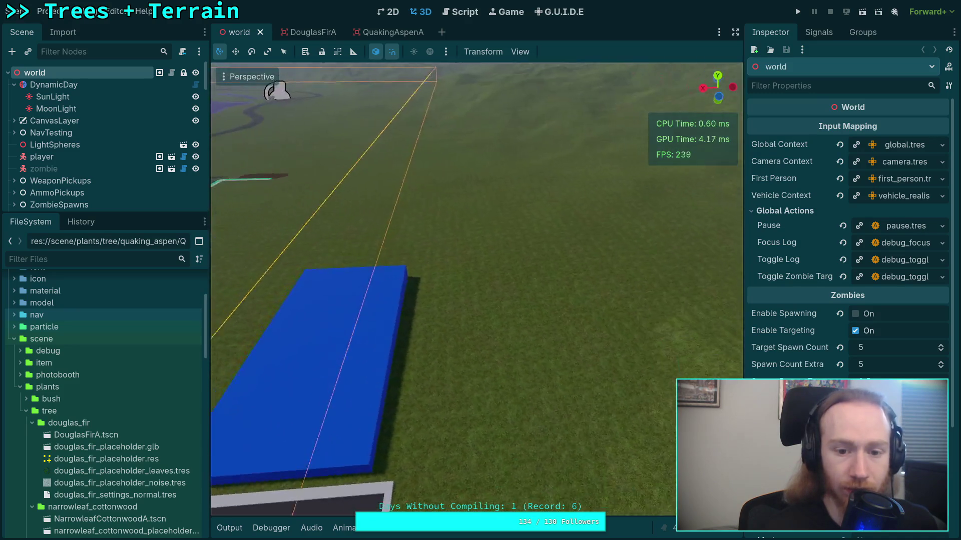
key("w")
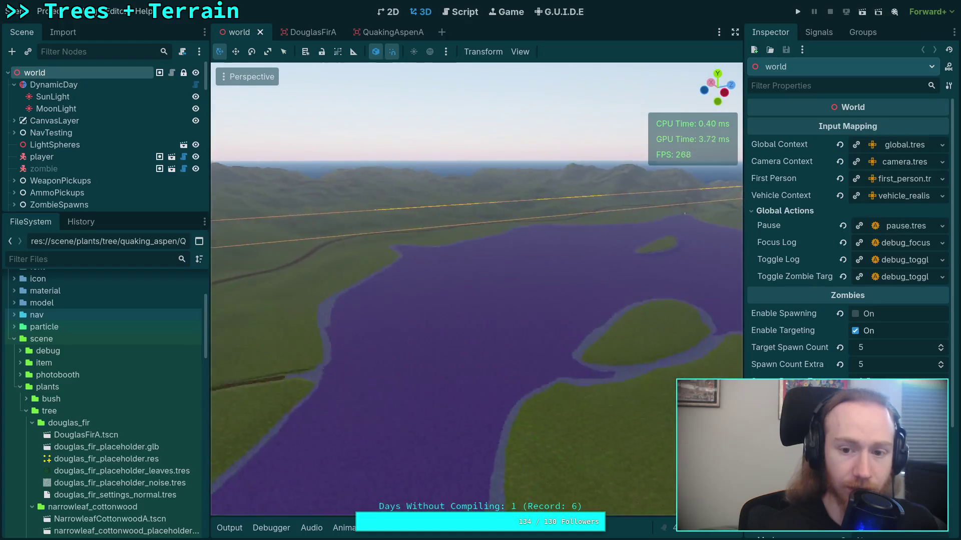
key("w")
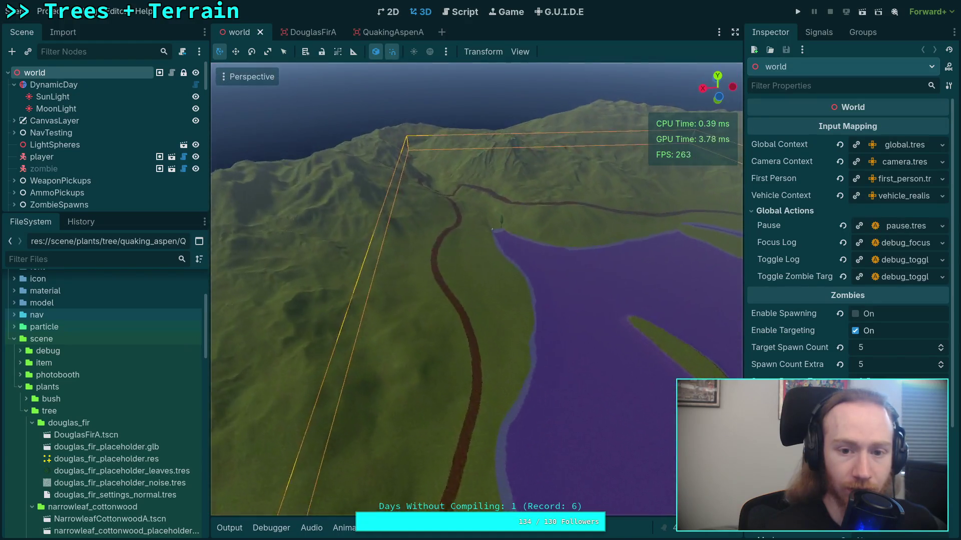
key("w")
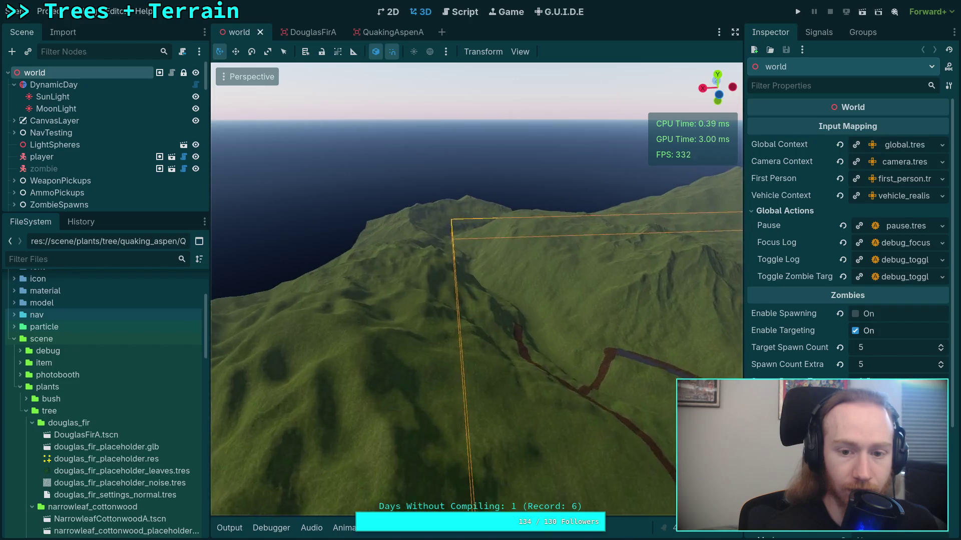
key("s")
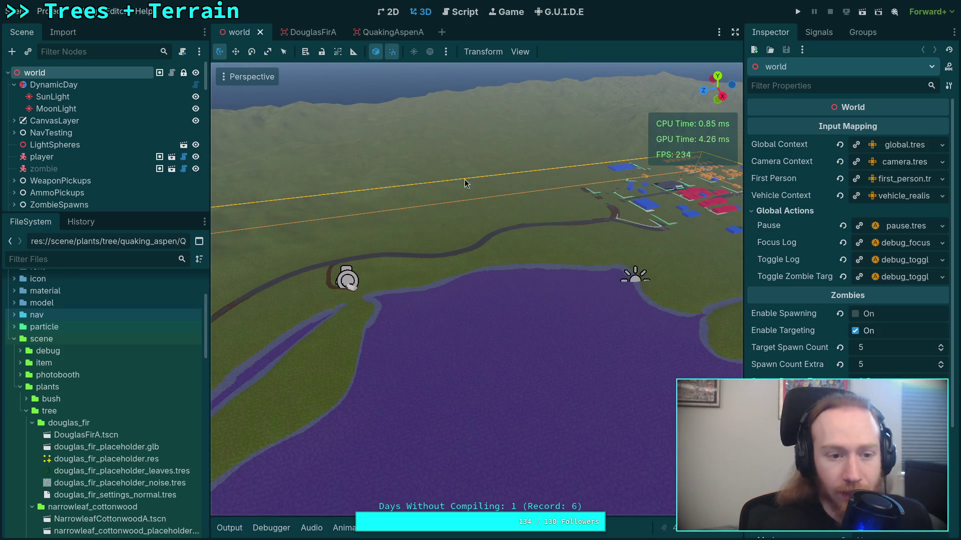
key("ctrl+s")
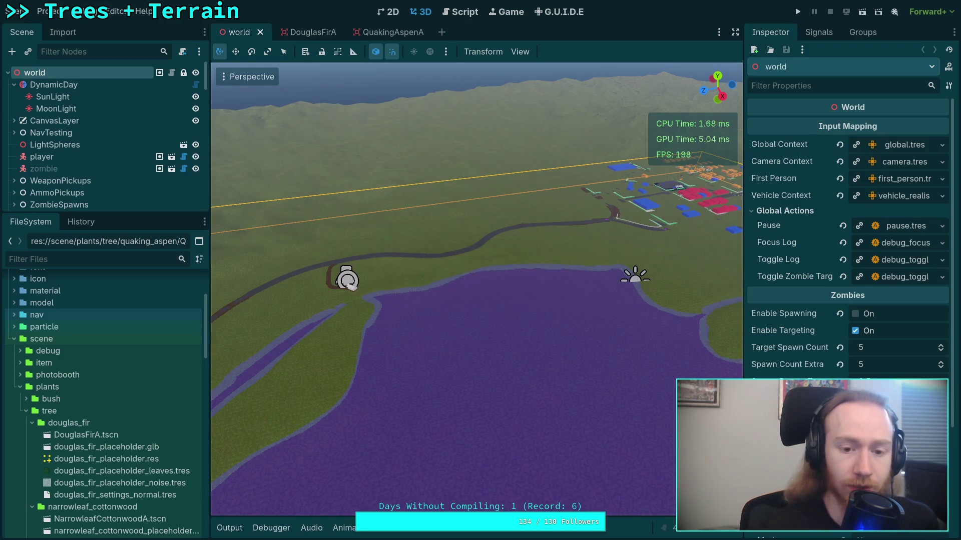
key("super+1")
Run git status and scroll through its output to review the modified files
type("git status")
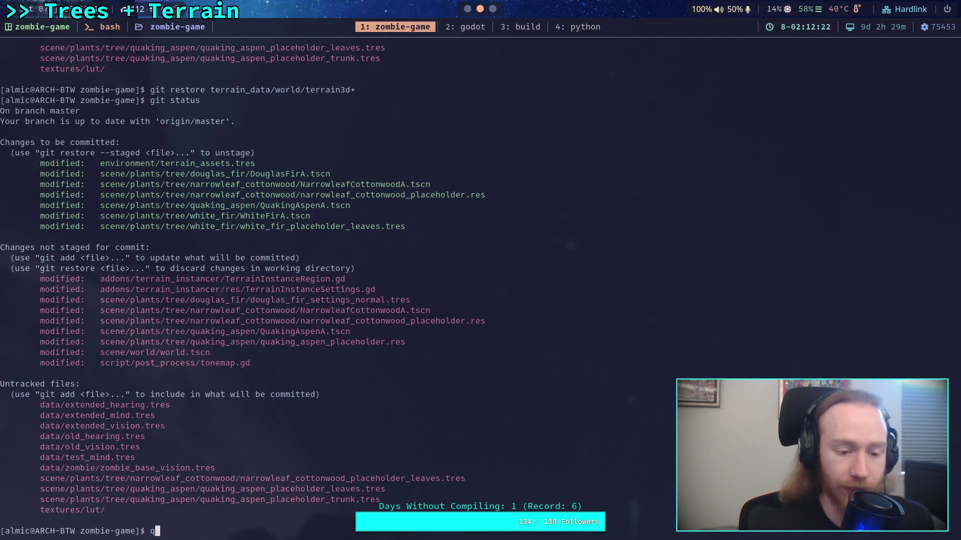
key("Return")
key("Up")
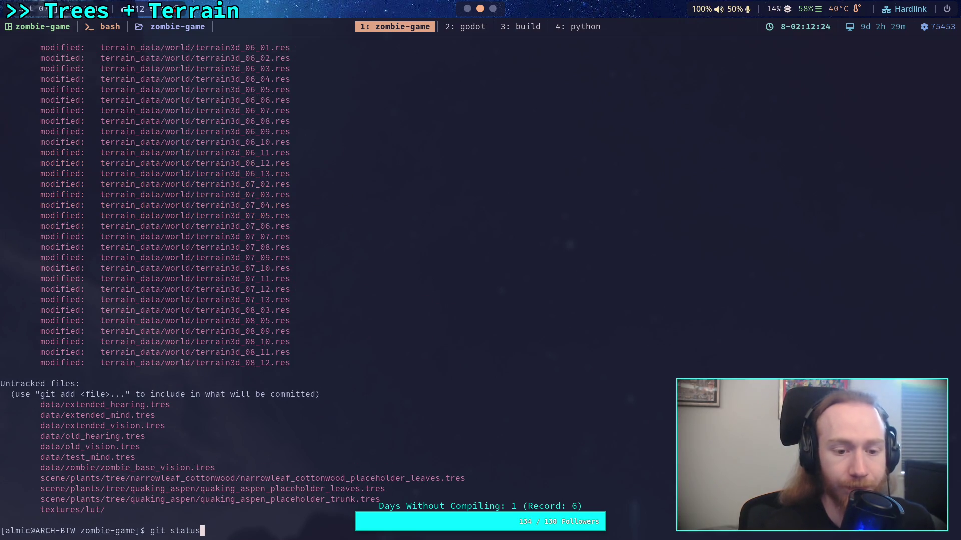
scroll(451, 274, "up", 20)
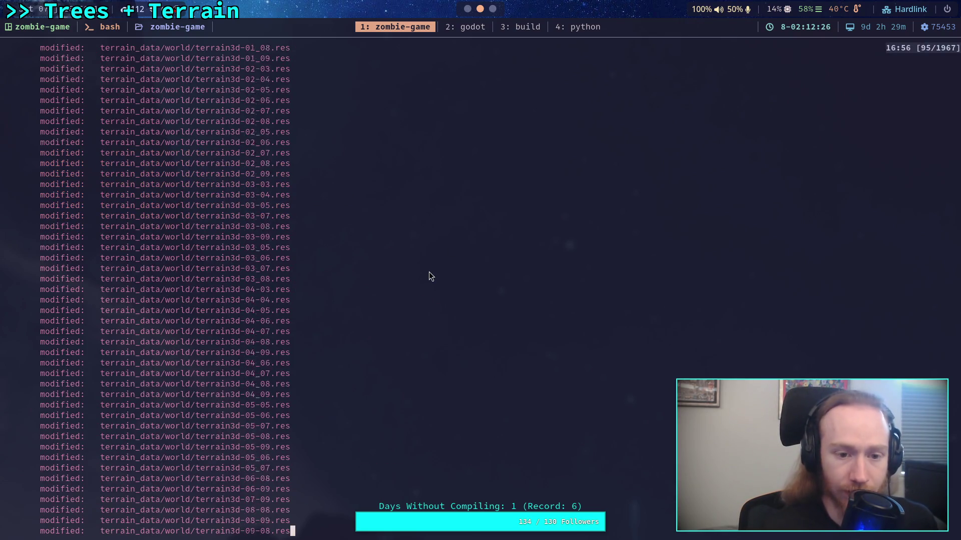
scroll(428, 271, "down", 20)
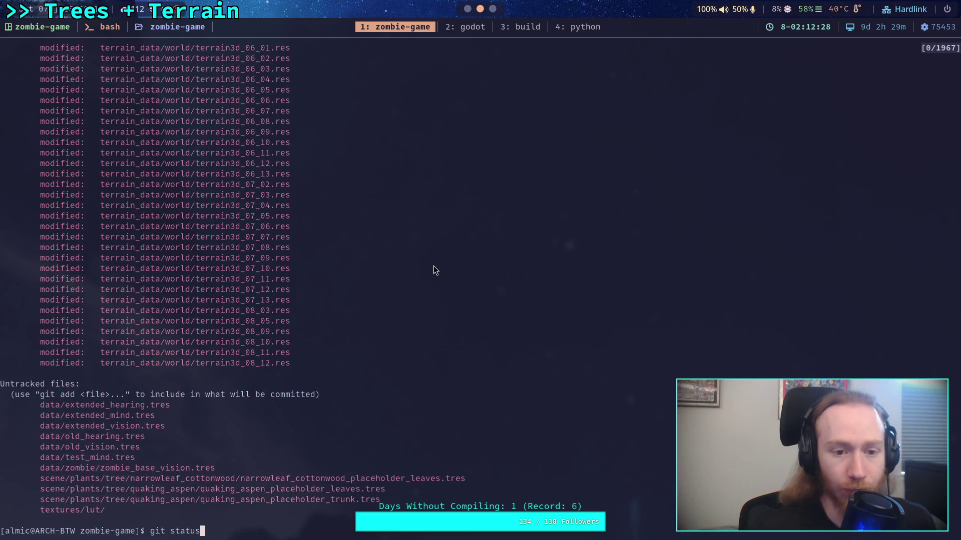
scroll(433, 267, "up", 6)
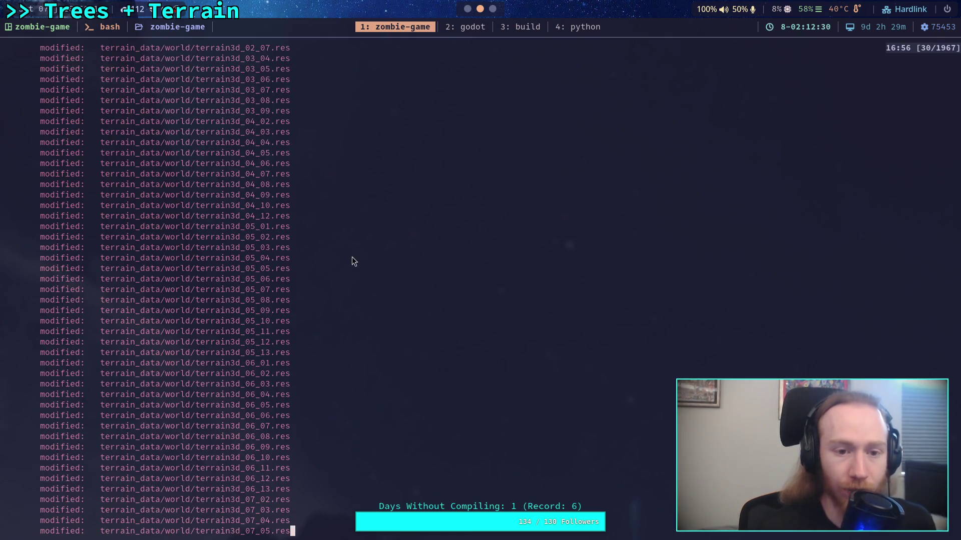
scroll(343, 281, "down", 6)
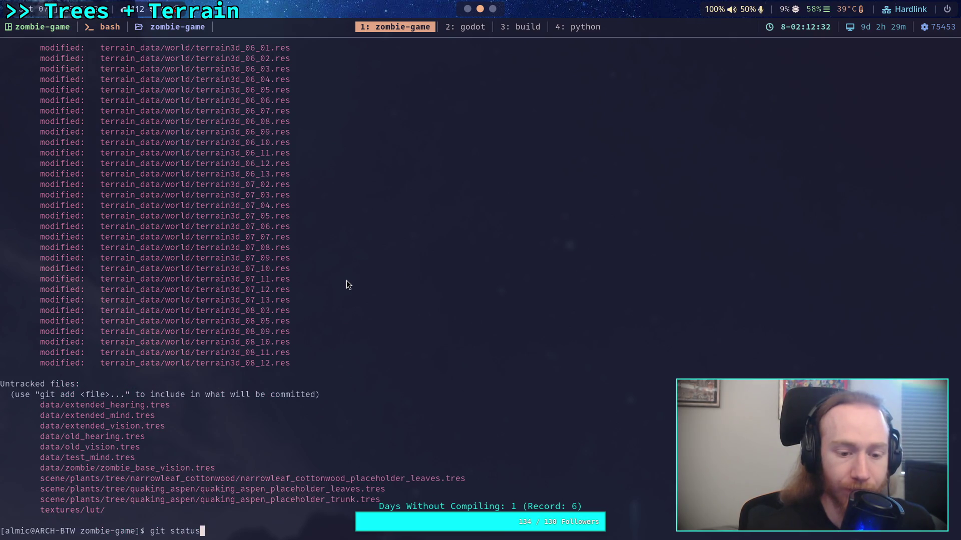
key("BackSpace")
key("BackSpace")
key("BackSpace")
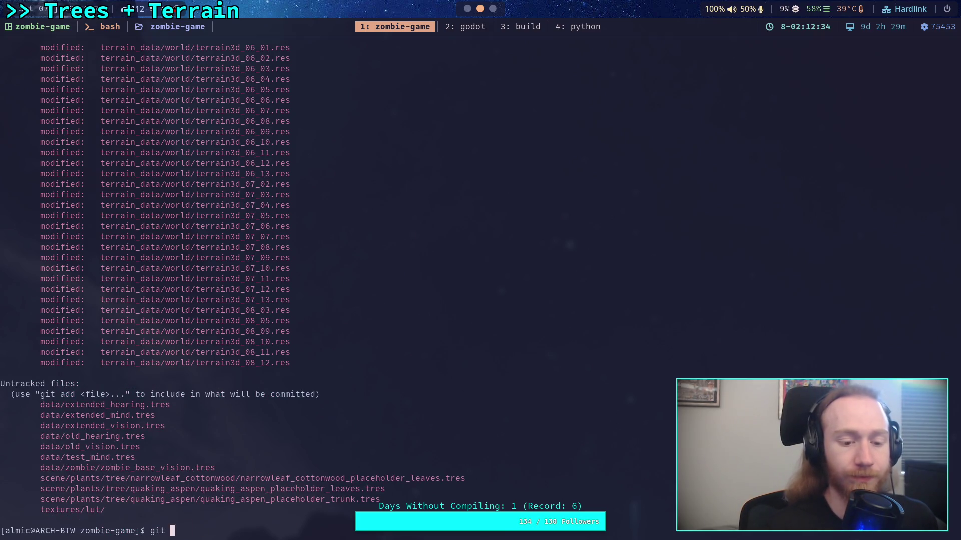
scroll(480, 280, "up", 14)
scroll(481, 280, "up", 15)
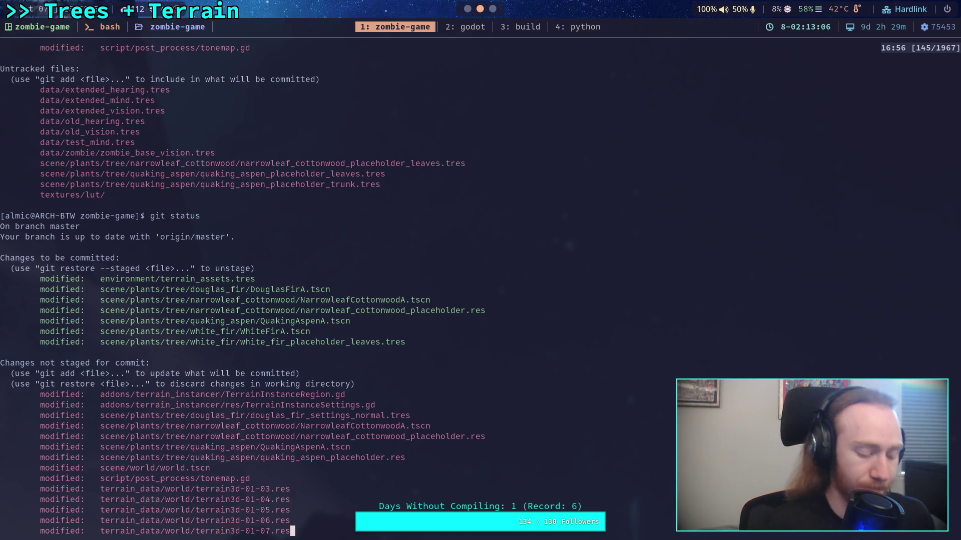
Discard the terrain data changes with git restore terrain_data/world/*
type("qgit add ter")
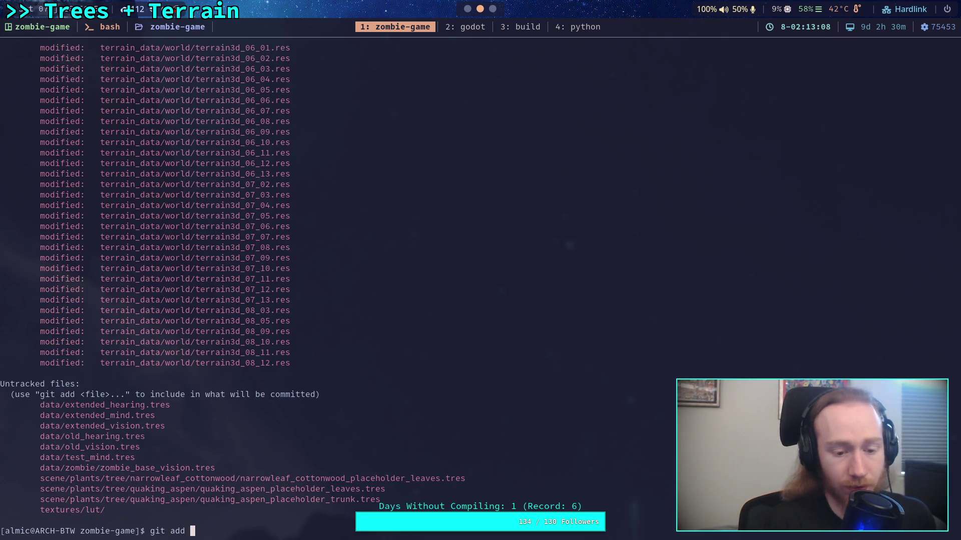
key("Tab")
type("wo")
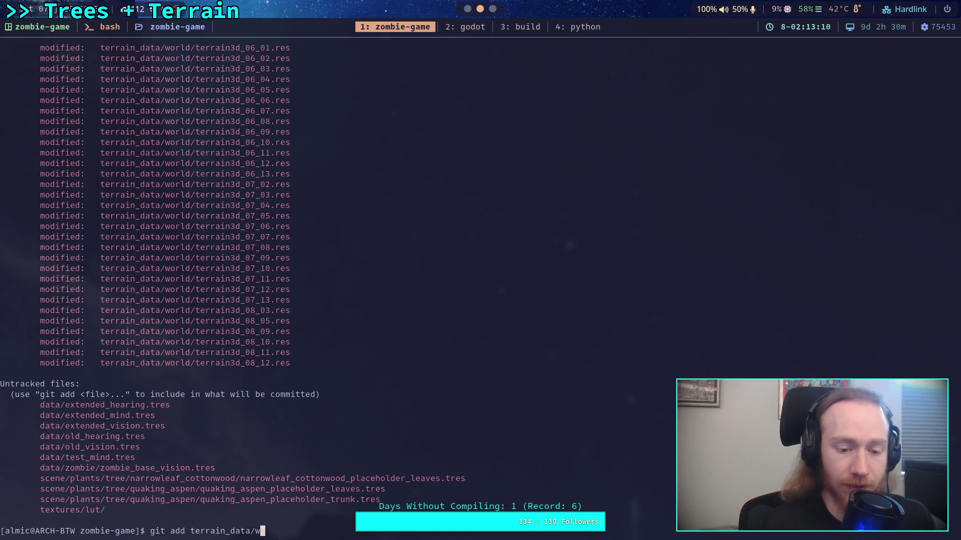
key("Tab")
type("te")
key("BackSpace")
key("BackSpace")
key("BackSpace")
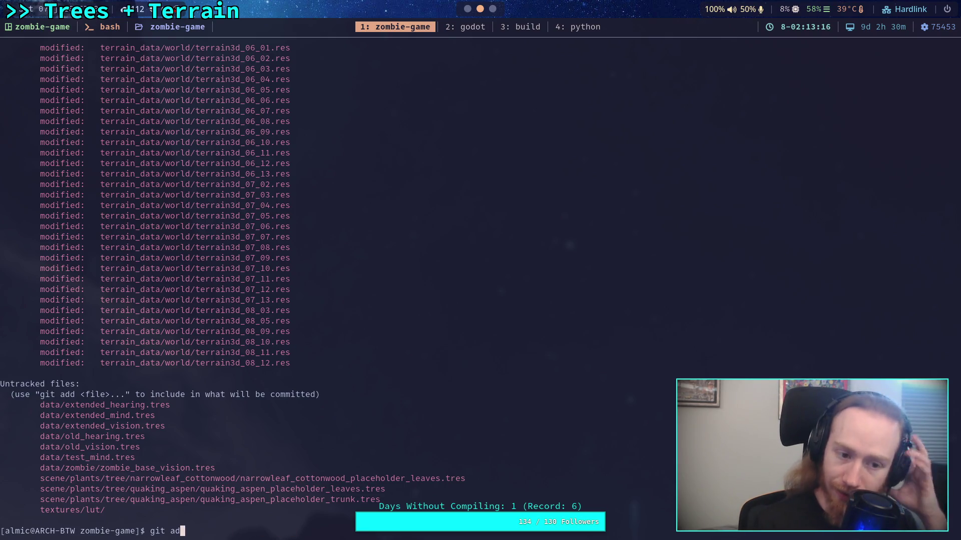
key("BackSpace")
key("BackSpace")
type("r")
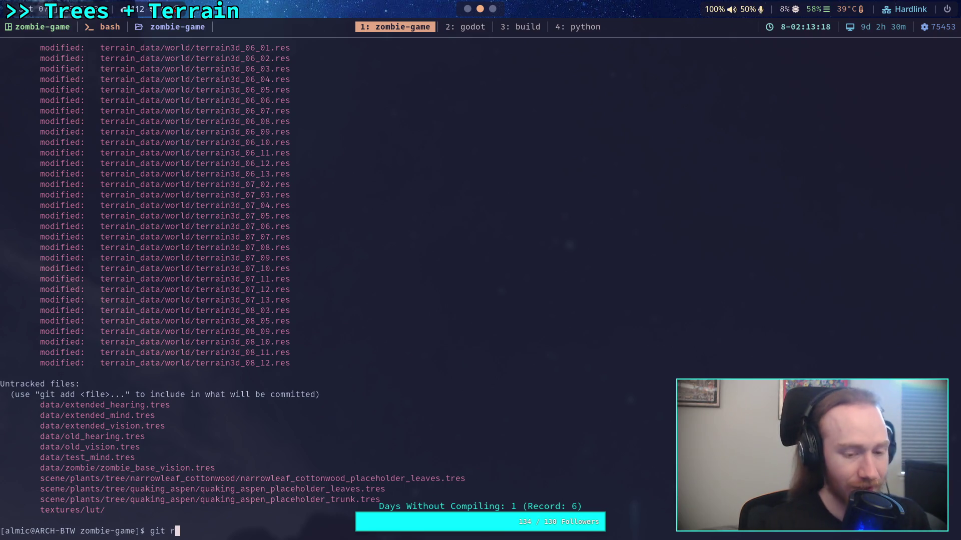
type("estore terrain_data/*")
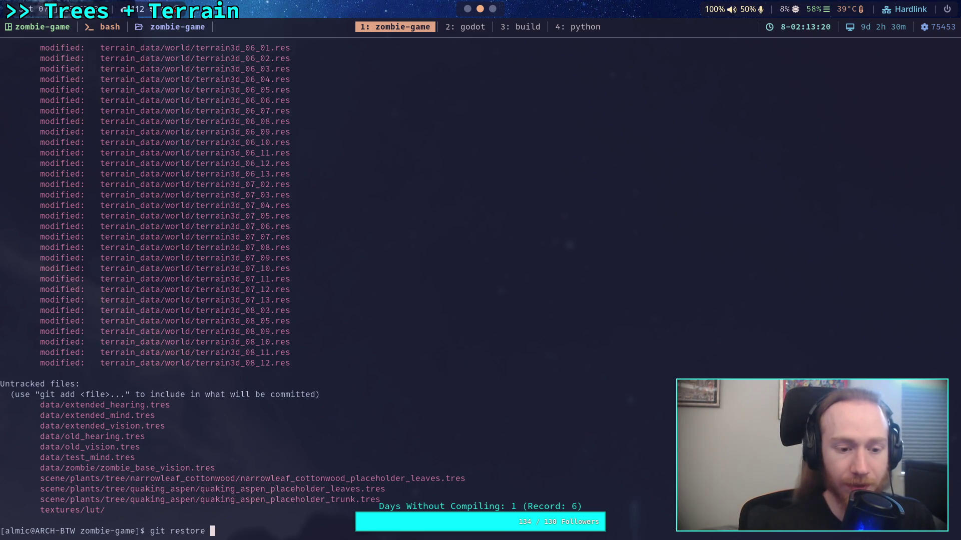
key("BackSpace")
type("world/*")
key("Return")
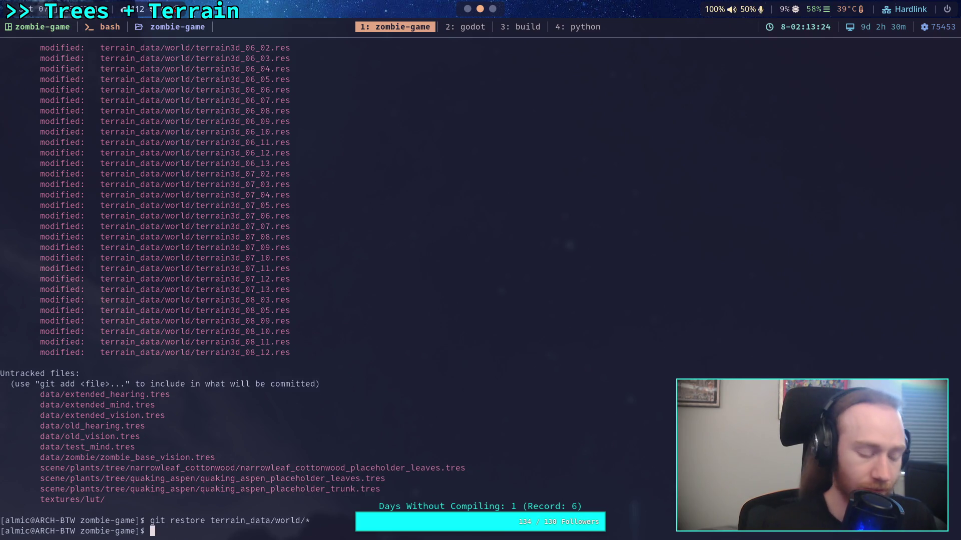
key("super+2")
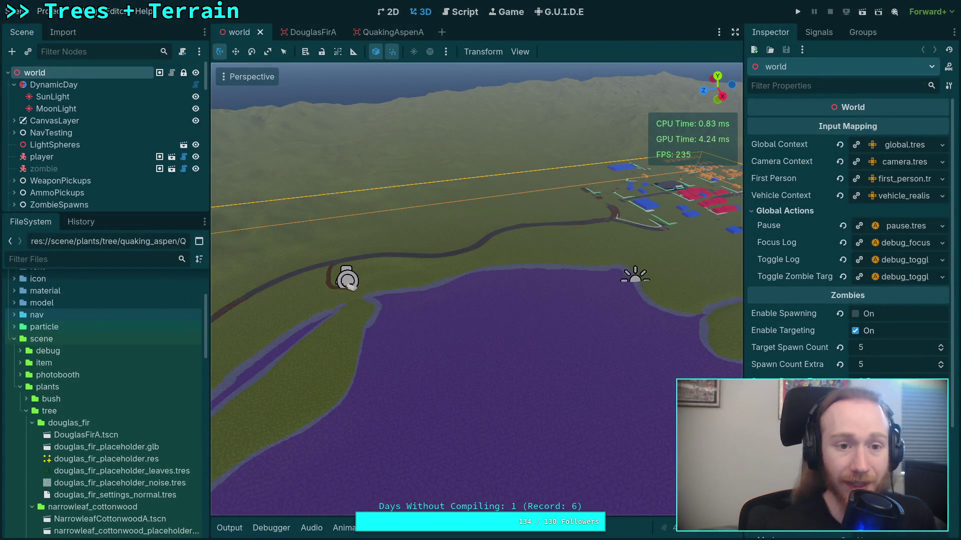
Glance at the Scene menu, then save world.tscn with Ctrl+S
left_click(18, 11)
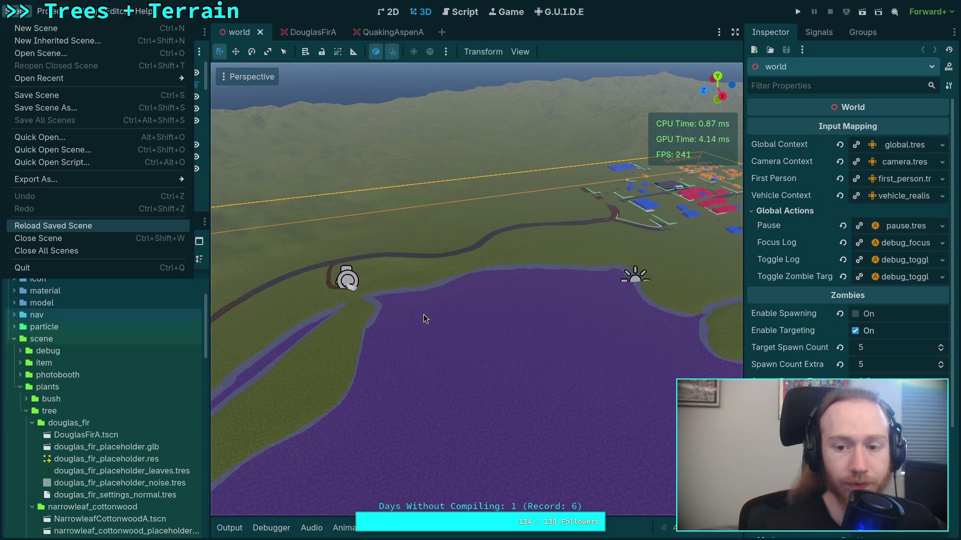
key("ctrl+s")
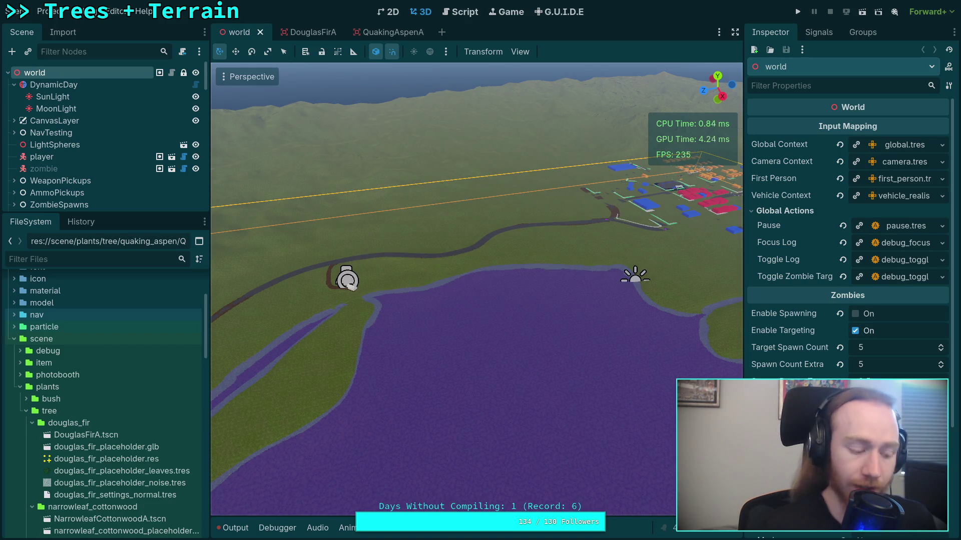
key("super+1")
Check git status and rerun git restore terrain_data/world/* to discard terrain changes
type("git status")
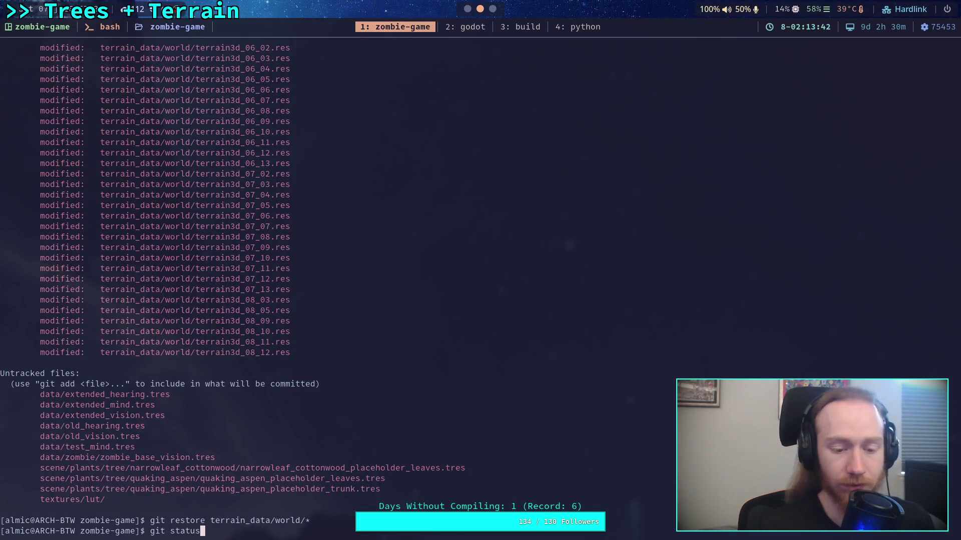
key("Return")
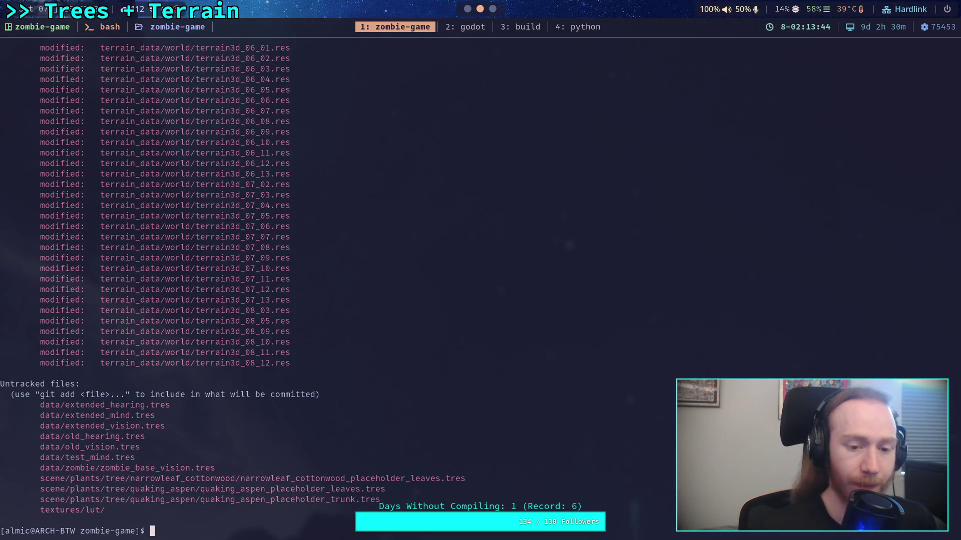
scroll(409, 312, "up", 20)
scroll(408, 316, "down", 20)
key("Up")
key("Up")
key("Return")
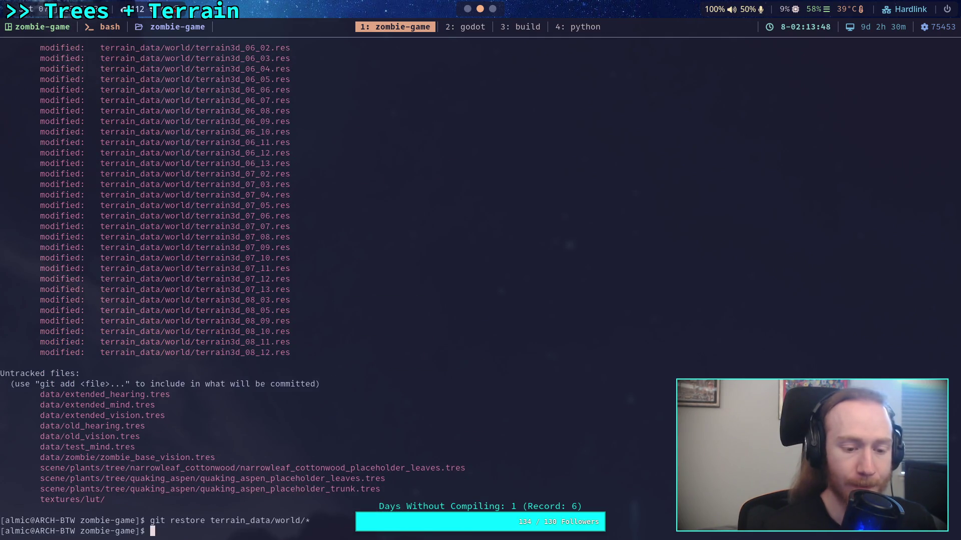
Run git status again and review the git diff for the scene/ folder
key("super+2")
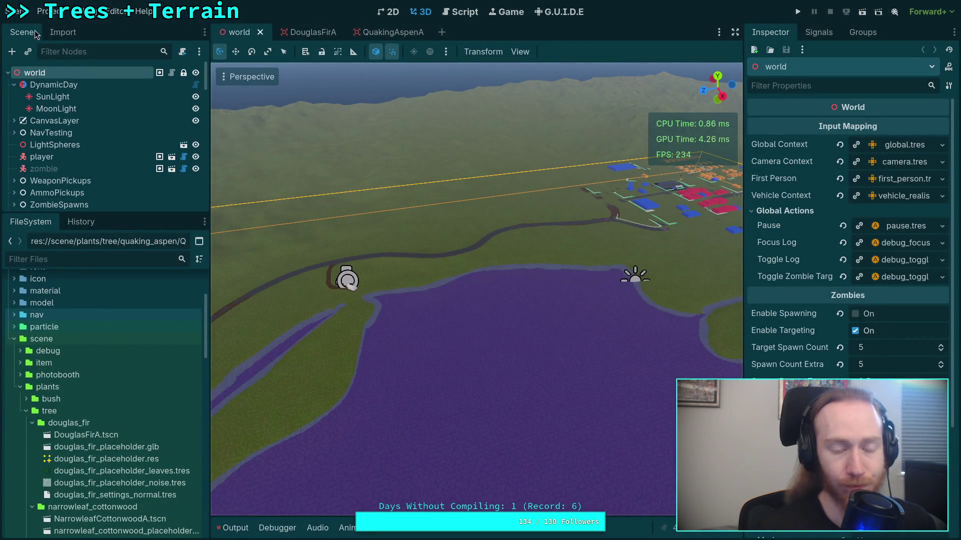
key("super+1")
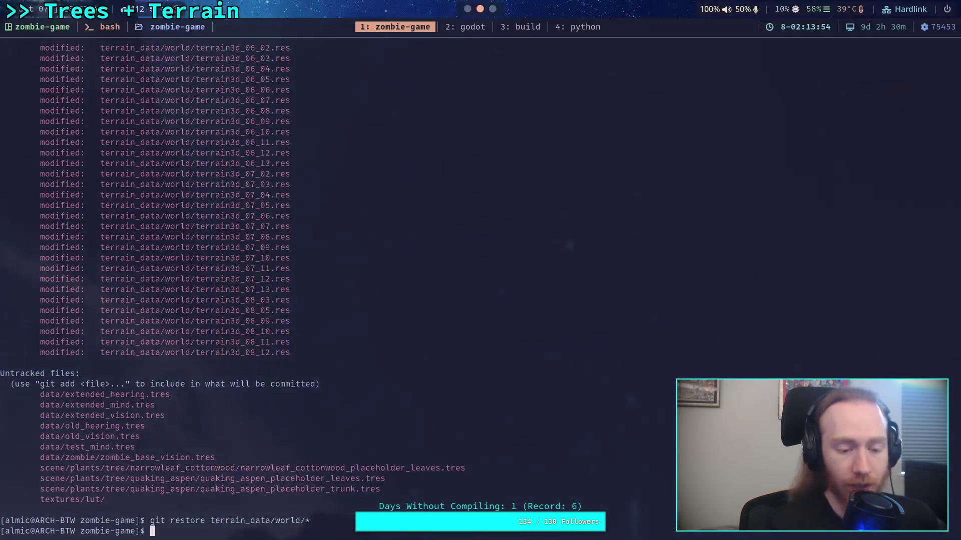
type("git status")
key("Return")
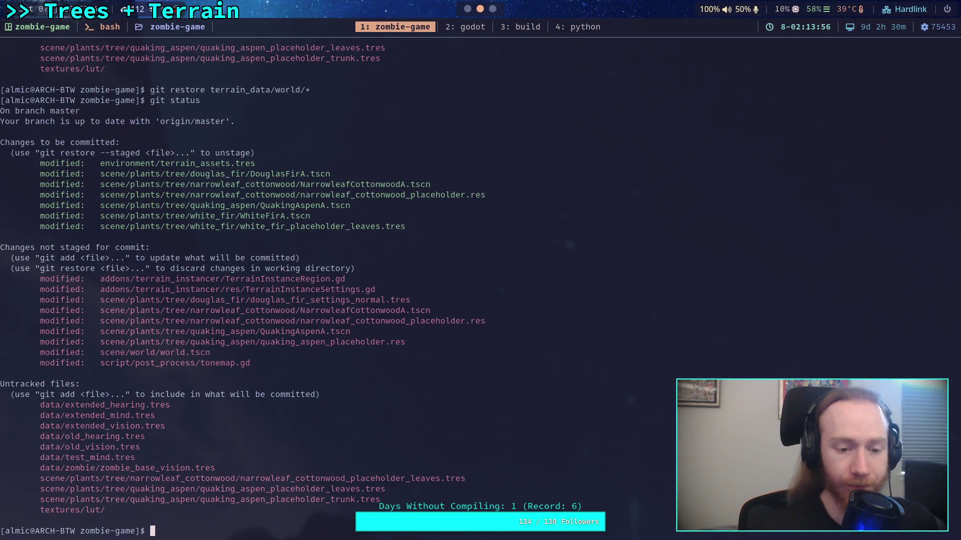
type("git diff scene/")
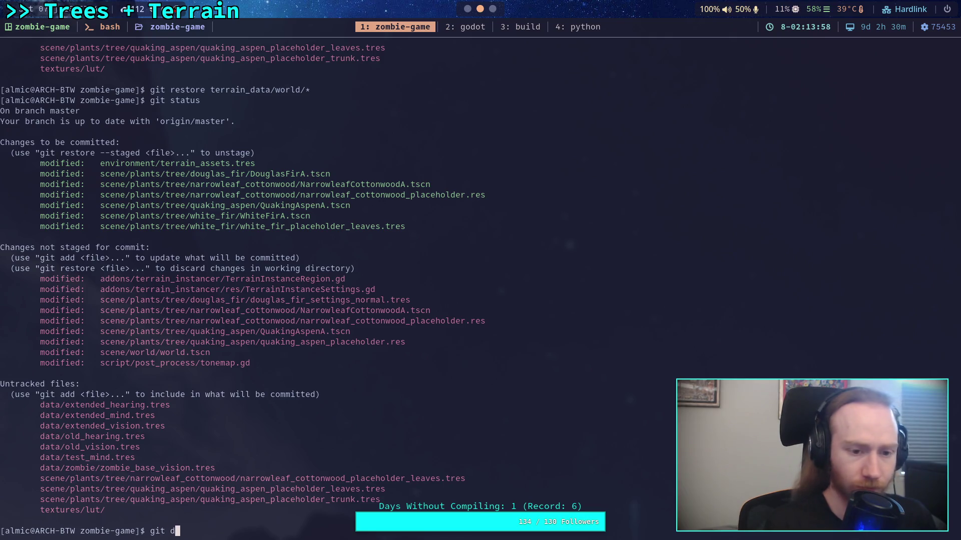
key("Return")
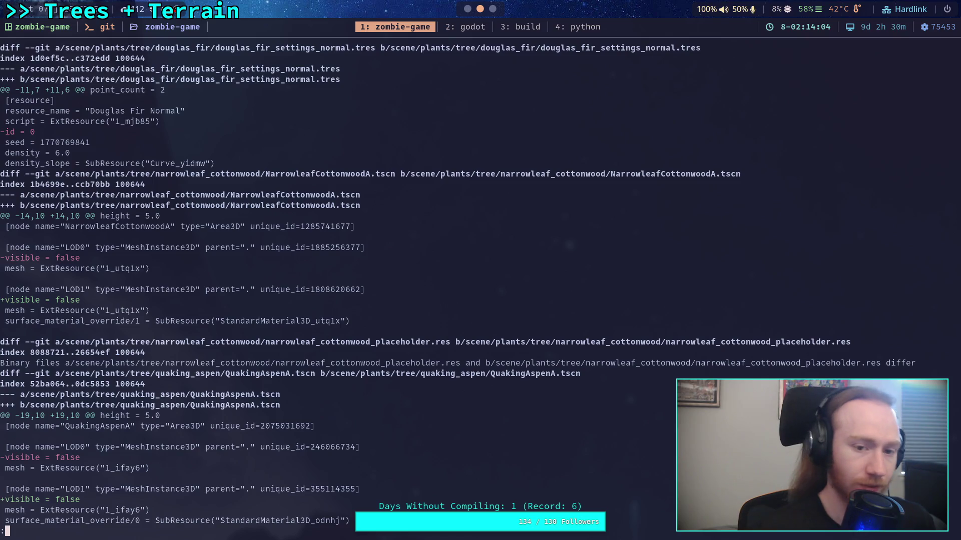
key("super+2")
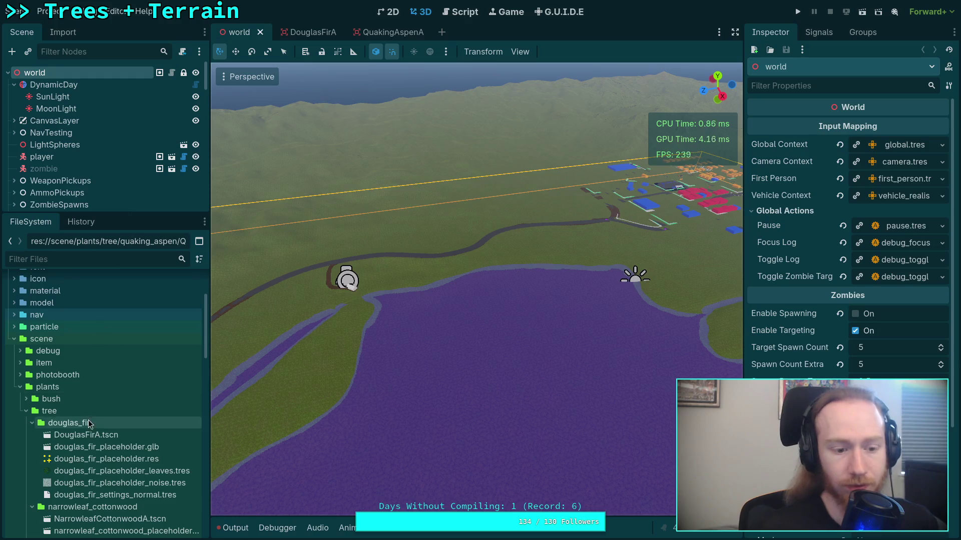
Open NarrowleafCottonwoodA.tscn, hide its LOD0 mesh and save the scene
scroll(127, 455, "down", 5)
double_click(128, 426)
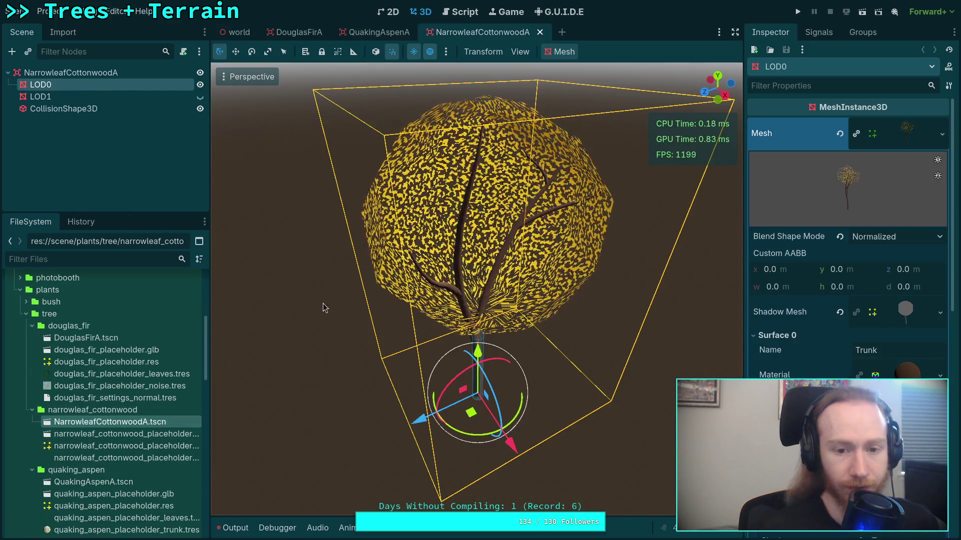
left_click(200, 85)
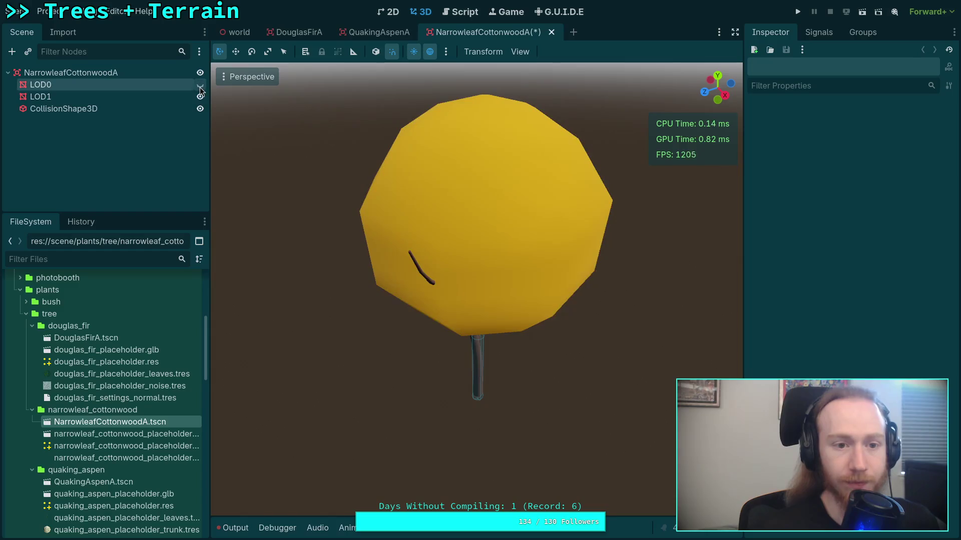
key("ctrl+s")
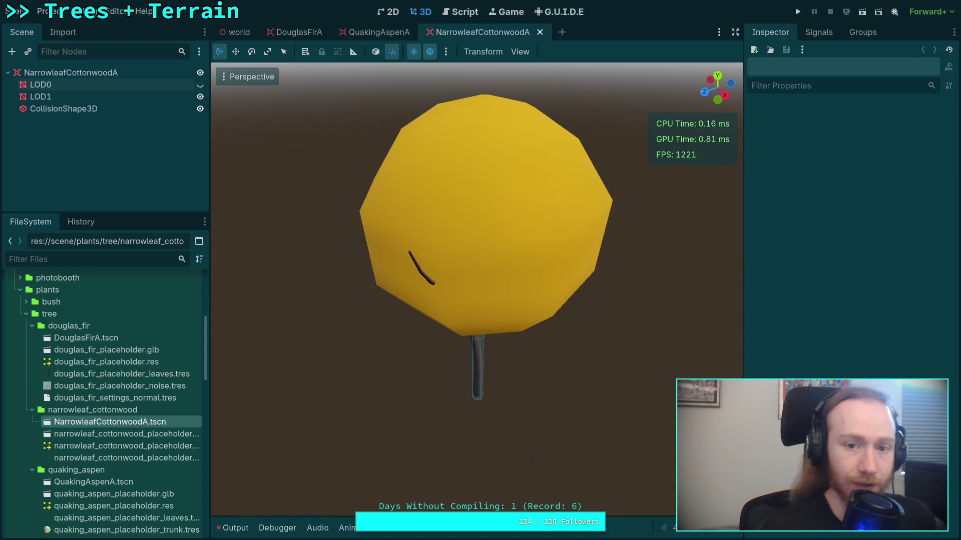
Hide LOD0 in the QuakingAspenA scene, then bring up the DouglasFirA scene
left_click(381, 32)
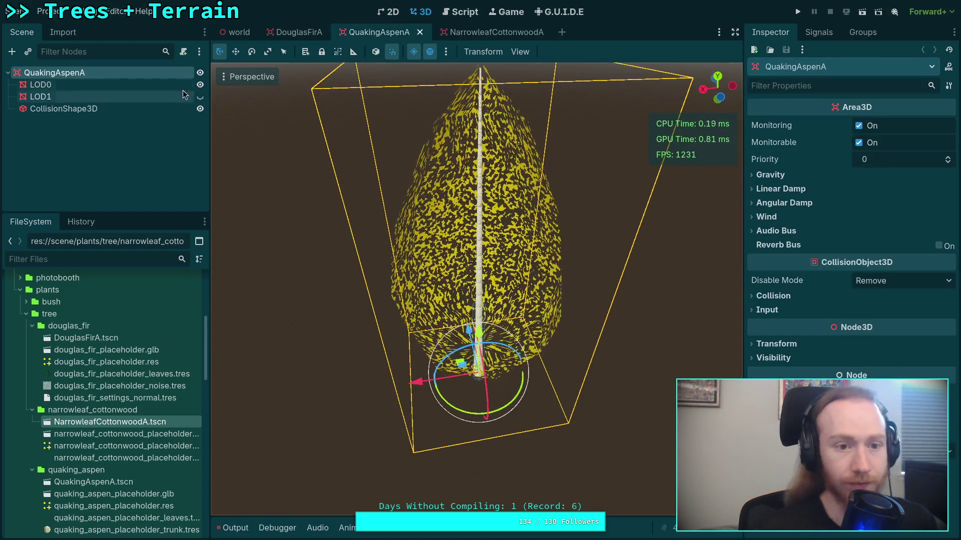
left_click(200, 85)
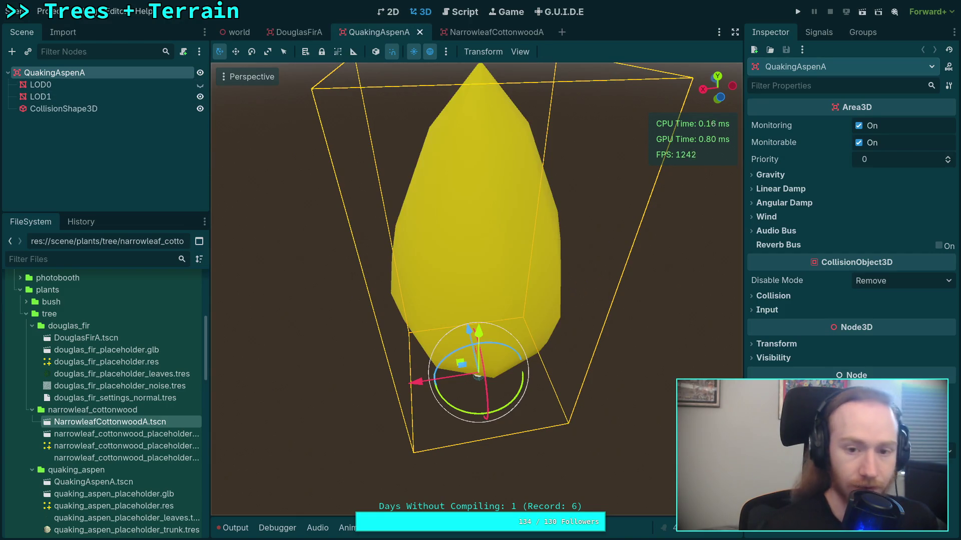
left_click(296, 32)
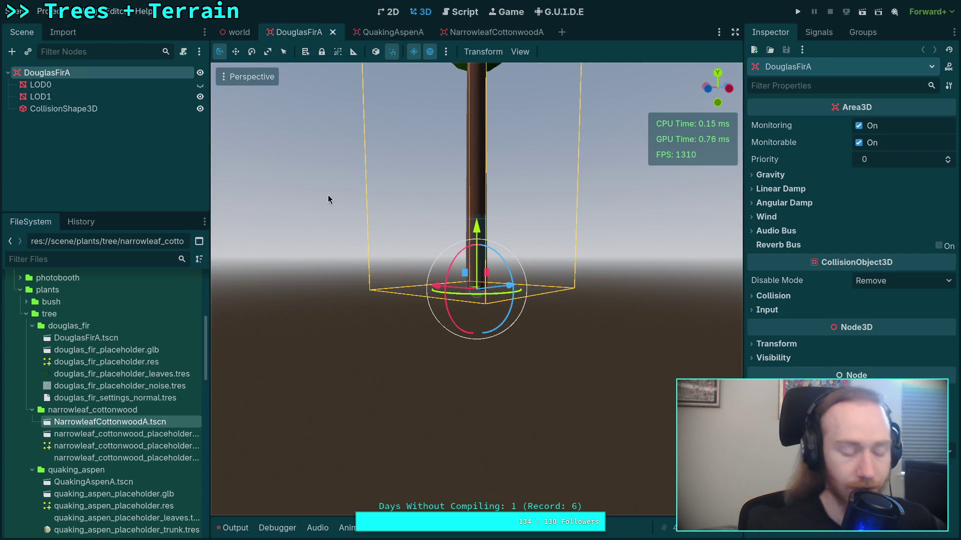
key("super+1")
key("q")
key("Up")
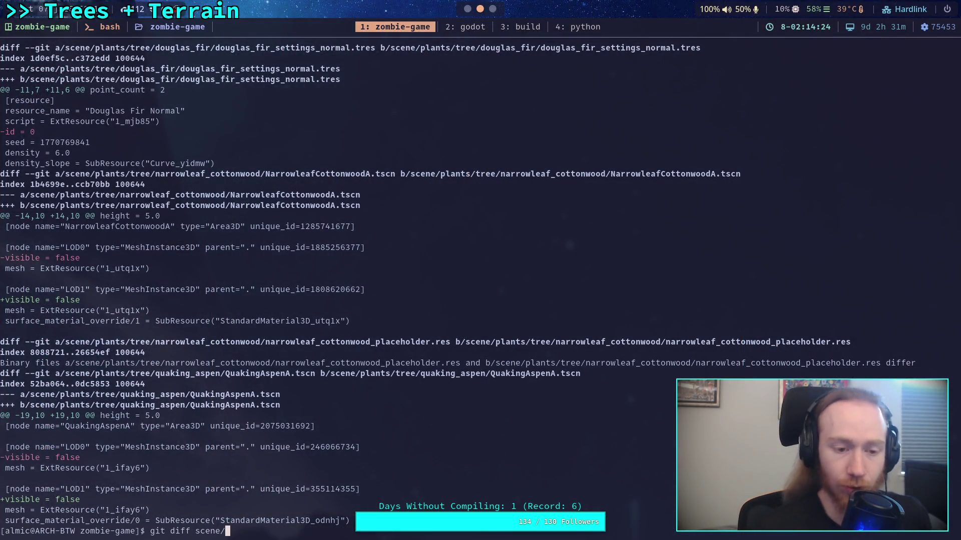
Rerun git diff scene/ and start git add -i on scene/world/world.tscn
key("Return")
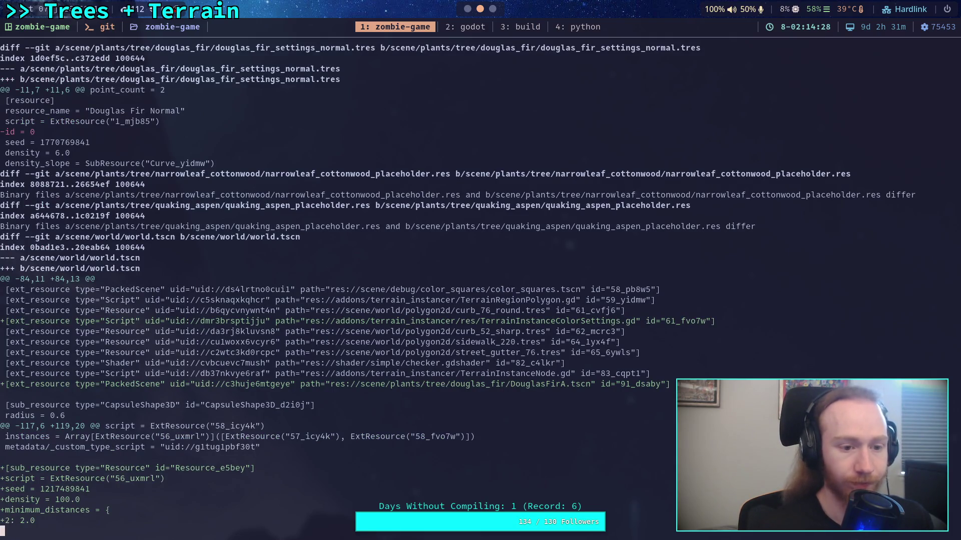
scroll(458, 284, "down", 7)
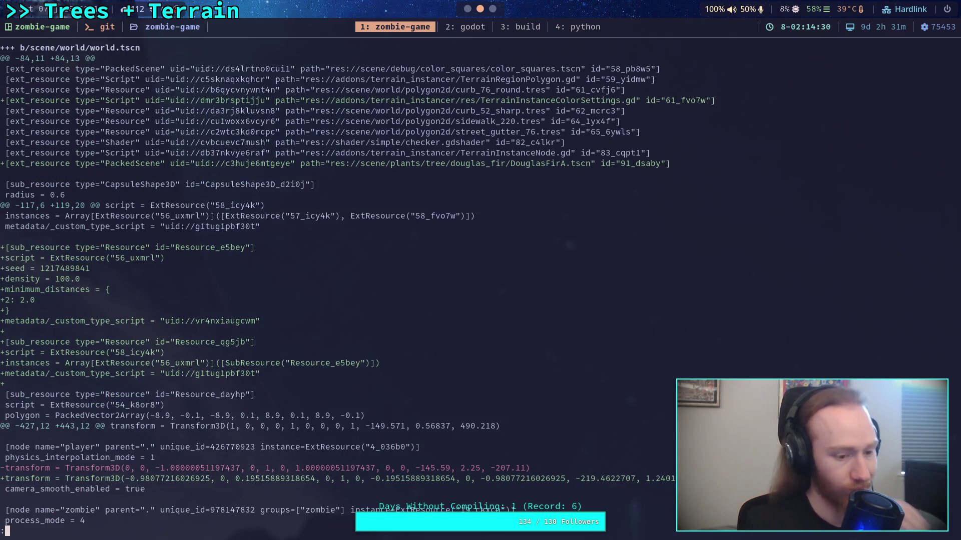
type("qgit add -i scene/wo")
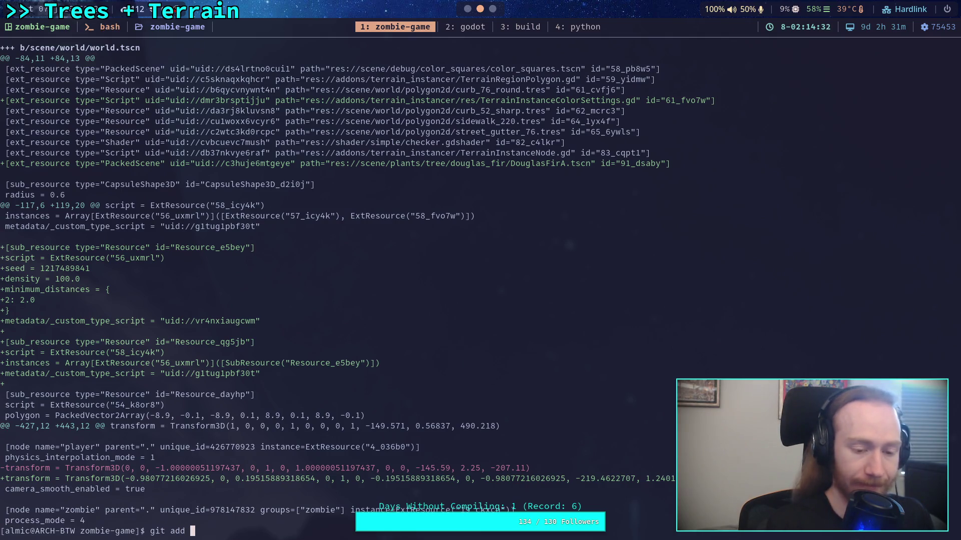
key("Tab")
key("Tab")
key("Return")
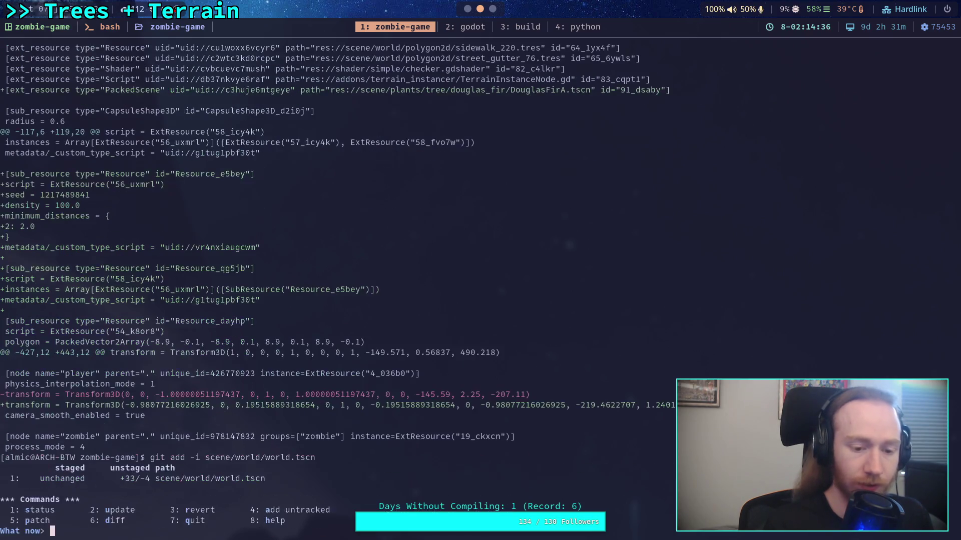
Choose patch mode (5) for file 1 and answer 'n' to the first of six hunks
type("5")
key("Return")
type("1")
key("Return")
key("Return")
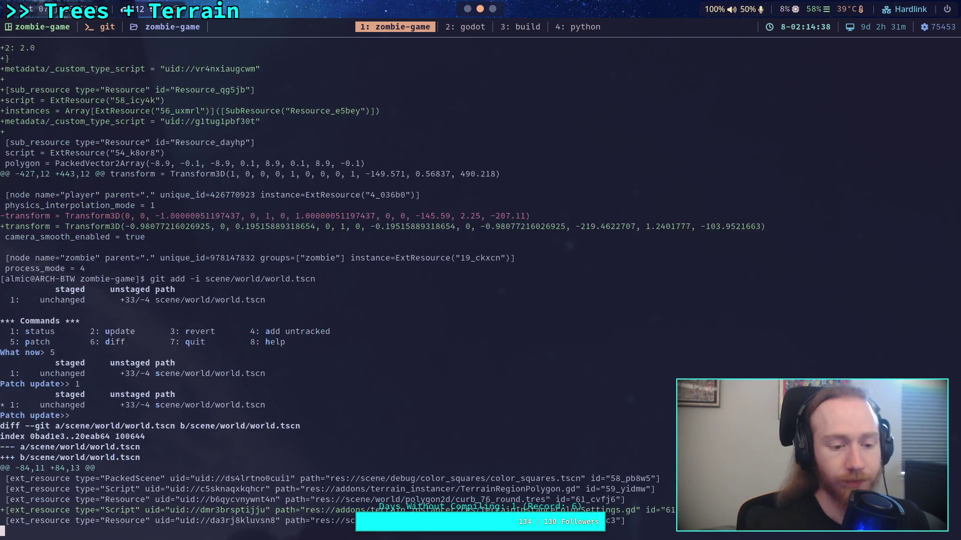
type("y")
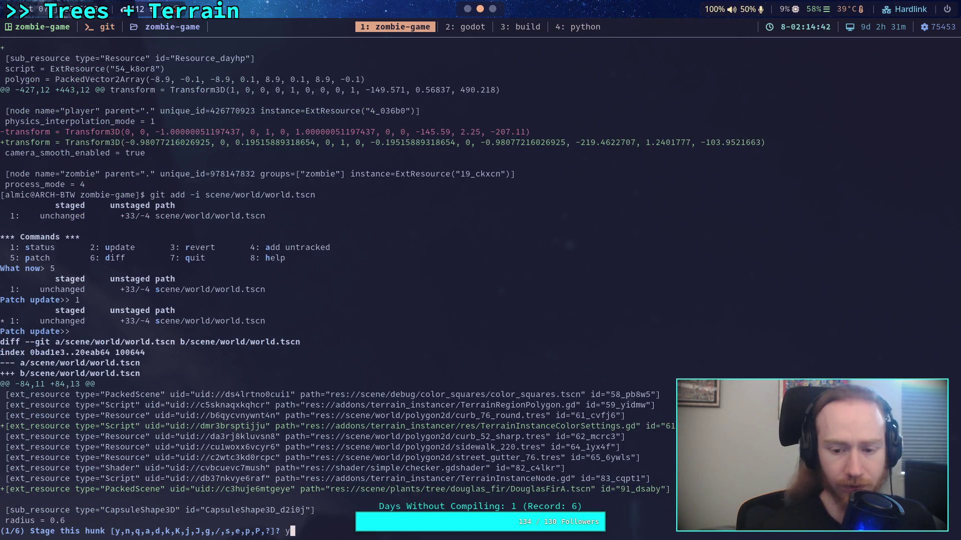
key("BackSpace")
type("s")
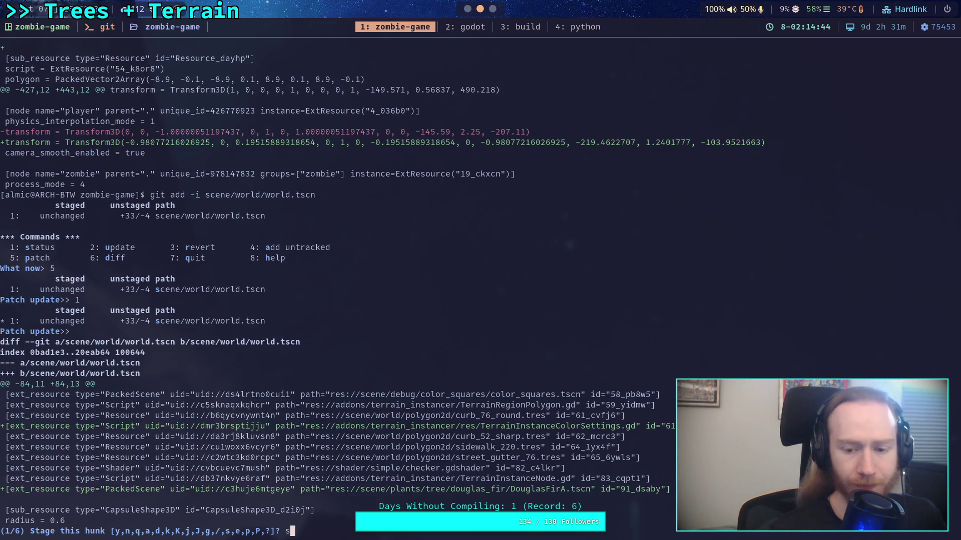
key("BackSpace")
type("n")
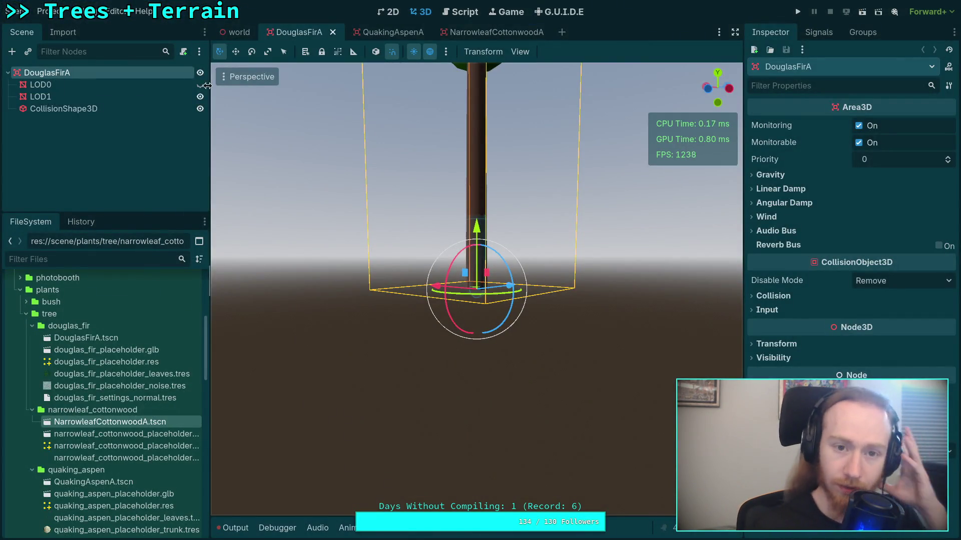
Close the DouglasFirA, QuakingAspenA and NarrowleafCottonwoodA scene tabs
key("ctrl+shift+w")
left_click(348, 38)
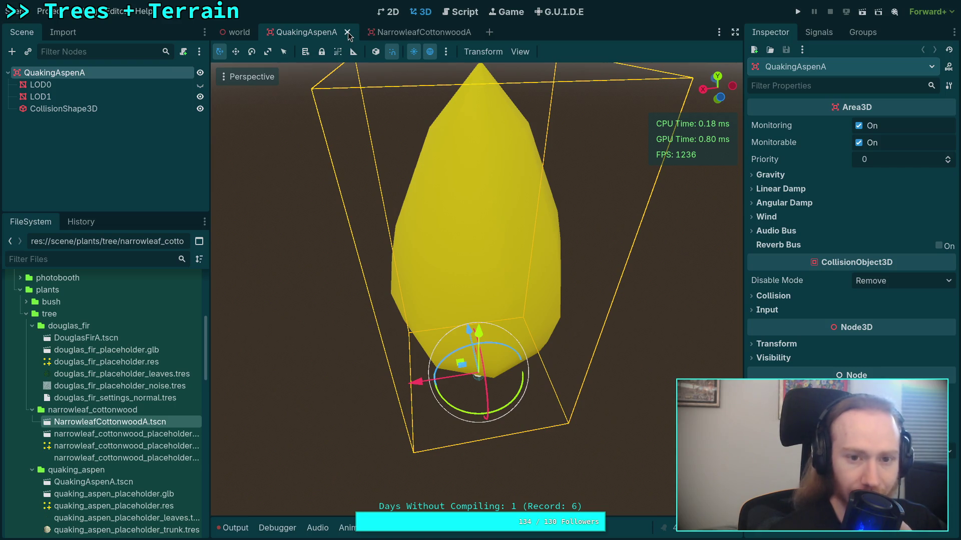
left_click(348, 33)
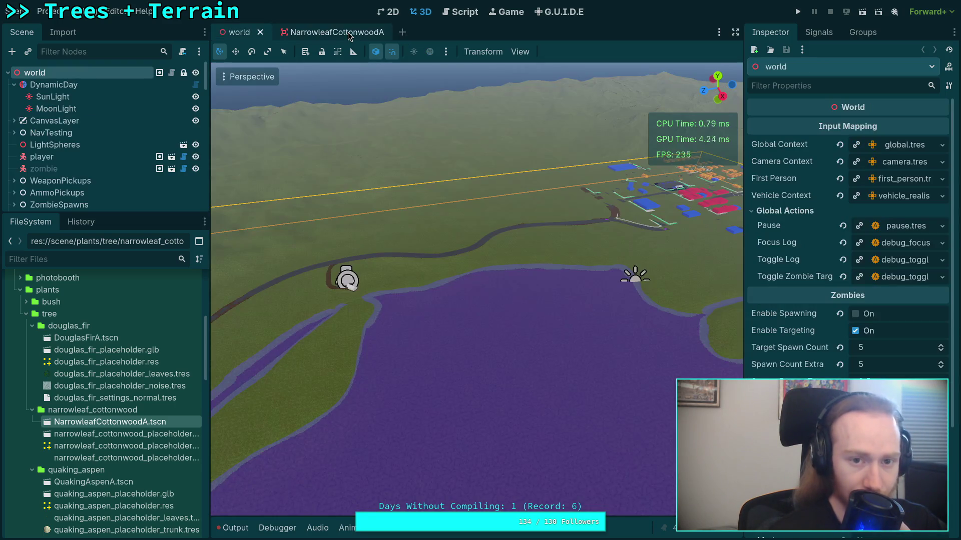
left_click(383, 36)
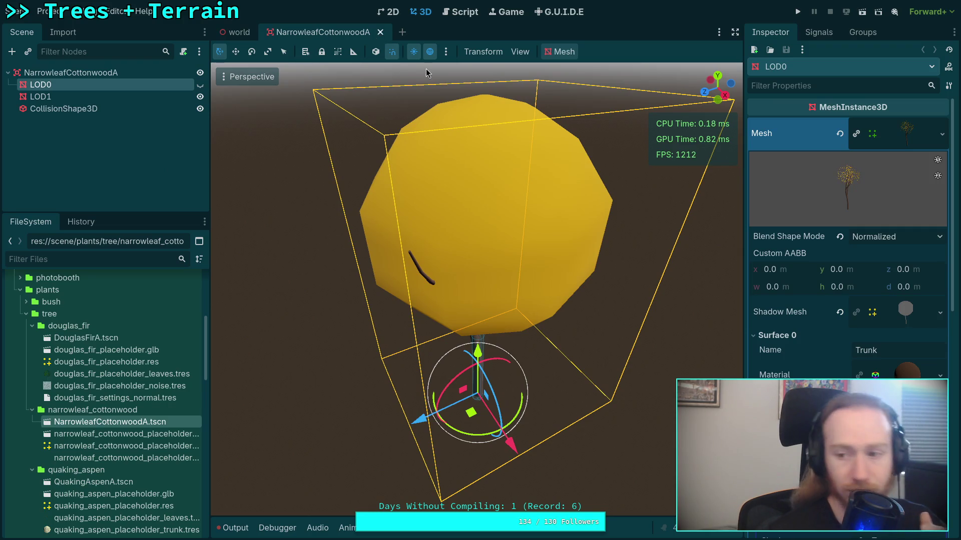
key("ctrl+w")
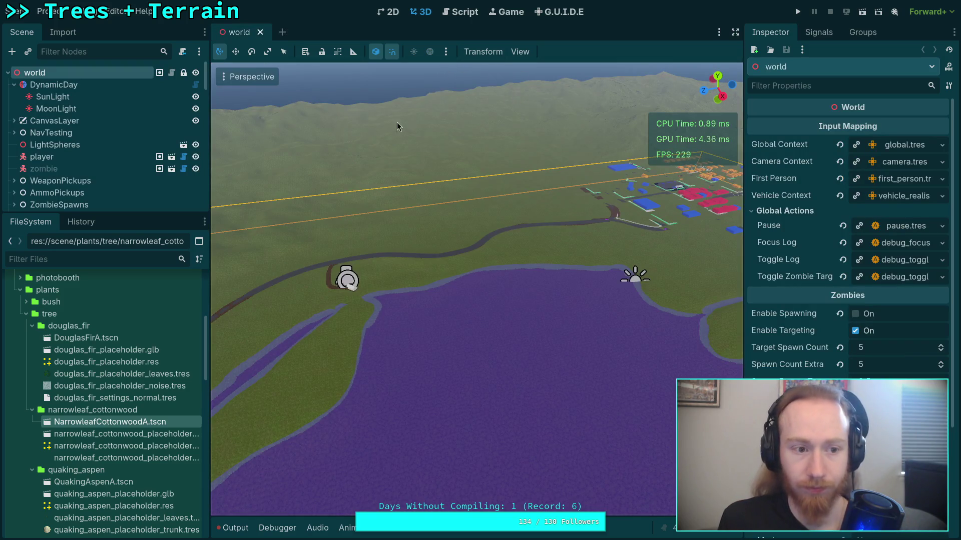
Show the Terrain3D texture panel and select the Terrain3D node
left_click(465, 531)
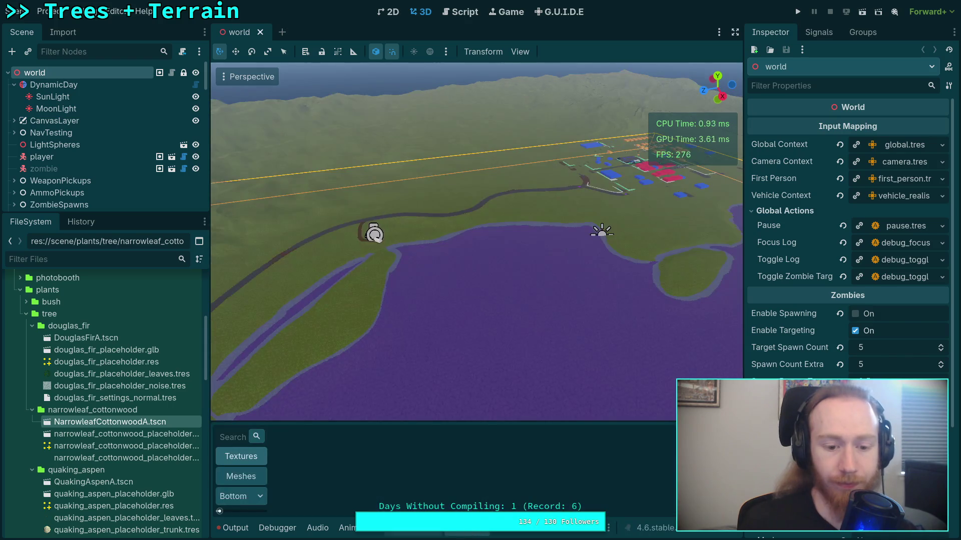
scroll(62, 165, "down", 3)
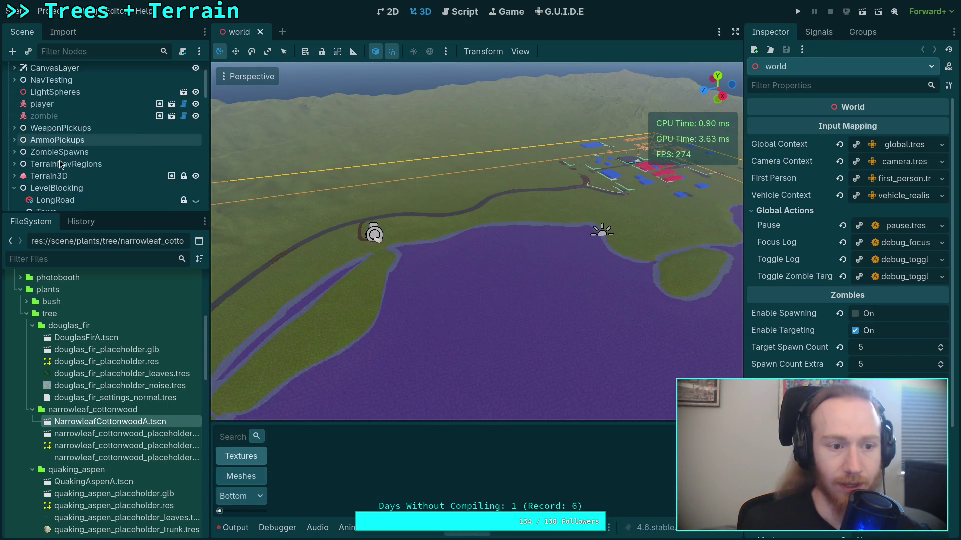
left_click(61, 177)
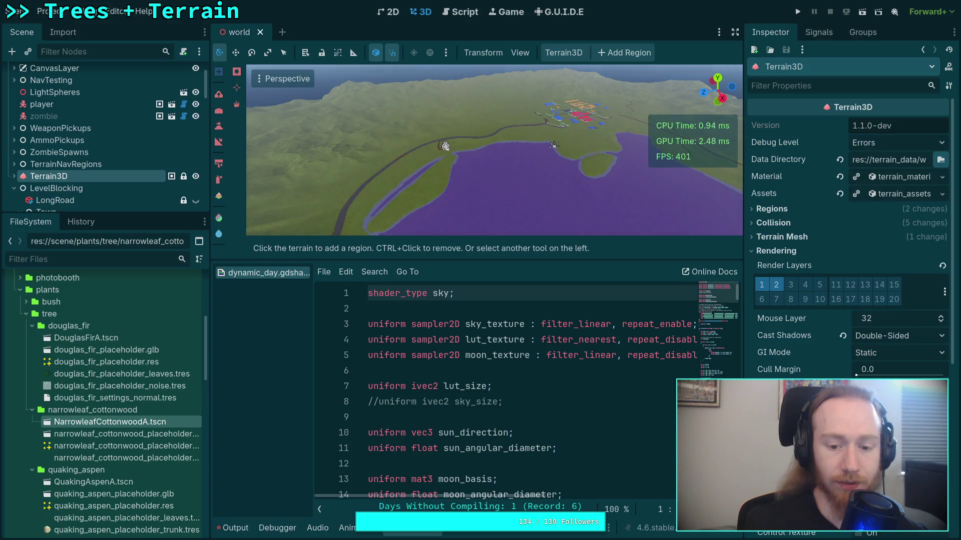
scroll(823, 243, "down", 5)
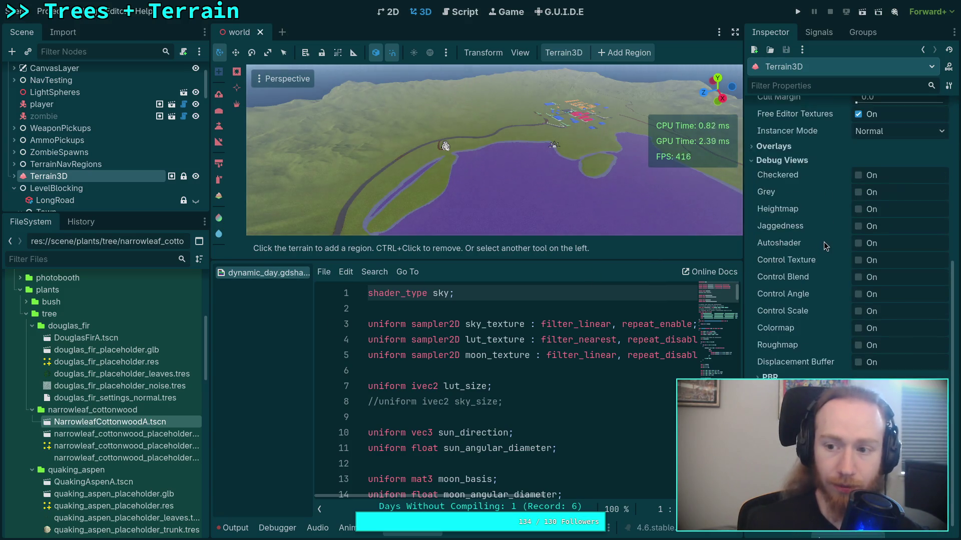
scroll(823, 242, "up", 5)
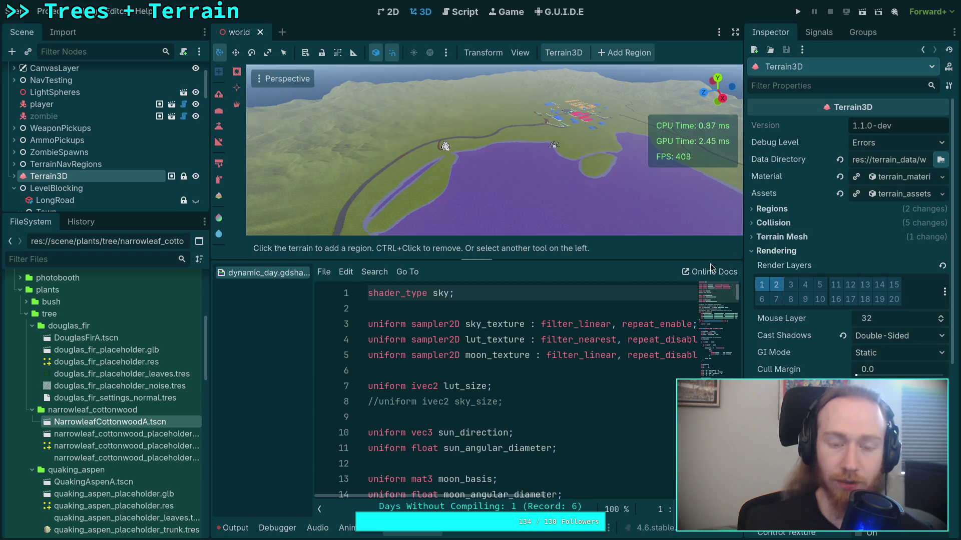
left_click(66, 164)
left_click(48, 176)
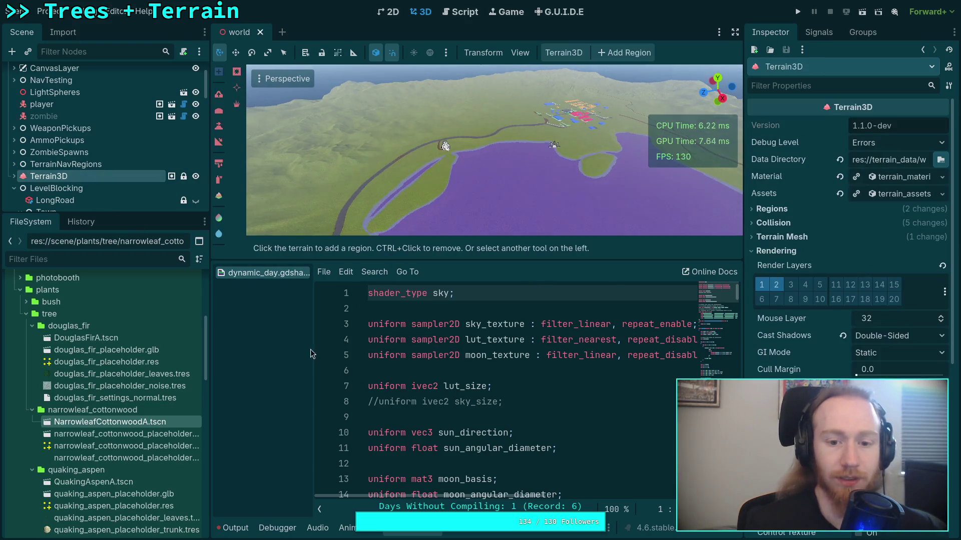
Close the dynamic_day.gdshader editor and collapse the empty bottom panel
right_click(265, 273)
left_click(300, 308)
right_click(431, 530)
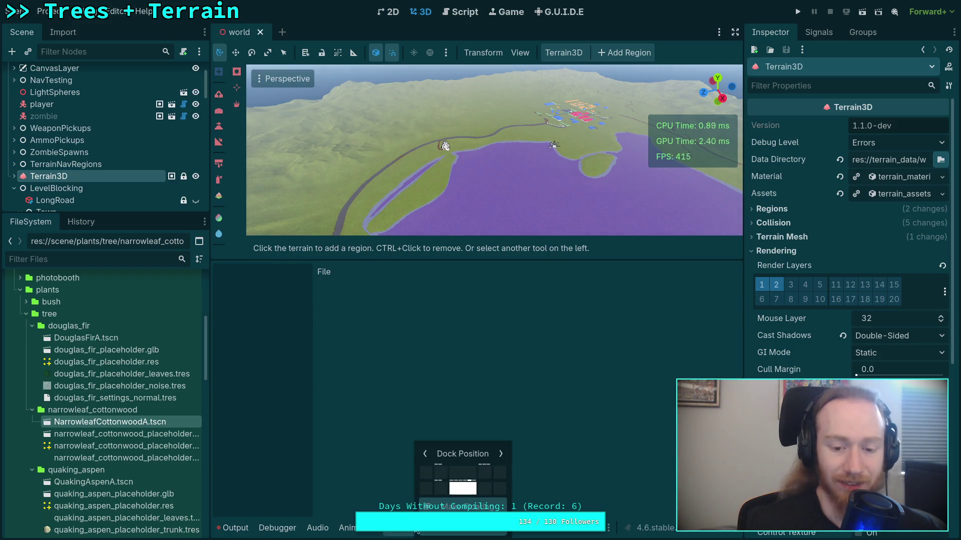
left_click(430, 530)
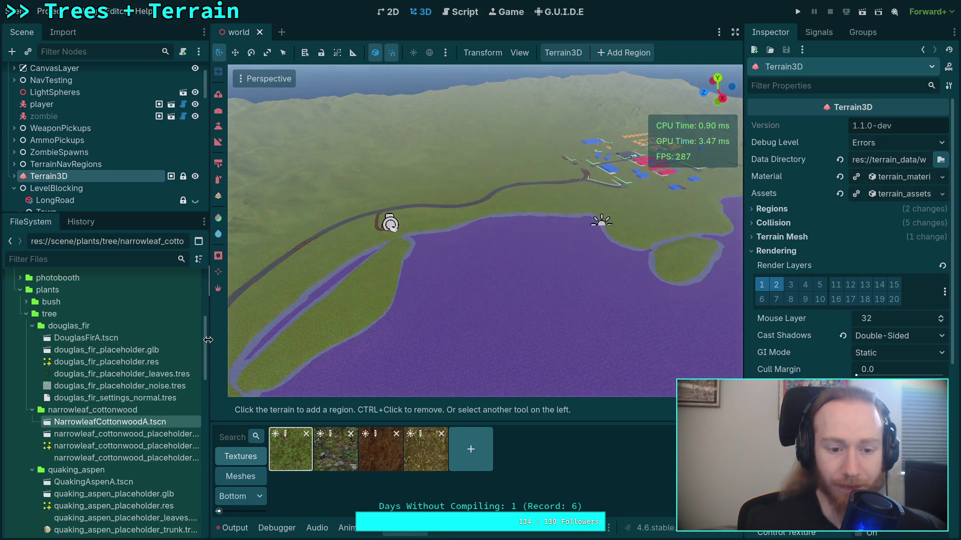
Widen the 3D viewport, close the Animation dock and show the terrain's mesh assets
left_click_drag(211, 339, 186, 345)
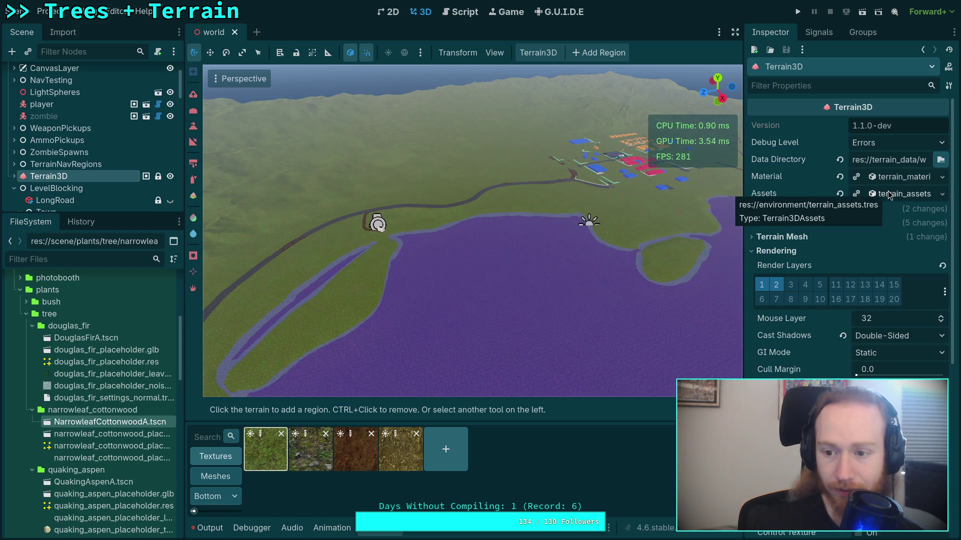
left_click(222, 476)
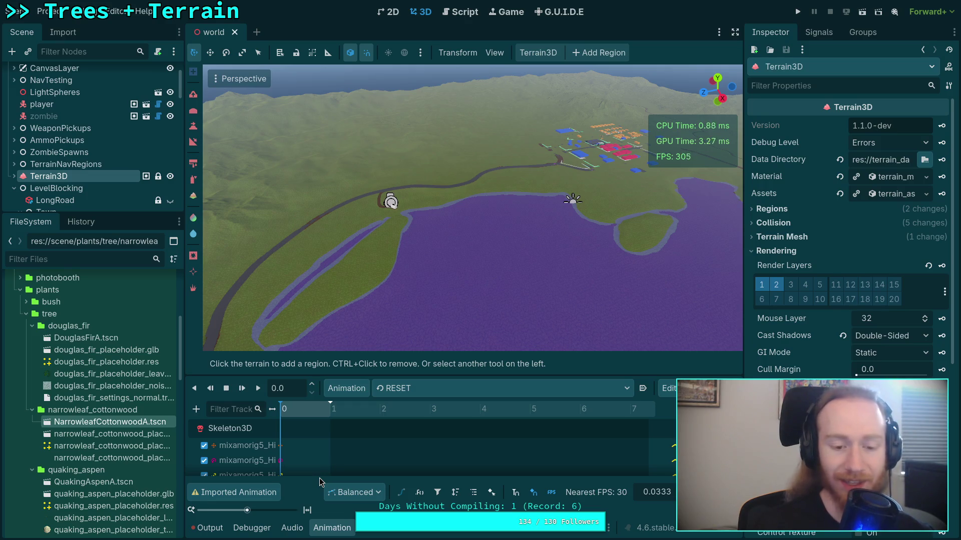
right_click(327, 531)
left_click(338, 527)
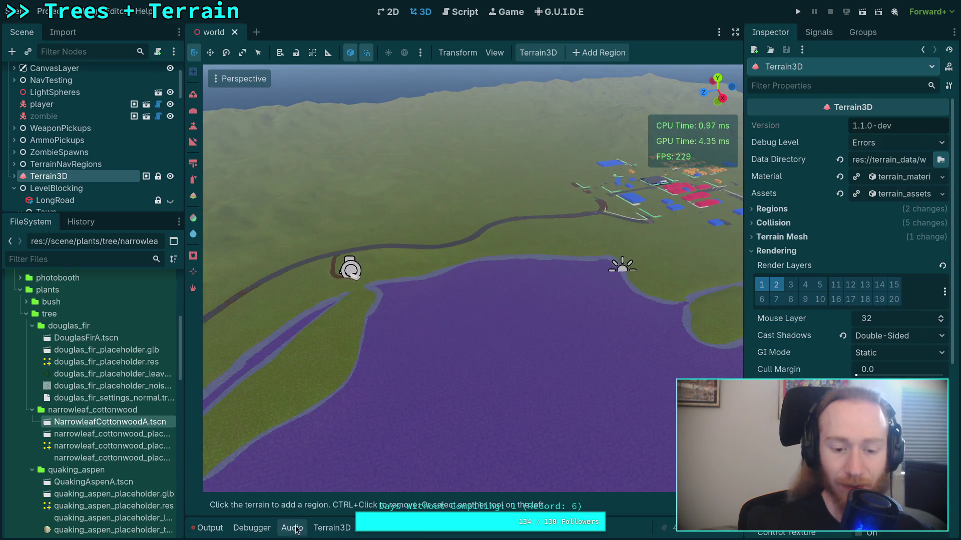
left_click(332, 528)
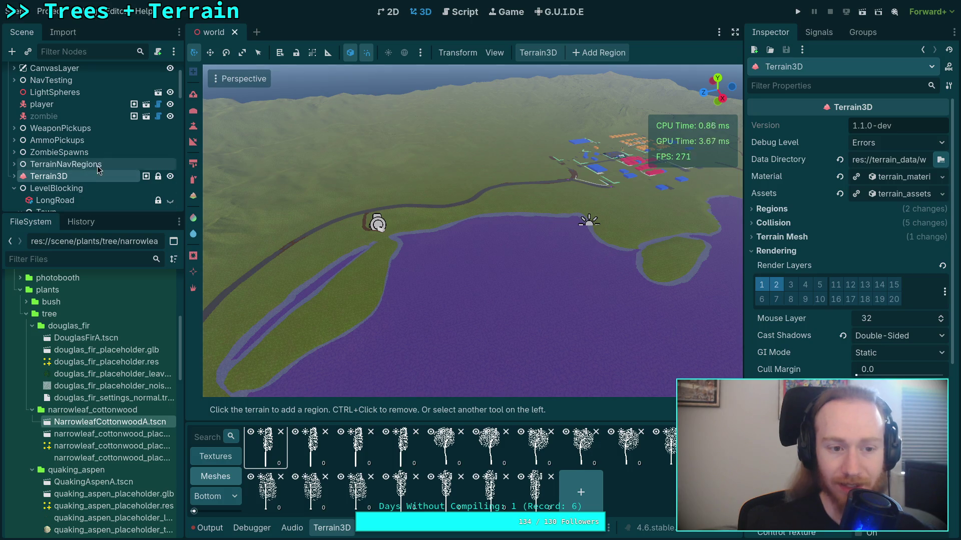
Expand Terrain3D in the Scene tree and select the IslandTrees instance region
right_click(35, 176)
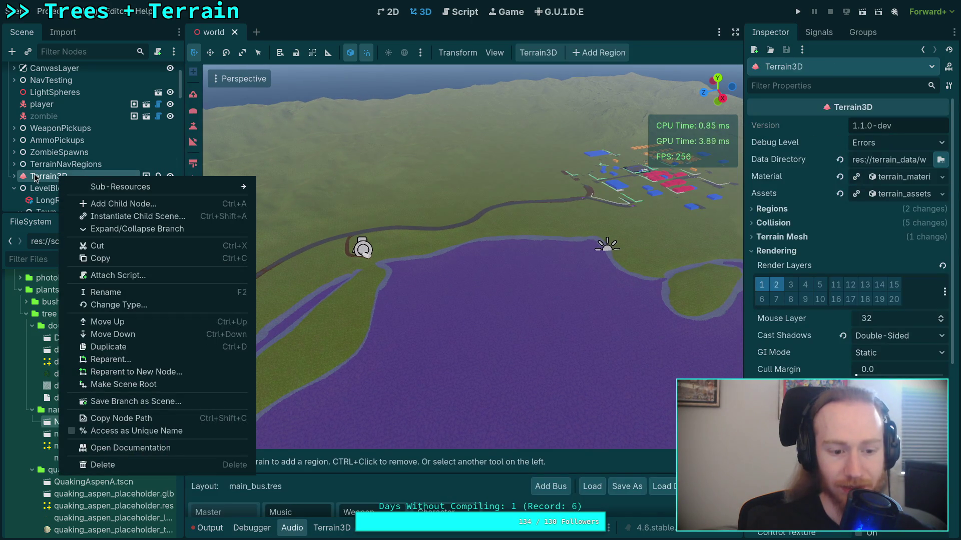
left_click(35, 177)
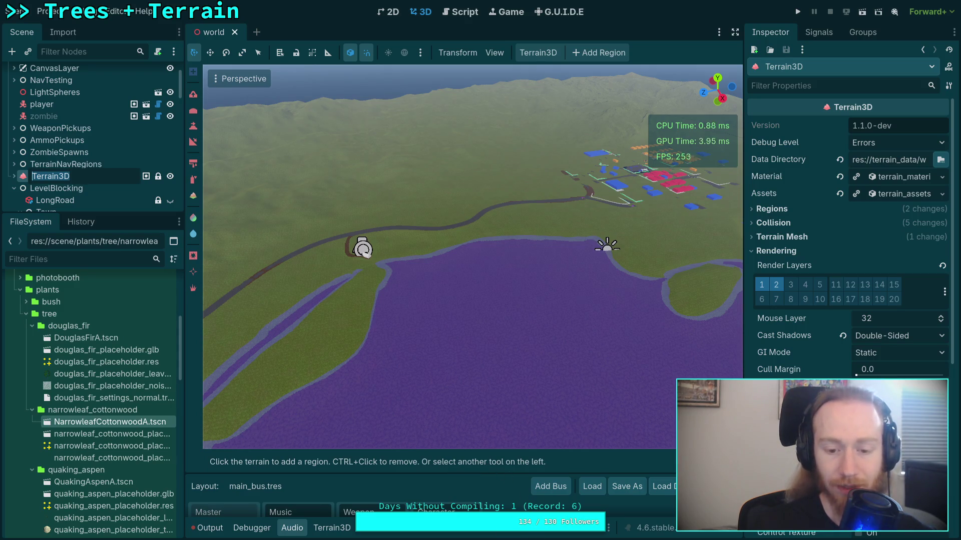
left_click(332, 530)
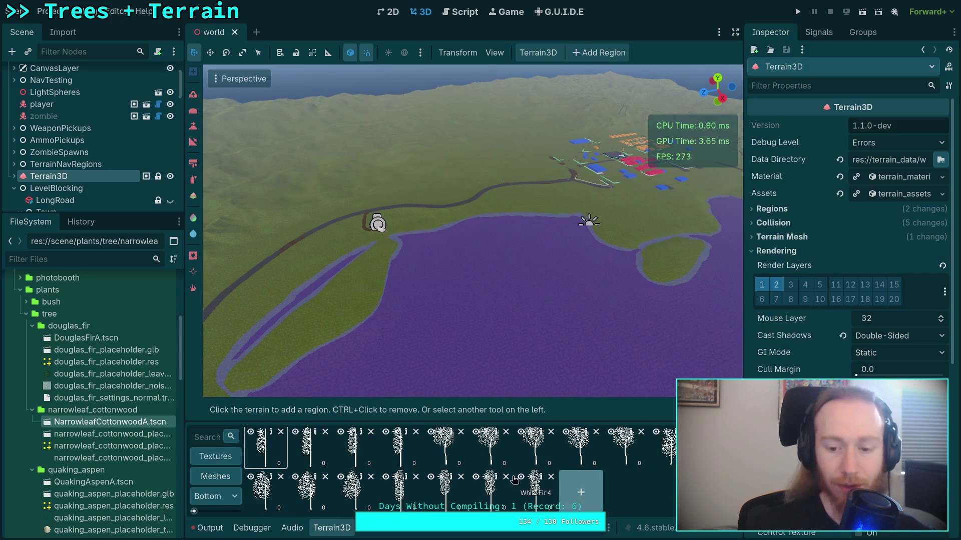
left_click(14, 176)
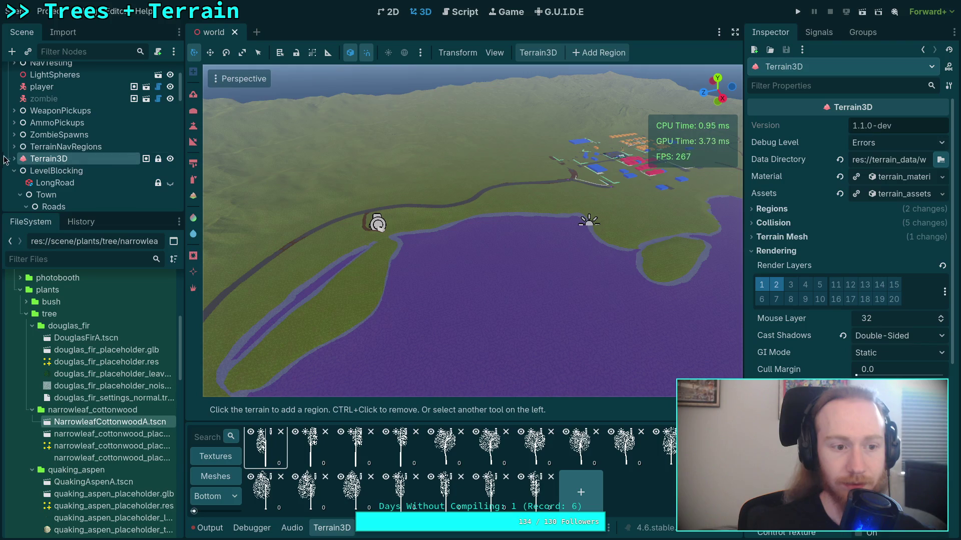
scroll(23, 160, "down", 3)
left_click(64, 171)
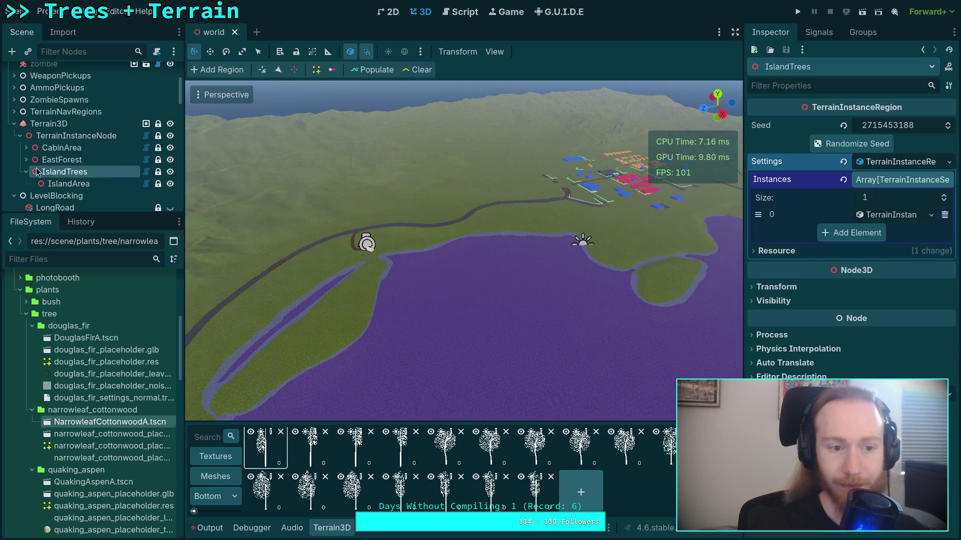
Inspect EastForest's White Fir and Douglas Fir instance settings in the Inspector
left_click(888, 215)
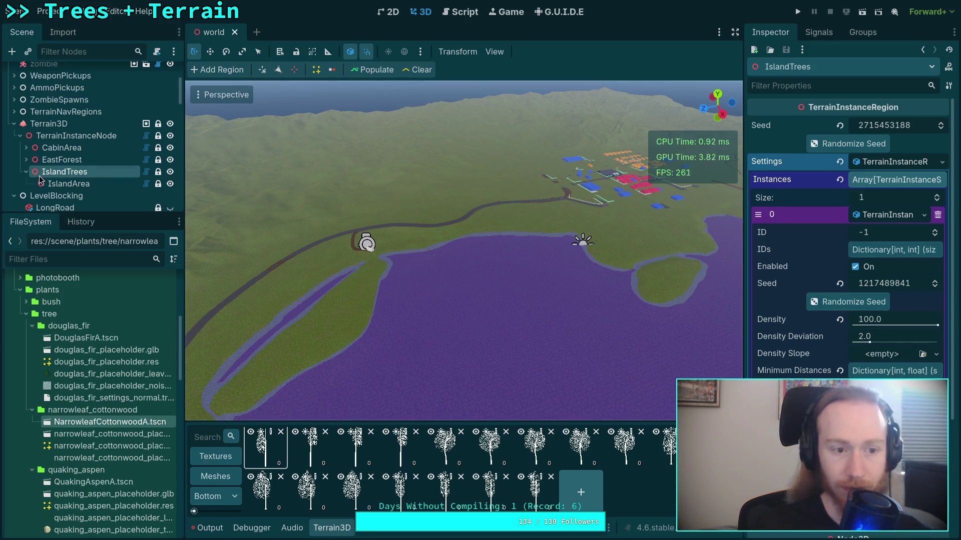
left_click(62, 160)
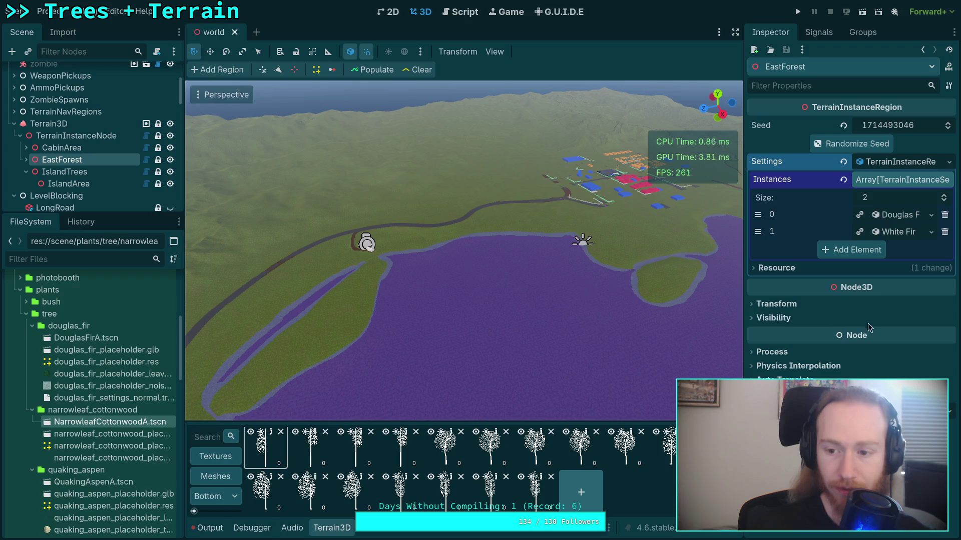
left_click(898, 232)
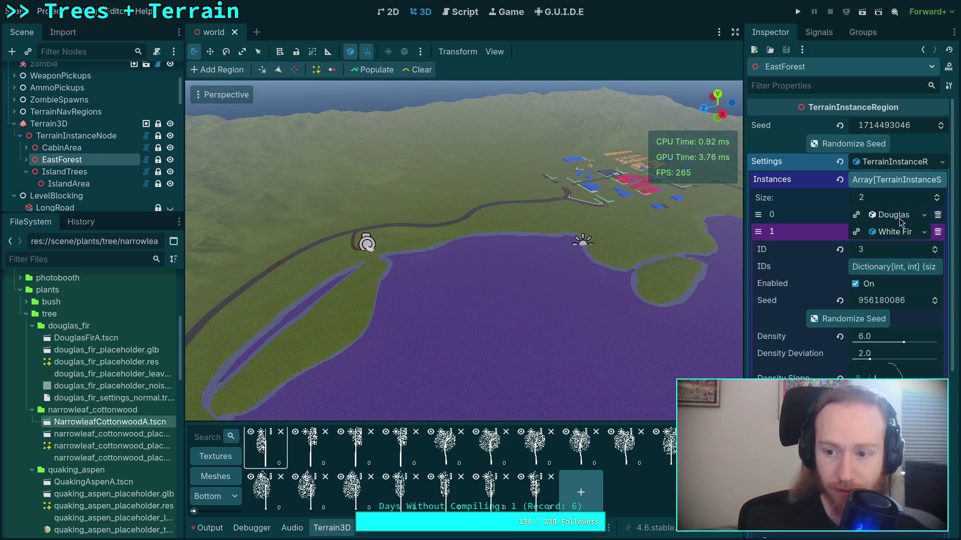
scroll(803, 321, "down", 5)
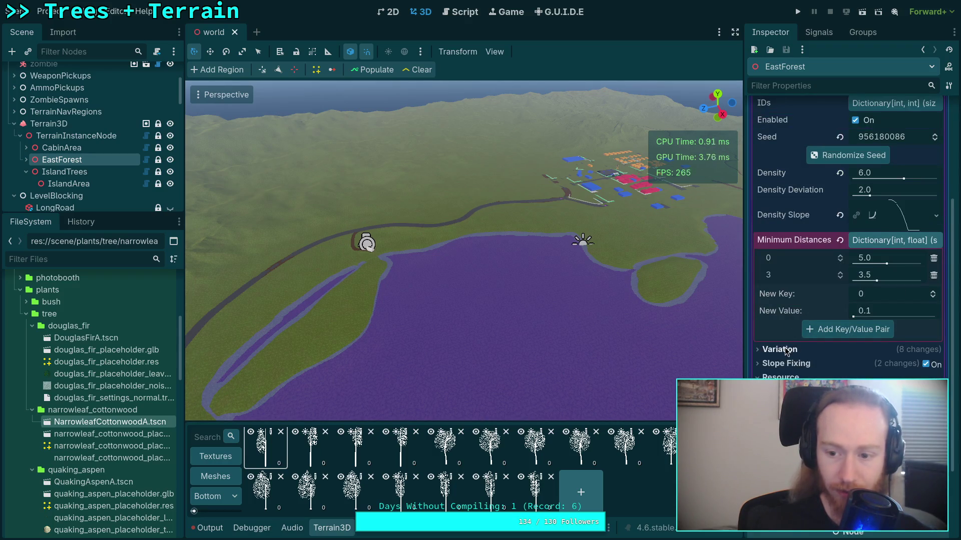
scroll(793, 333, "up", 3)
left_click(871, 161)
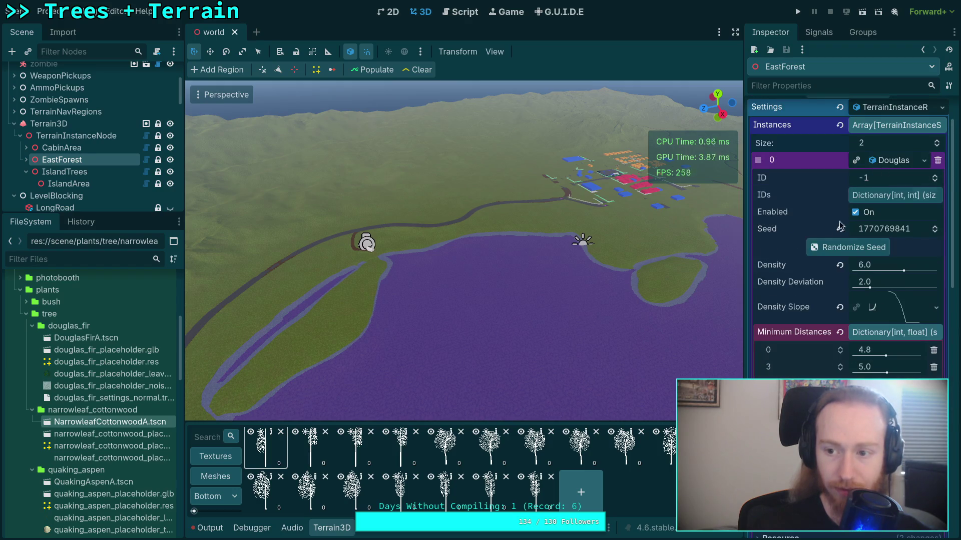
scroll(850, 250, "down", 3)
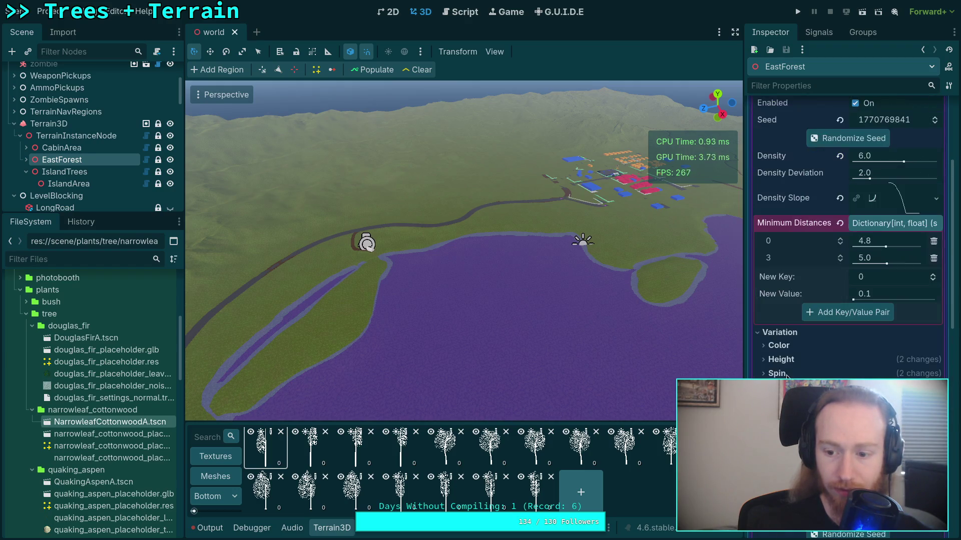
Inspect CabinArea's tree instances, including Douglas Fir's Variation and color variation sections
left_click(89, 148)
left_click(896, 180)
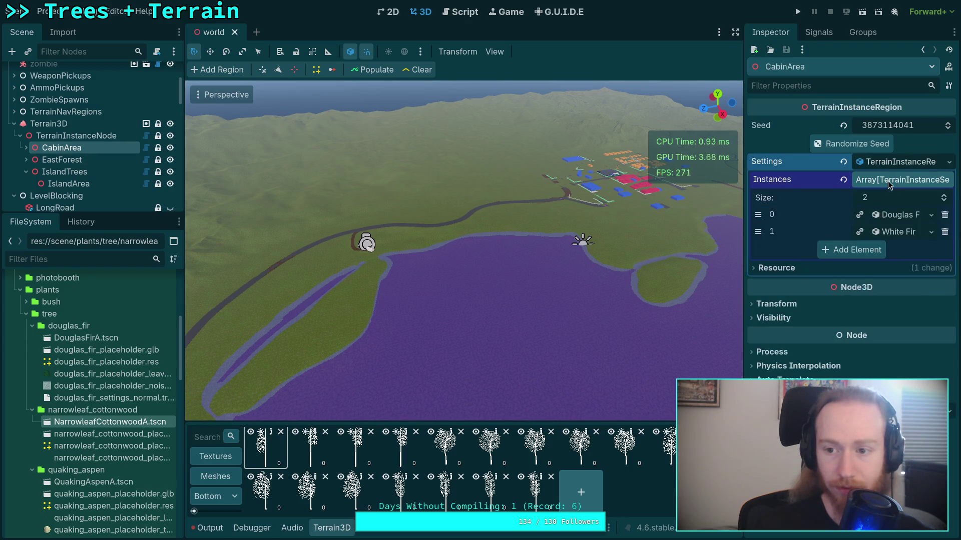
left_click(886, 216)
scroll(850, 250, "down", 3)
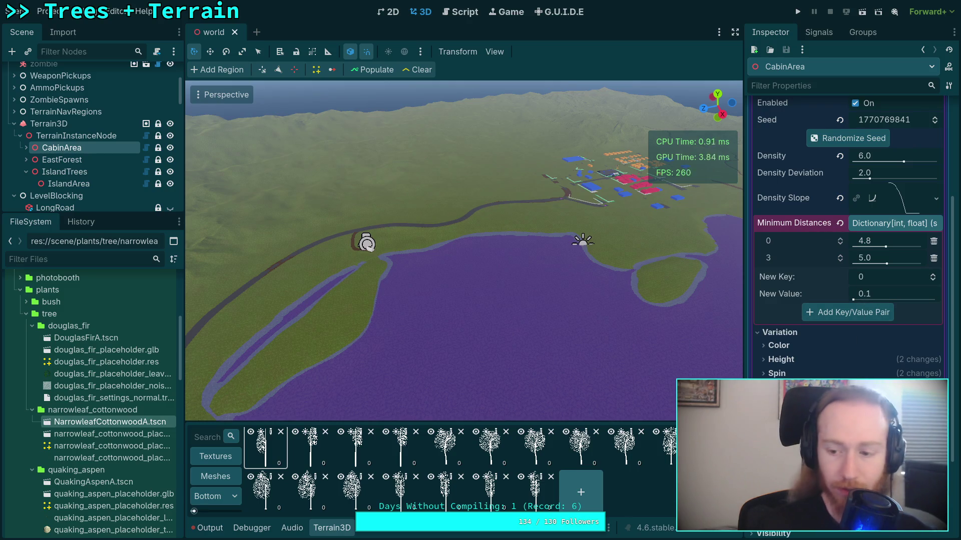
scroll(859, 372, "down", 5)
left_click(780, 292)
left_click(780, 293)
left_click(786, 306)
left_click(785, 306)
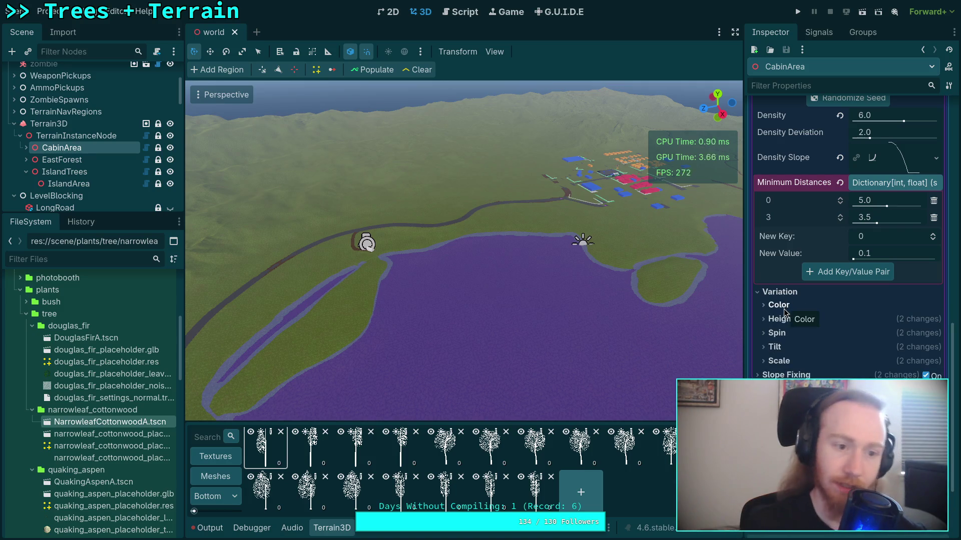
Expand EastForest and CabinArea in the scene tree to show their areas, then return to the git terminal
left_click(26, 160)
left_click(26, 148)
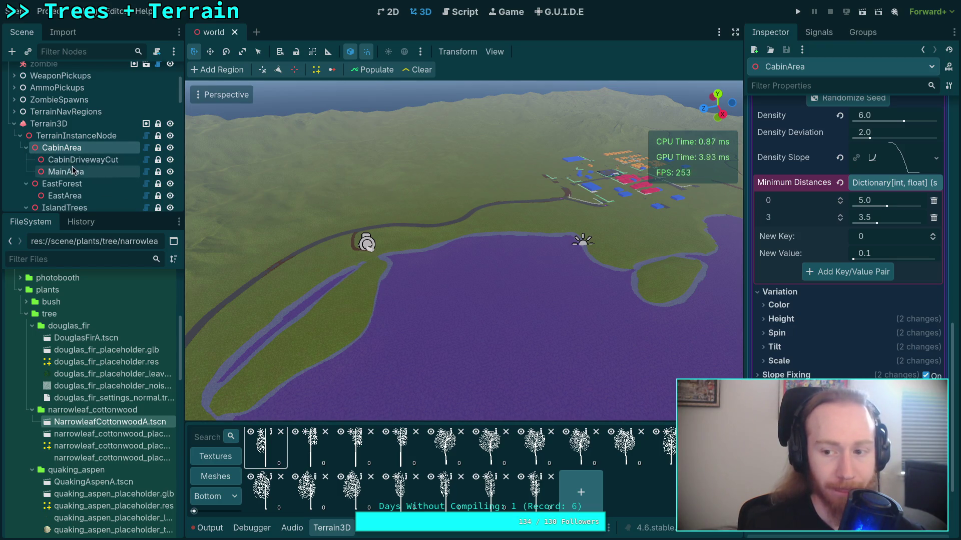
scroll(849, 306, "down", 5)
scroll(849, 306, "up", 2)
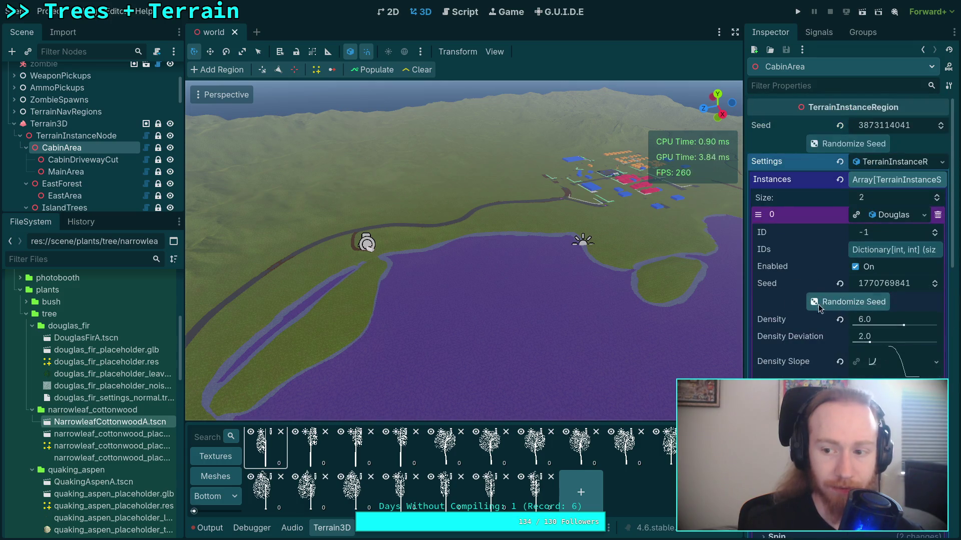
key("super+1")
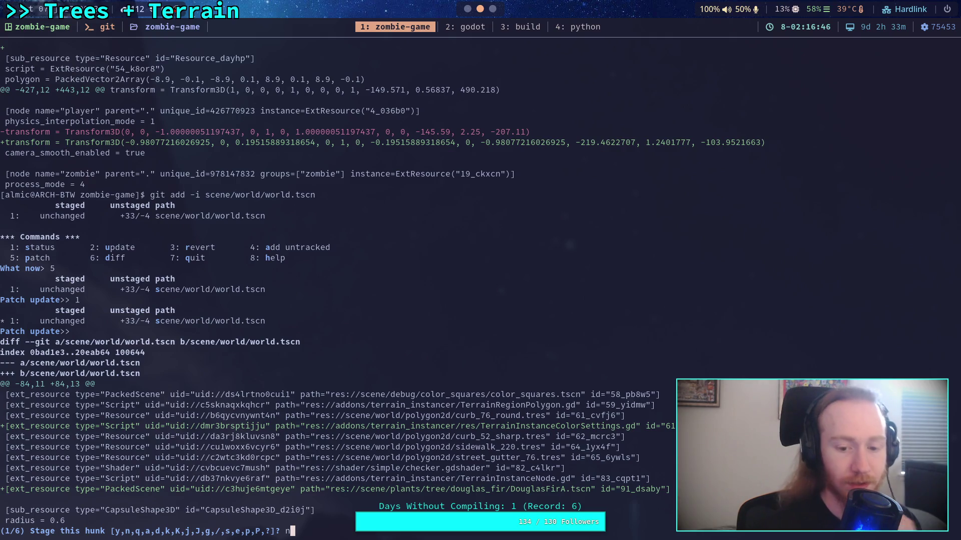
Answer n to leave world.tscn's first hunk unstaged and move to hunk 2 of 6
key("Return")
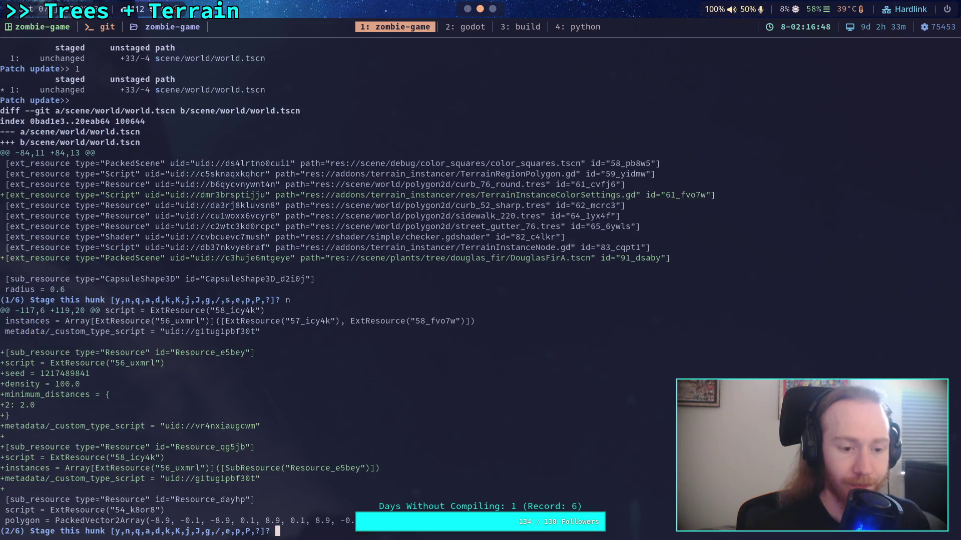
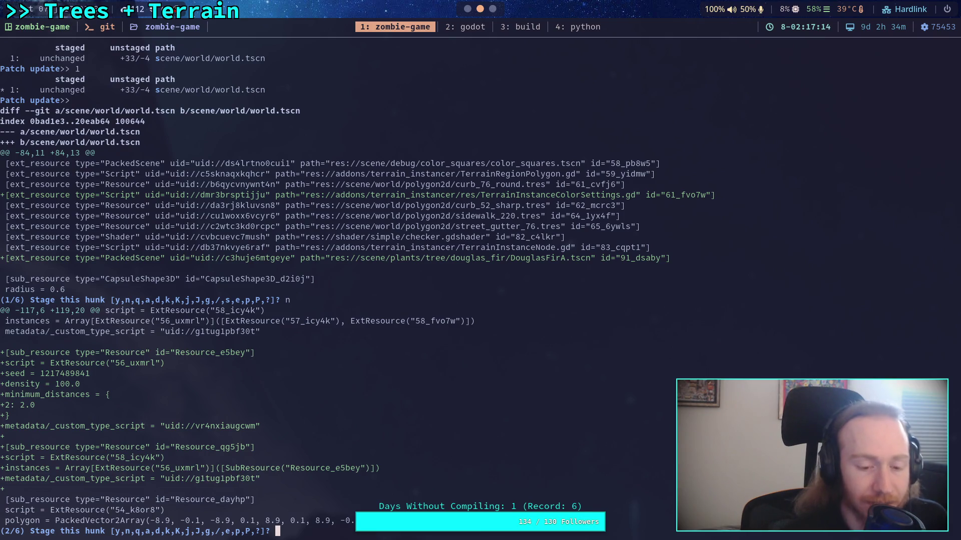
Leave world.tscn hunks 2 through 6 unstaged by answering n to each
type("n")
key("Return")
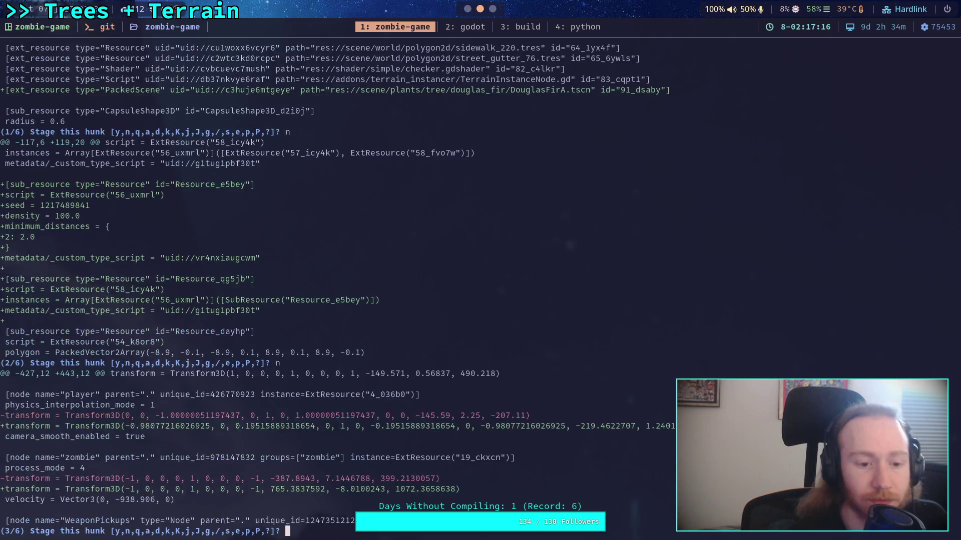
type("n")
key("Return")
type("n")
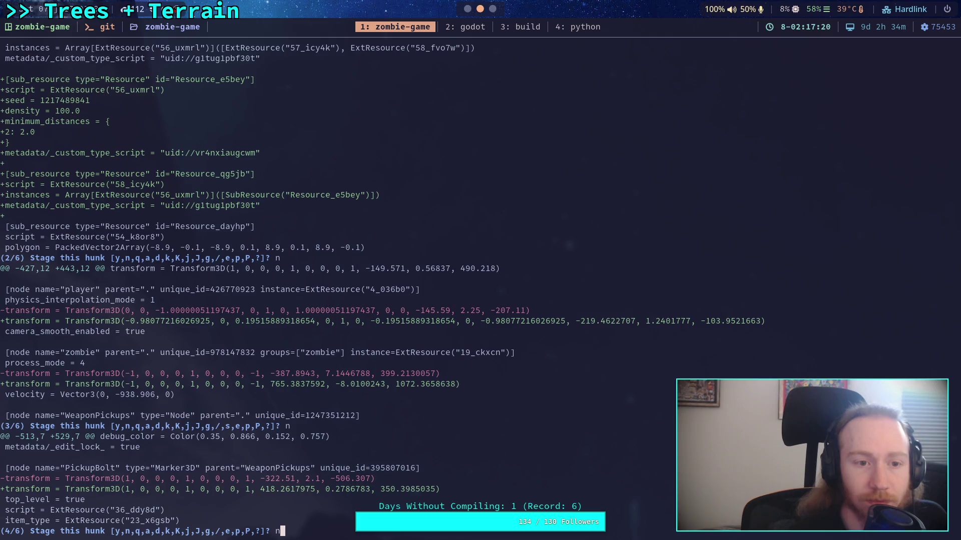
key("Return")
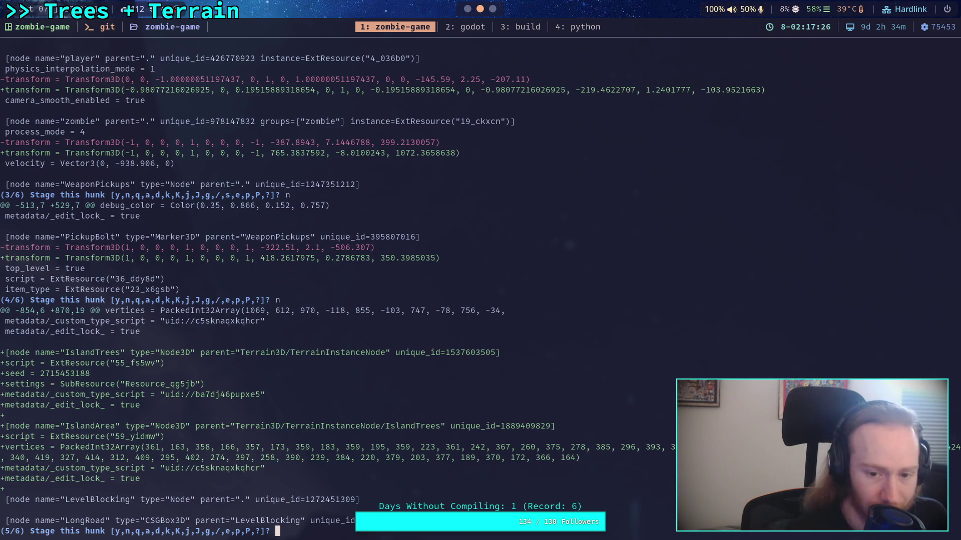
type("n")
key("Return")
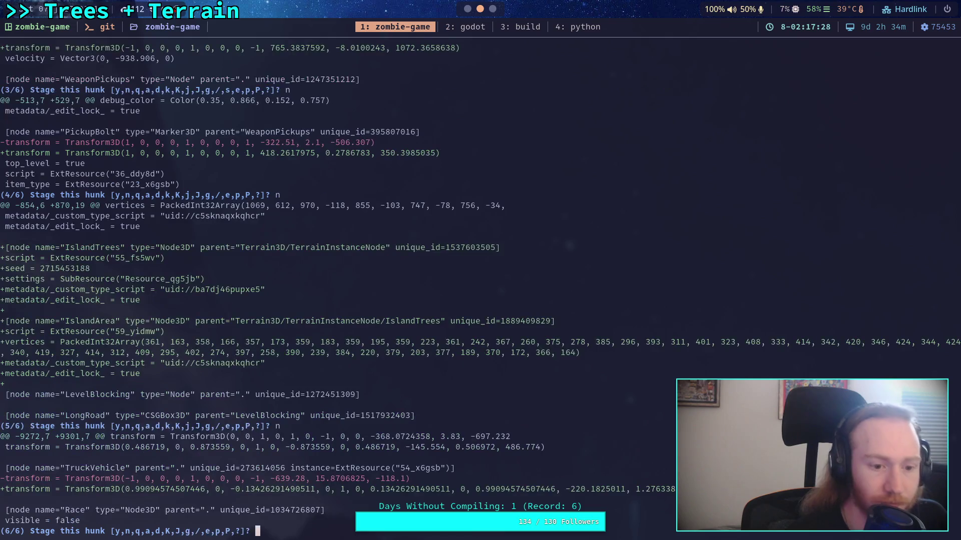
type("n")
key("Return")
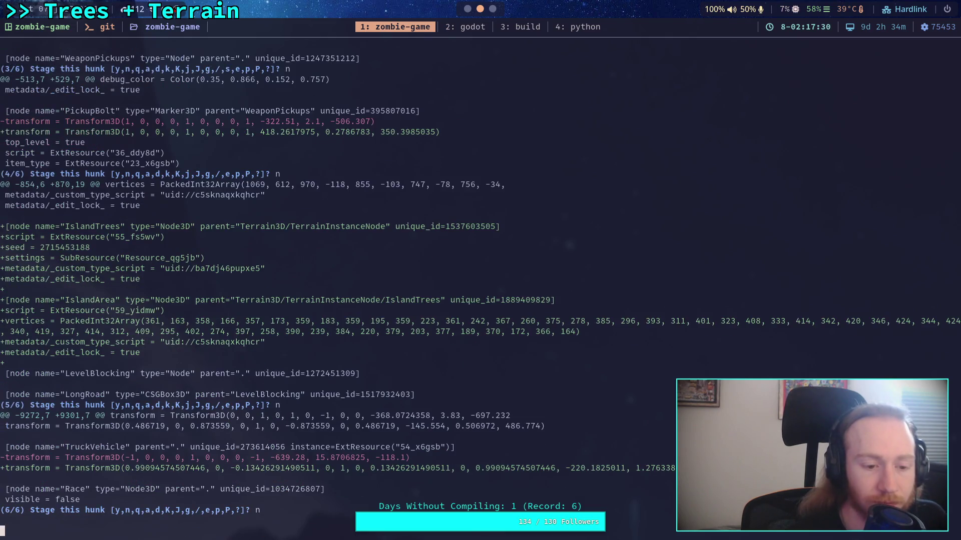
Quit the interactive staging session and bring the Godot editor forward
type("q")
key("Return")
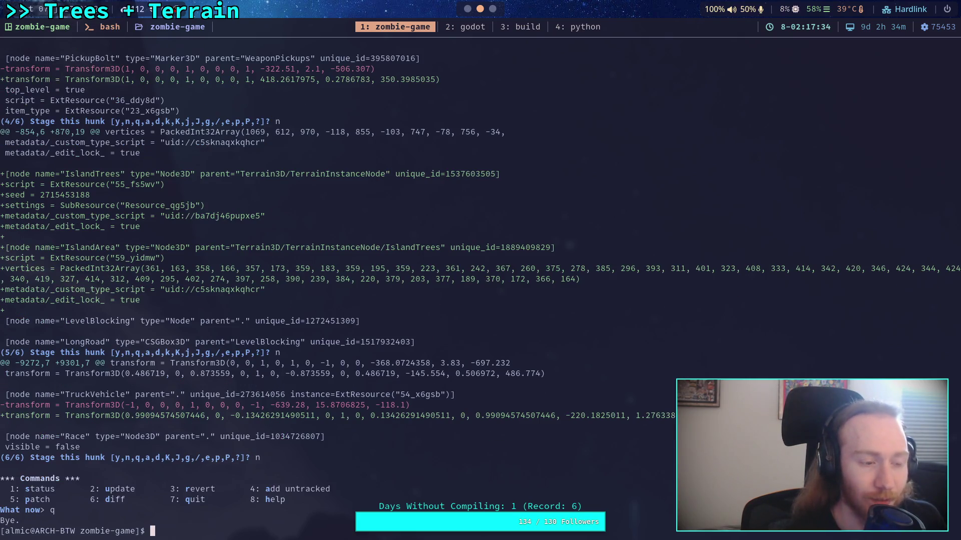
key("super+2")
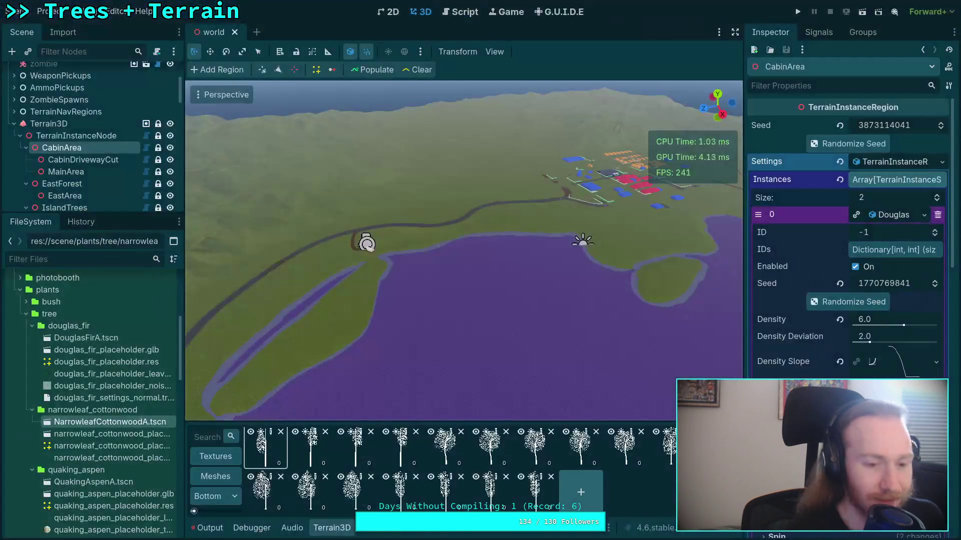
Delete the DouglasFirA node from the world scene, save it, and return to the terminal
scroll(22, 152, "down", 5)
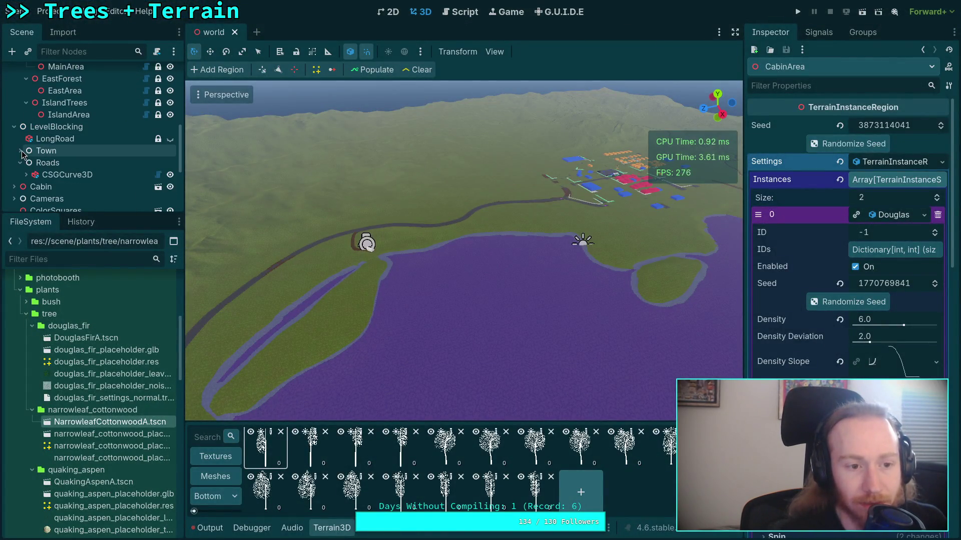
left_click(21, 150)
scroll(68, 169, "down", 4)
scroll(71, 167, "down", 2)
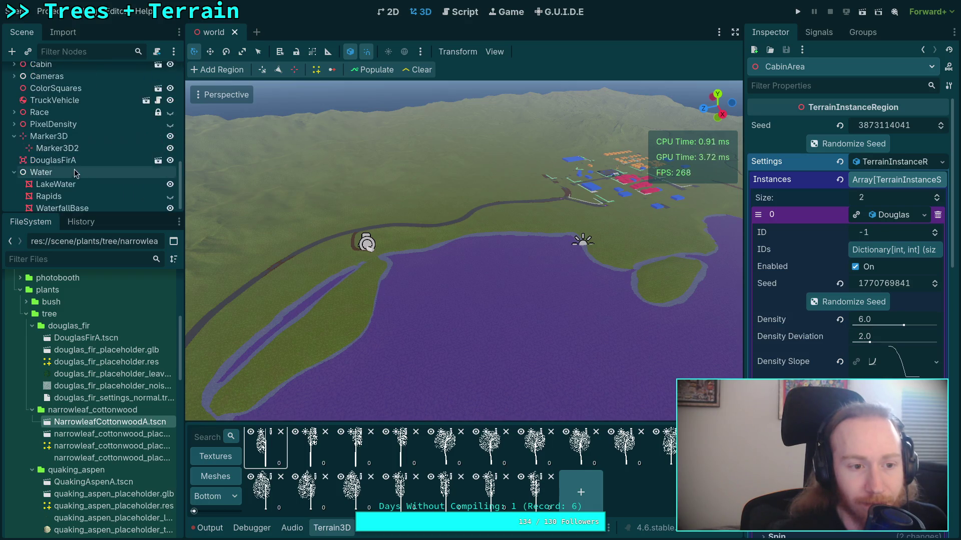
left_click(85, 160)
right_click(99, 163)
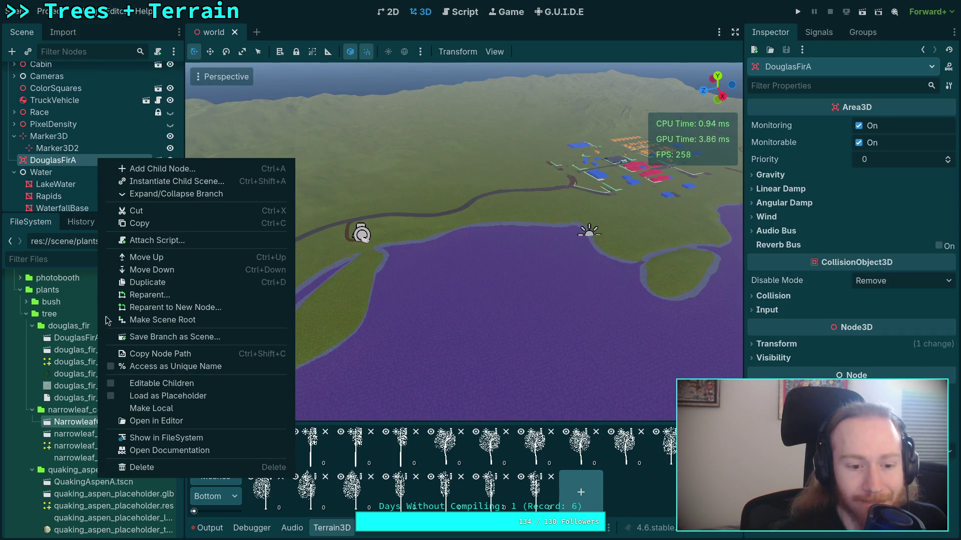
left_click(150, 468)
left_click(517, 278)
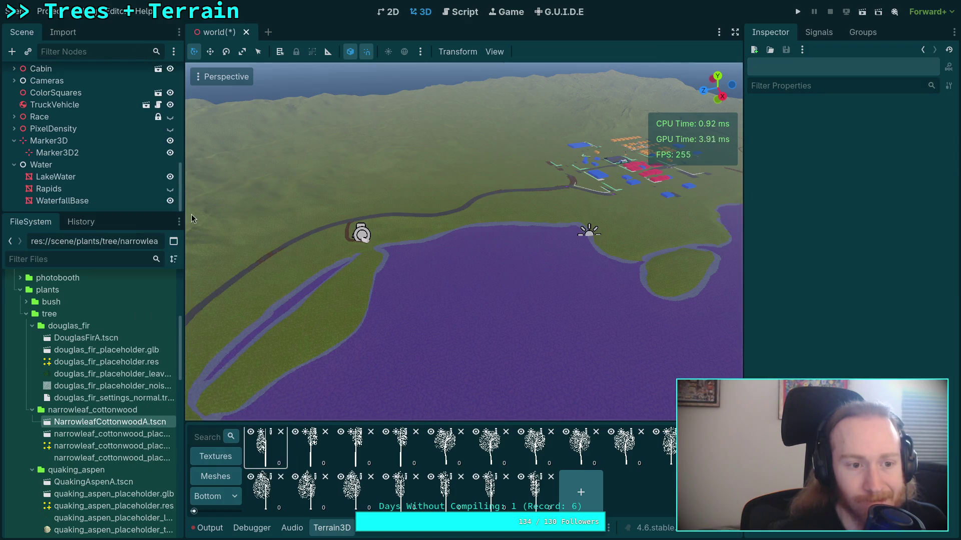
key("ctrl+s")
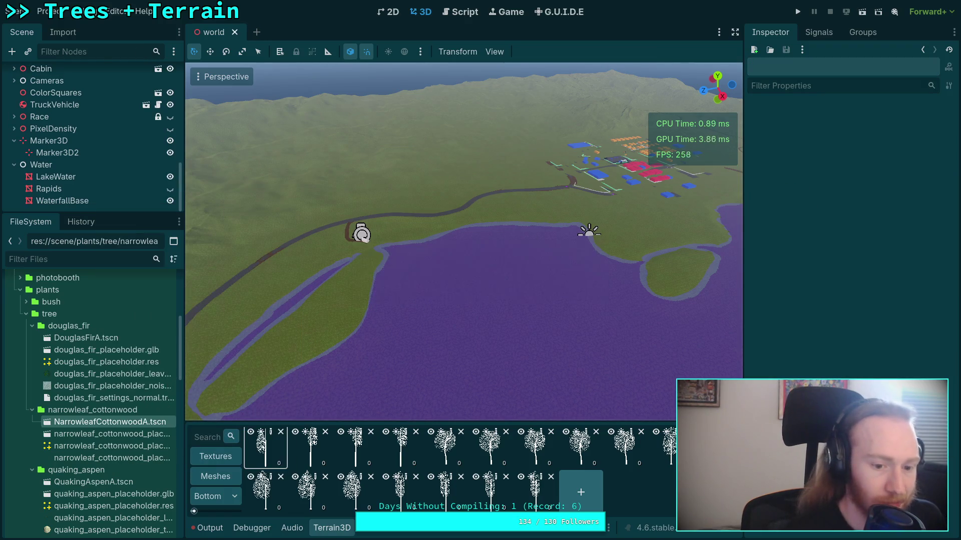
key("super+1")
Run git diff and scroll through the world.tscn changes, then go back to Godot
type("git diff")
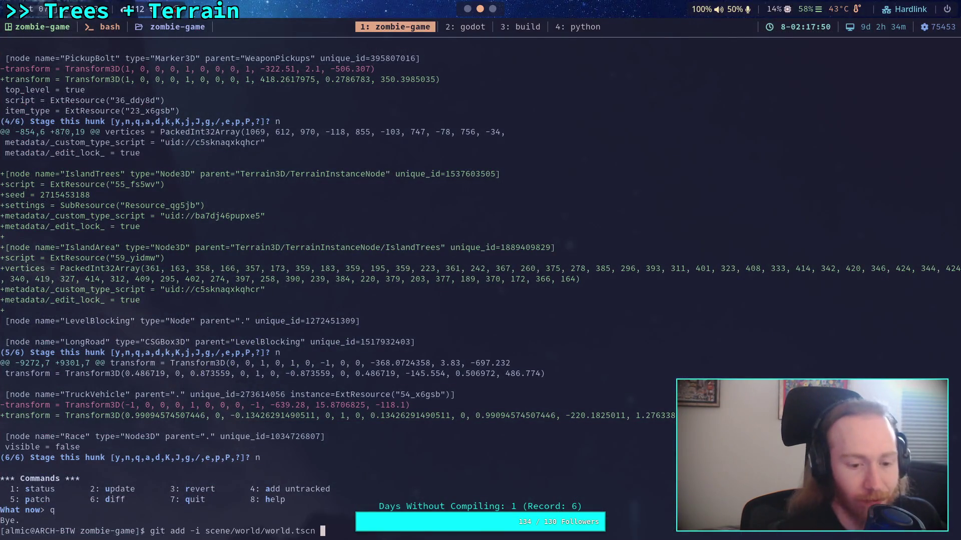
key("Return")
scroll(458, 290, "down", 5)
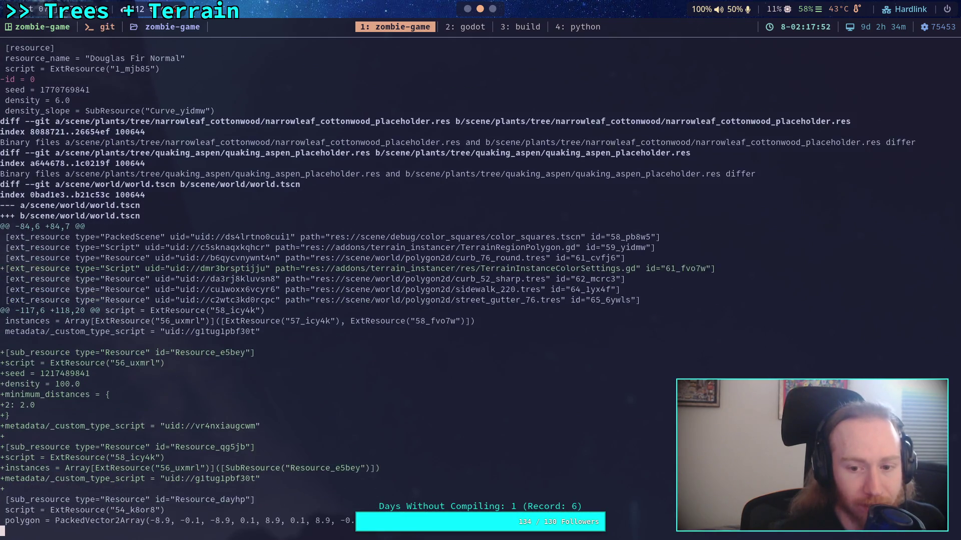
scroll(458, 290, "down", 1)
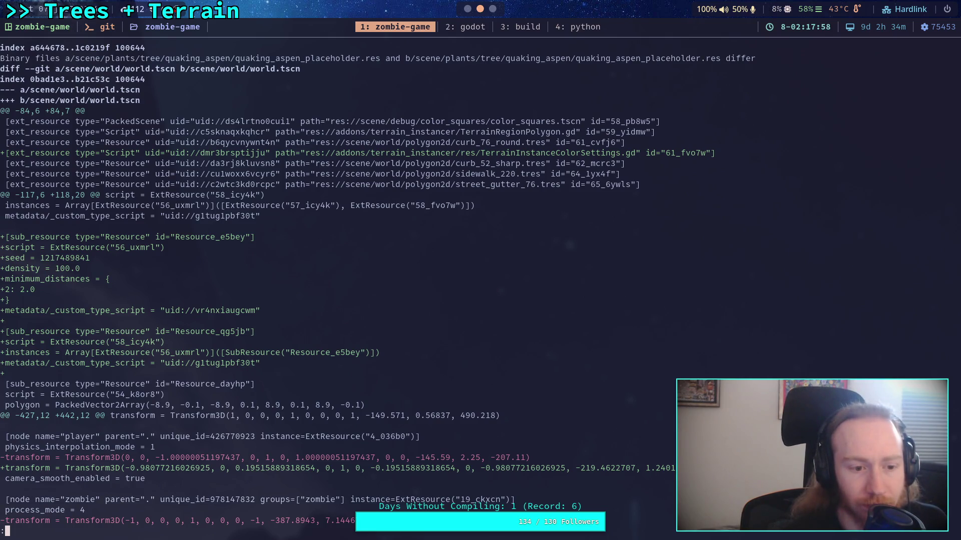
scroll(458, 290, "down", 4)
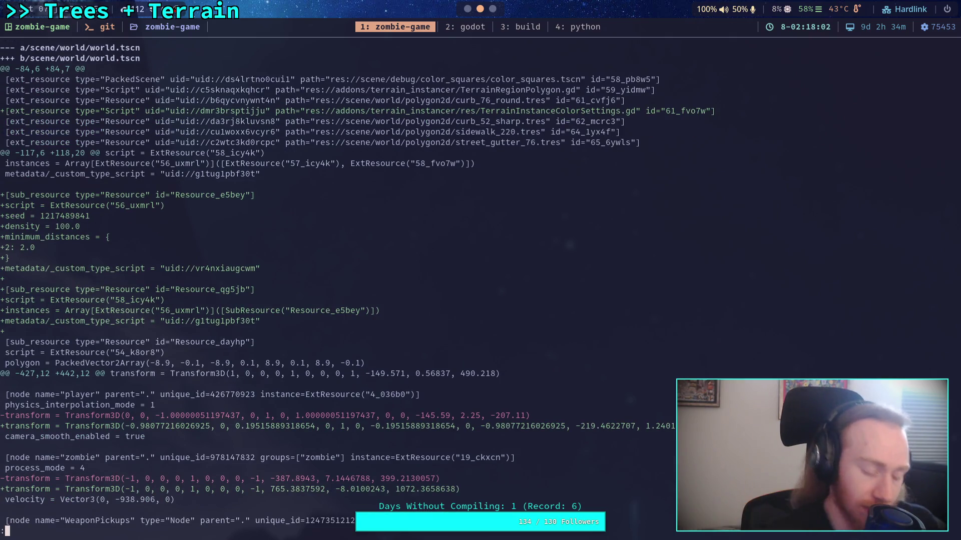
key("super+2")
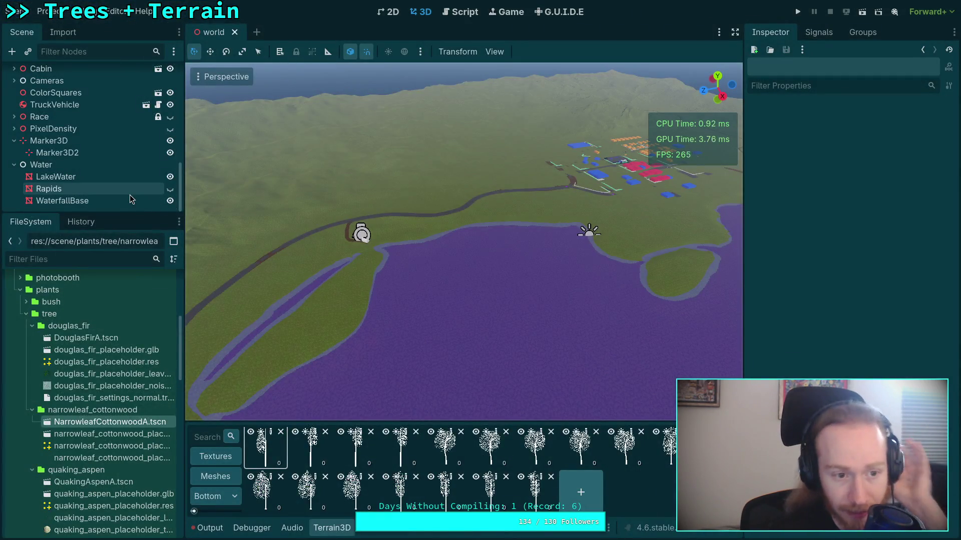
Collapse the douglas_fir, narrowleaf_cottonwood, quaking_aspen and white_fir folders and select IslandTrees
left_click(29, 326)
left_click(32, 337)
left_click(32, 350)
left_click(32, 362)
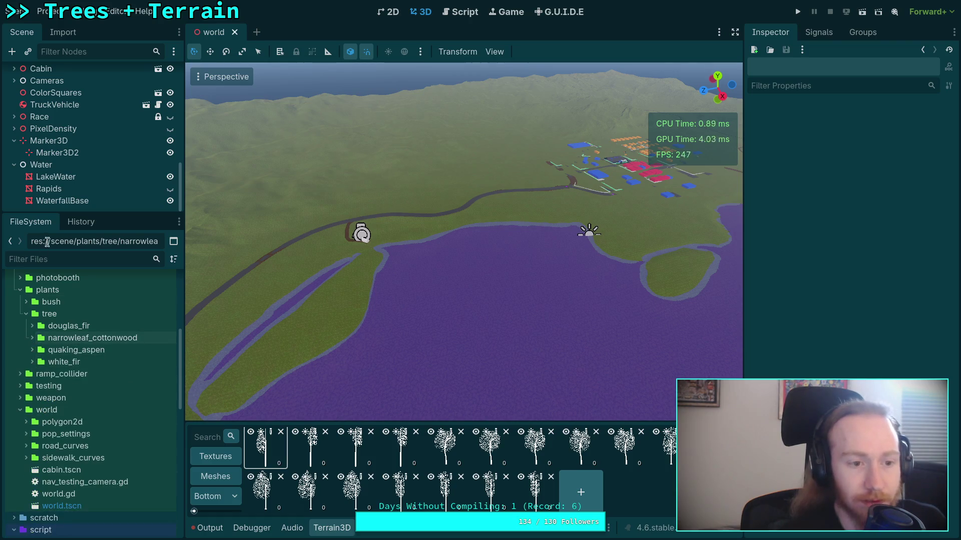
scroll(70, 150, "up", 5)
scroll(70, 149, "up", 2)
left_click(65, 177)
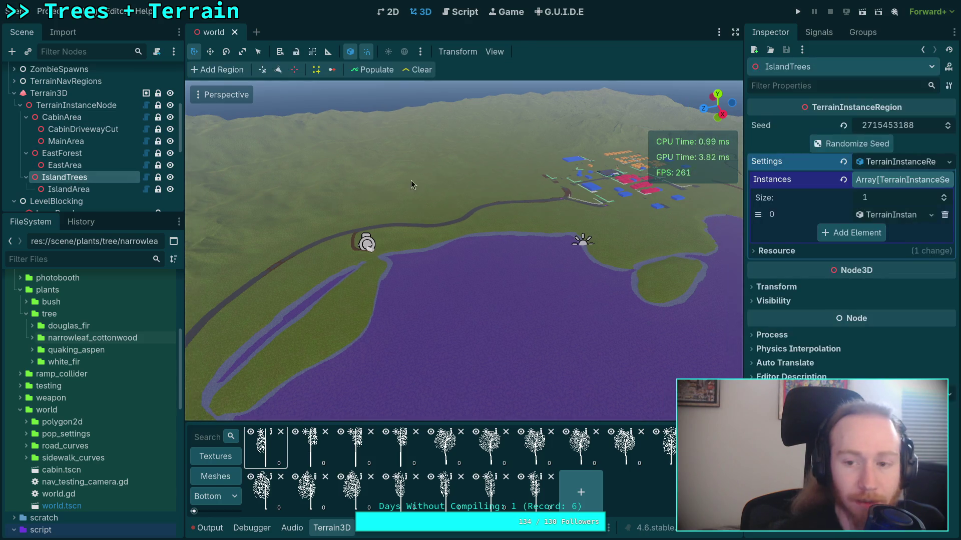
Start saving the IslandTrees Settings resource, browse to scene/world/pop_settings, then cancel
left_click_drag(744, 204, 704, 204)
left_click(948, 161)
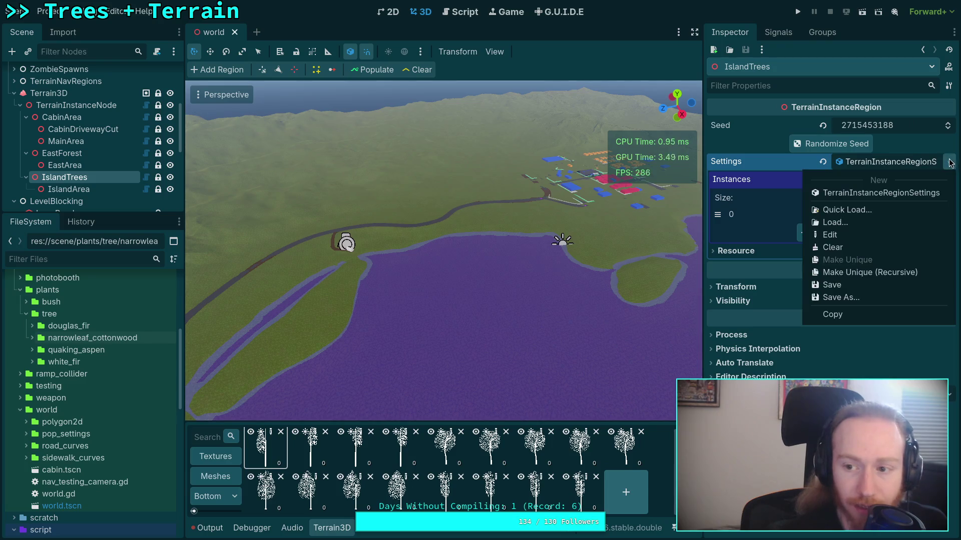
left_click(858, 297)
double_click(387, 236)
left_click(369, 173)
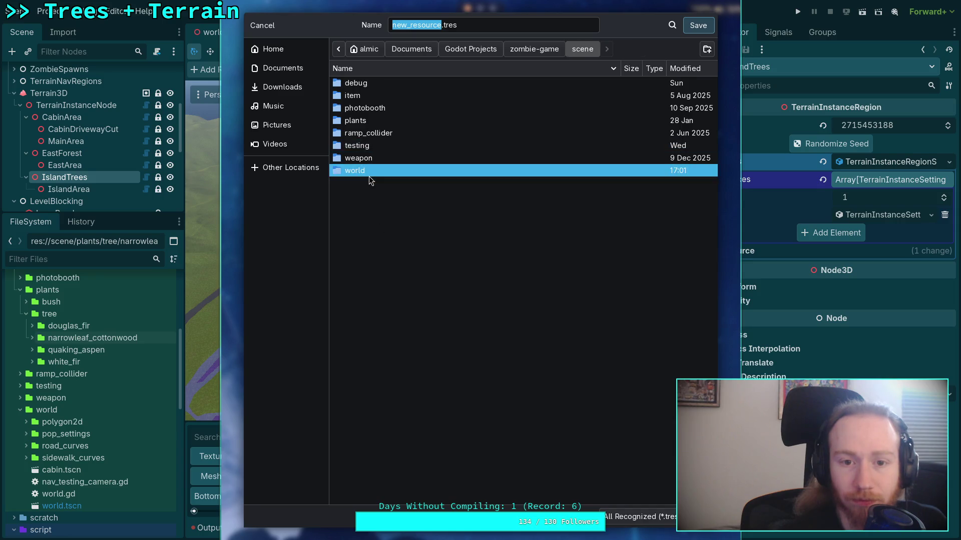
double_click(370, 172)
left_click(376, 96)
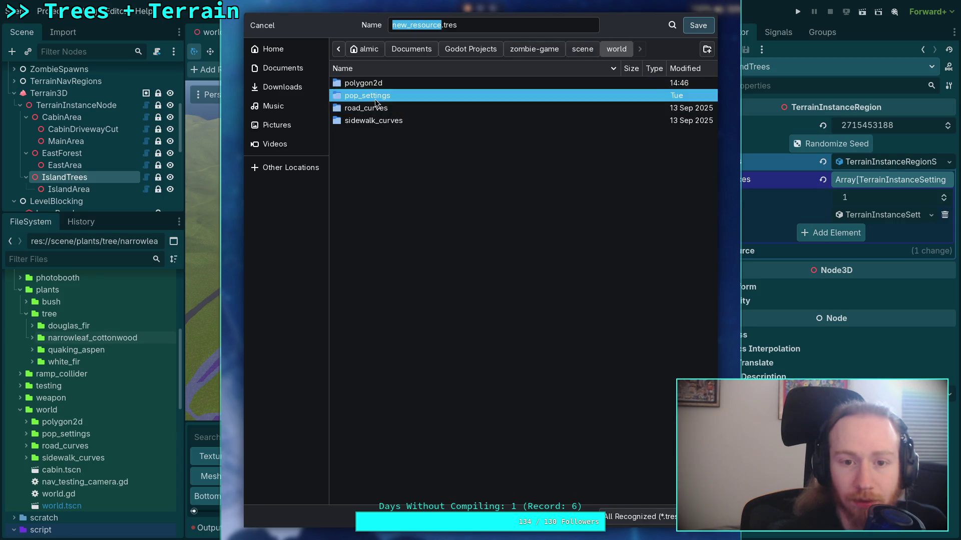
double_click(376, 99)
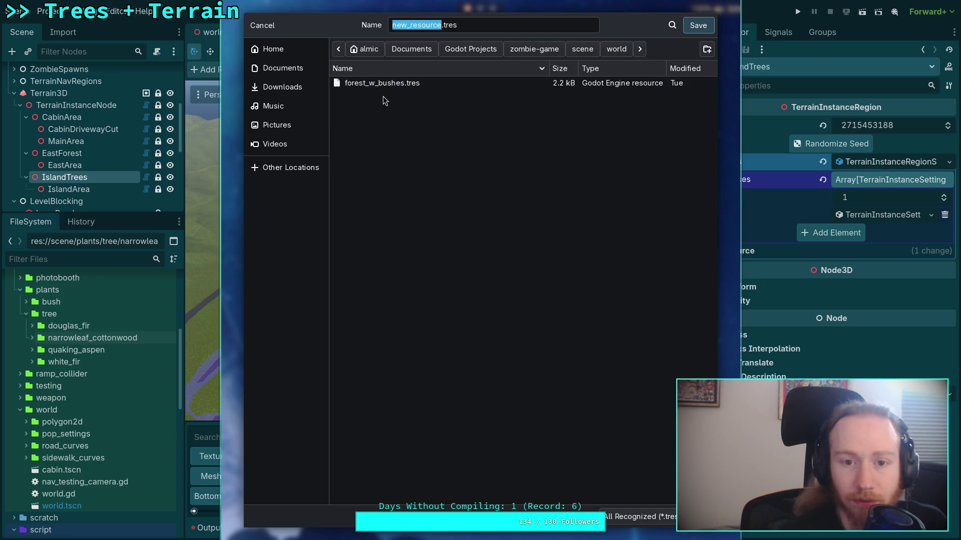
left_click(608, 53)
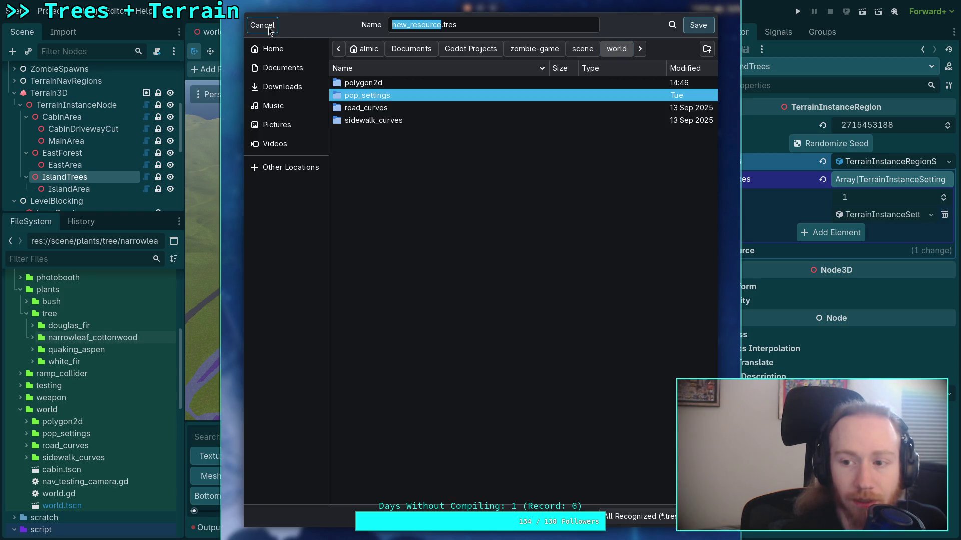
left_click(268, 31)
Clear the IslandTrees Settings to empty, save the scene, and recall the scene diff command in the terminal
left_click(879, 216)
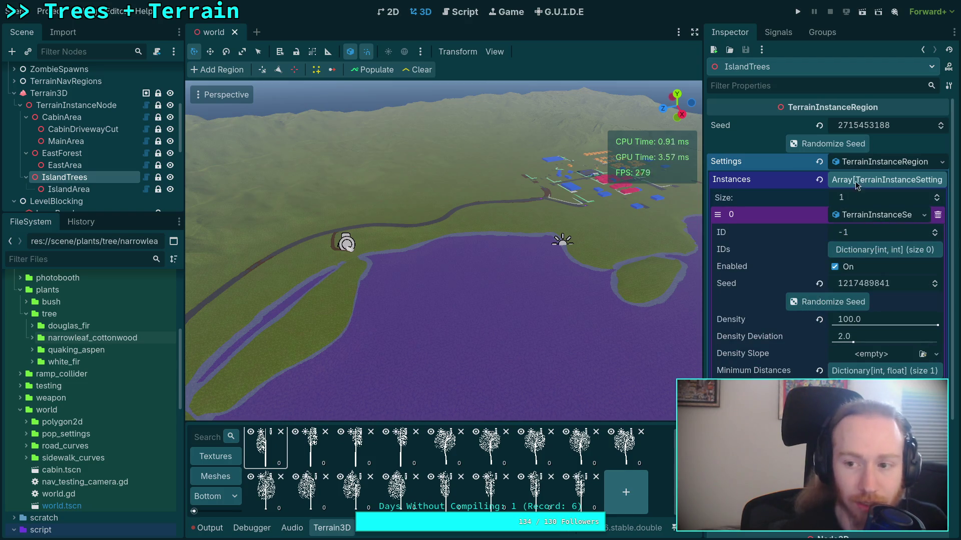
left_click(819, 161)
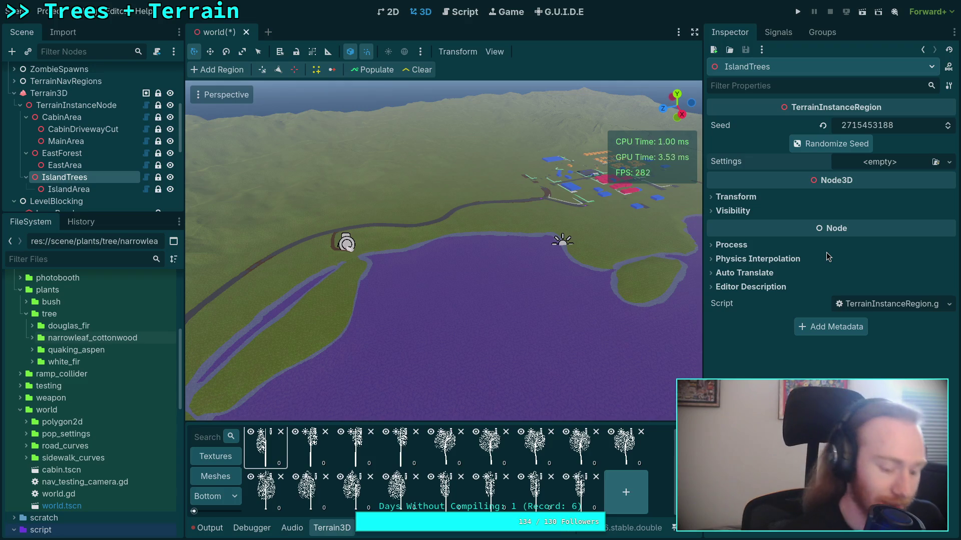
key("ctrl+s")
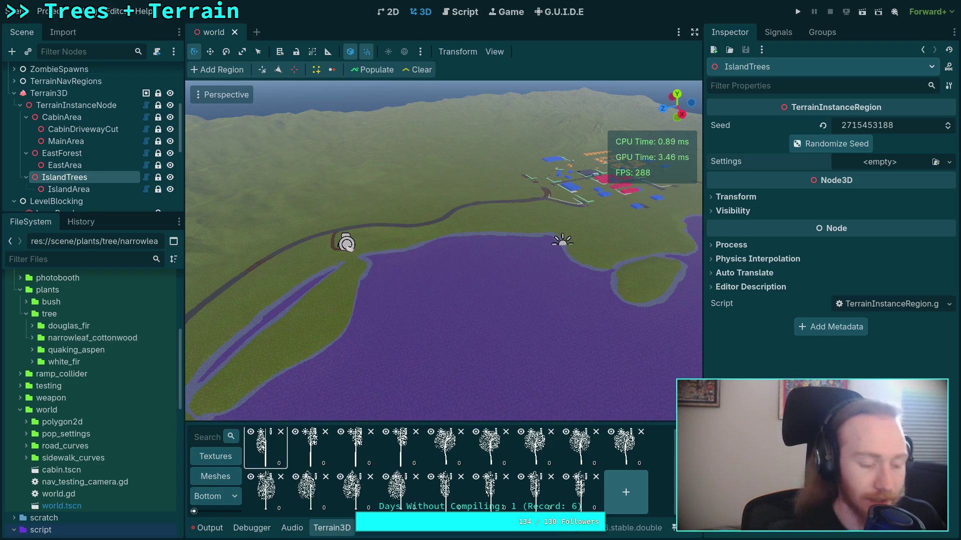
key("super+1")
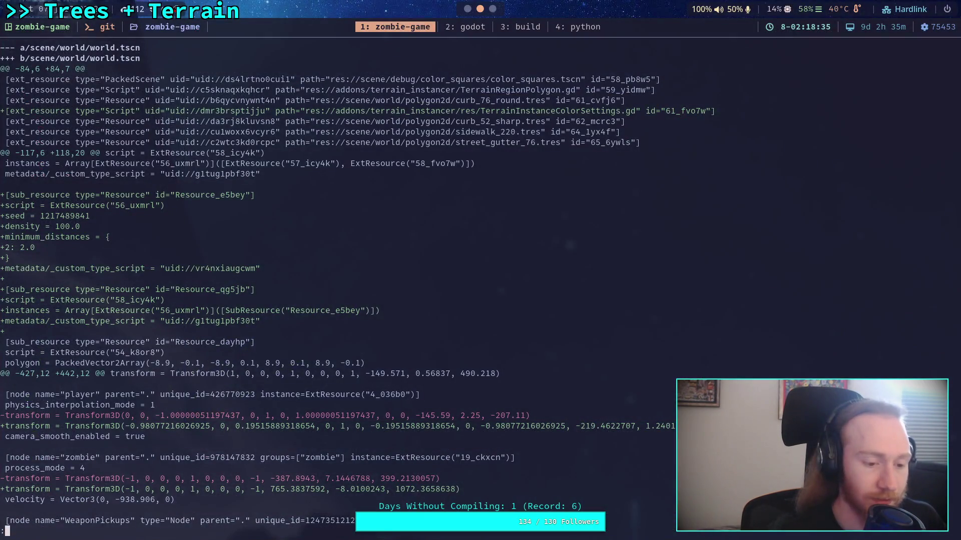
key("q")
key("Up")
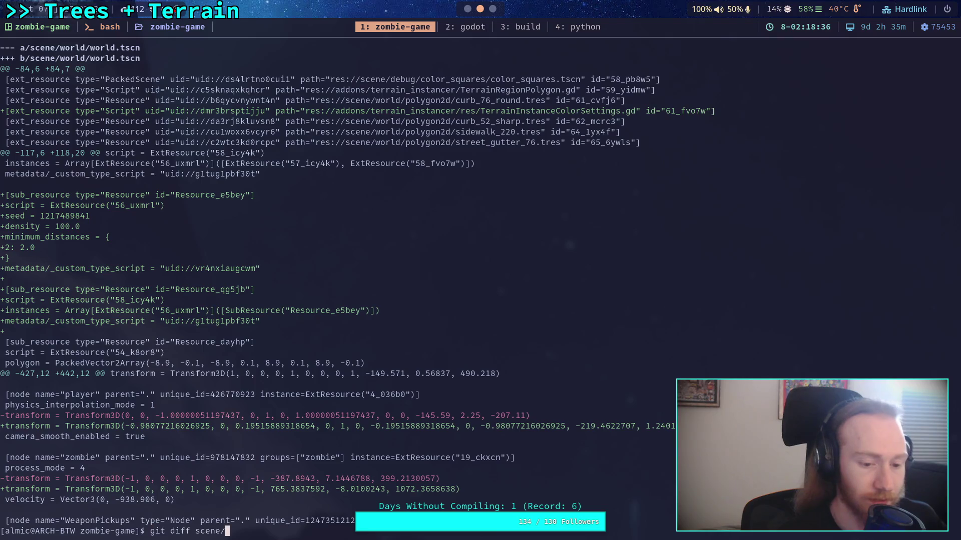
Run git diff on the scene folder and scroll through the changes
key("Return")
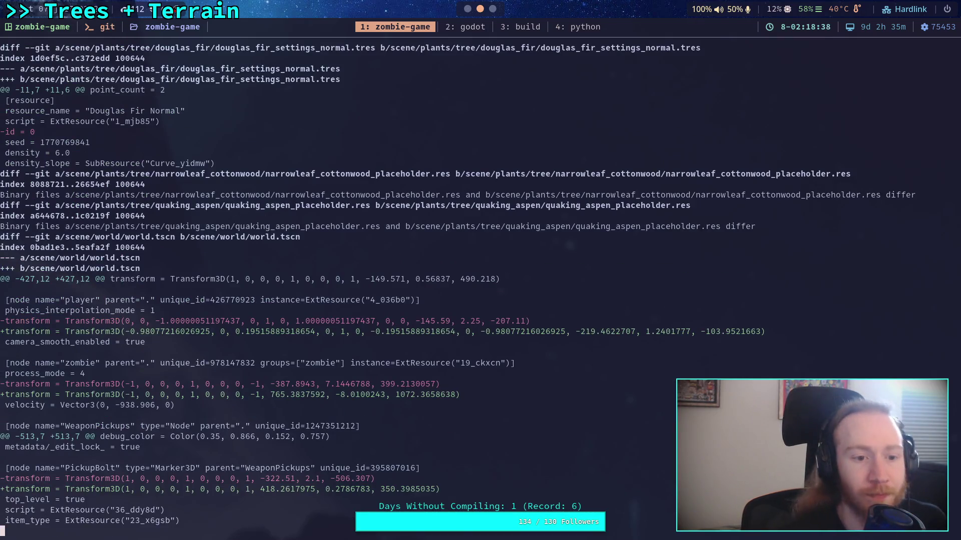
scroll(480, 285, "down", 3)
scroll(481, 285, "down", 6)
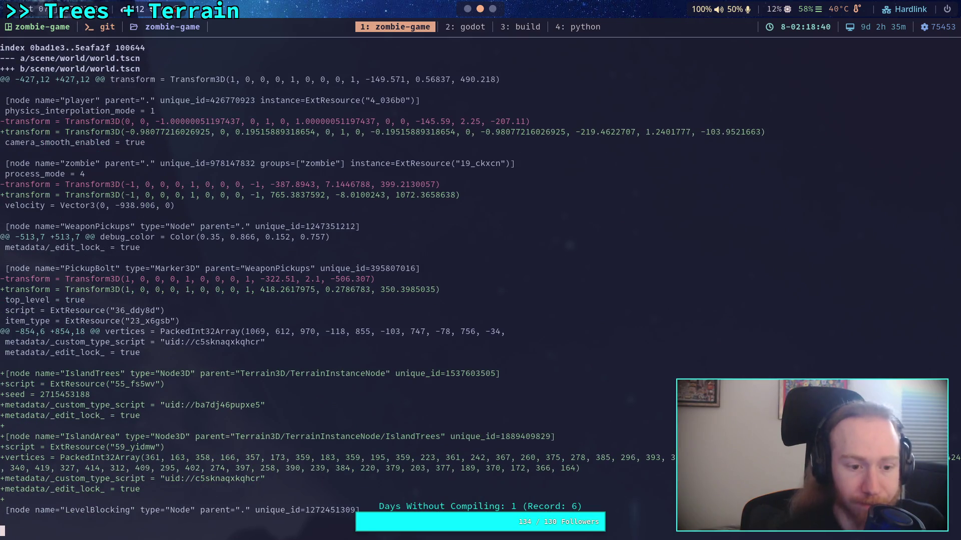
scroll(480, 285, "down", 3)
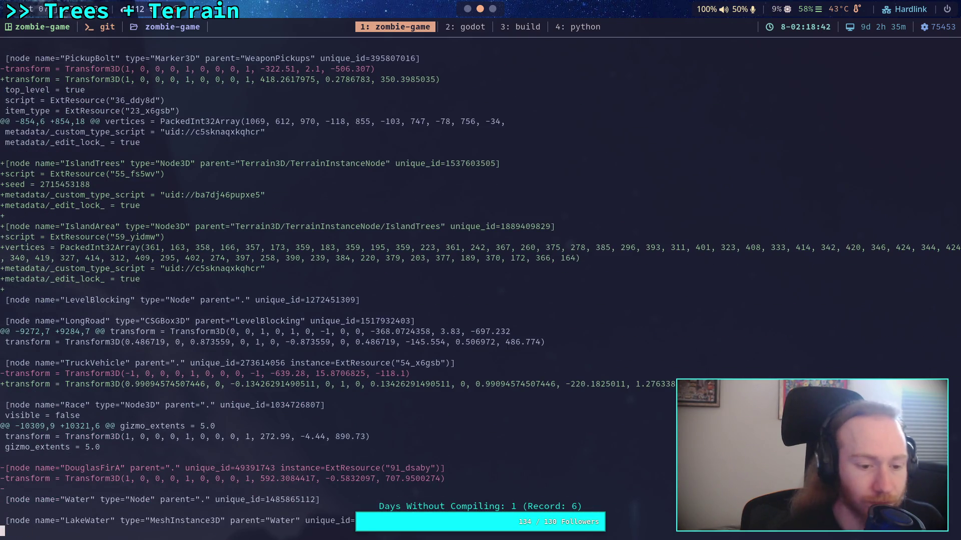
scroll(480, 285, "up", 7)
scroll(480, 285, "down", 6)
Patch-stage only the IslandTrees and DouglasFirA-removal hunks of world.tscn, then run git status
type("qgit add")
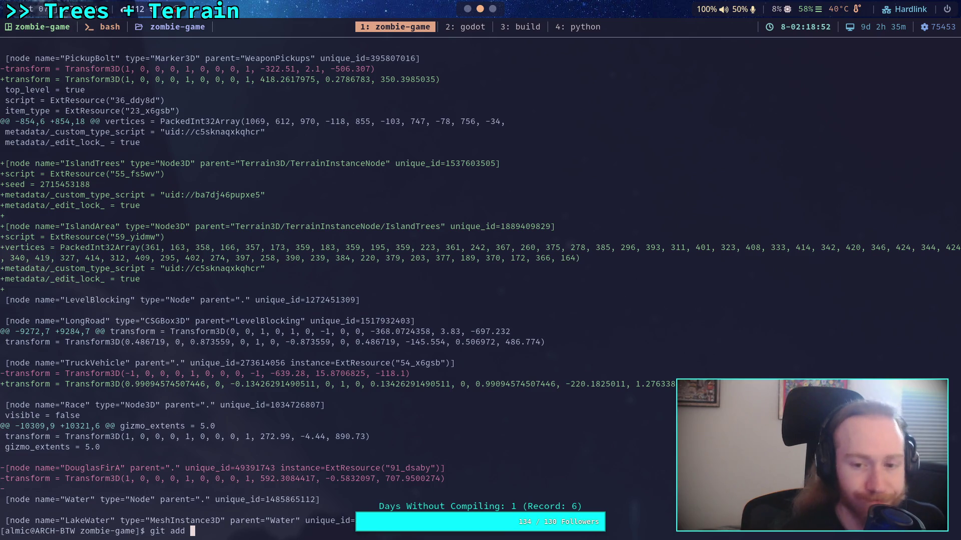
type("-i scene/wea")
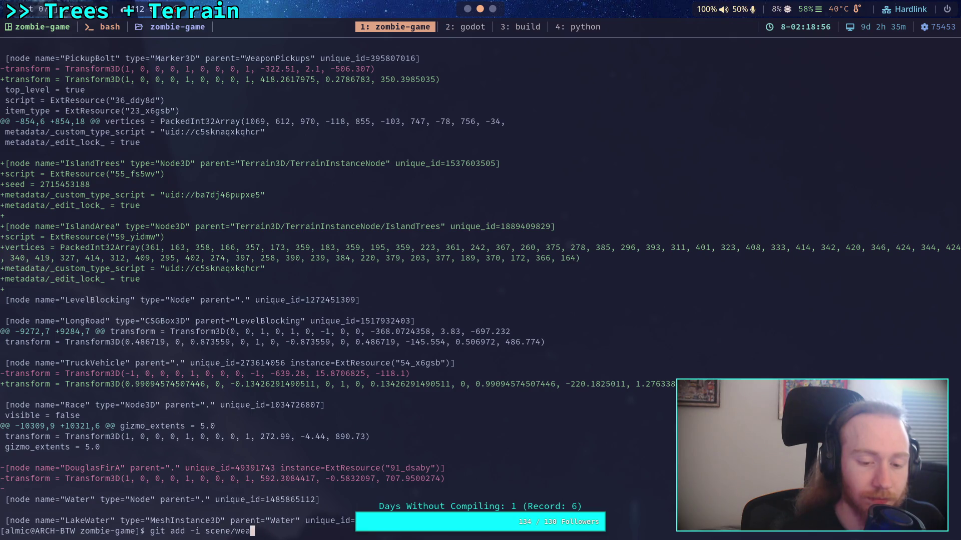
type("rld/world.t")
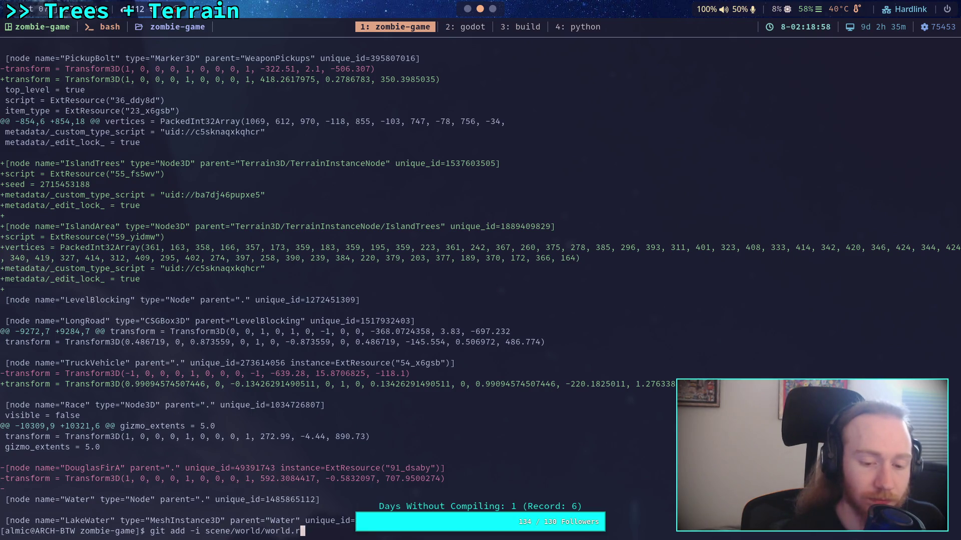
type("scn")
key("Return")
key("Return")
type("1")
key("Return")
key("Return")
key("Return")
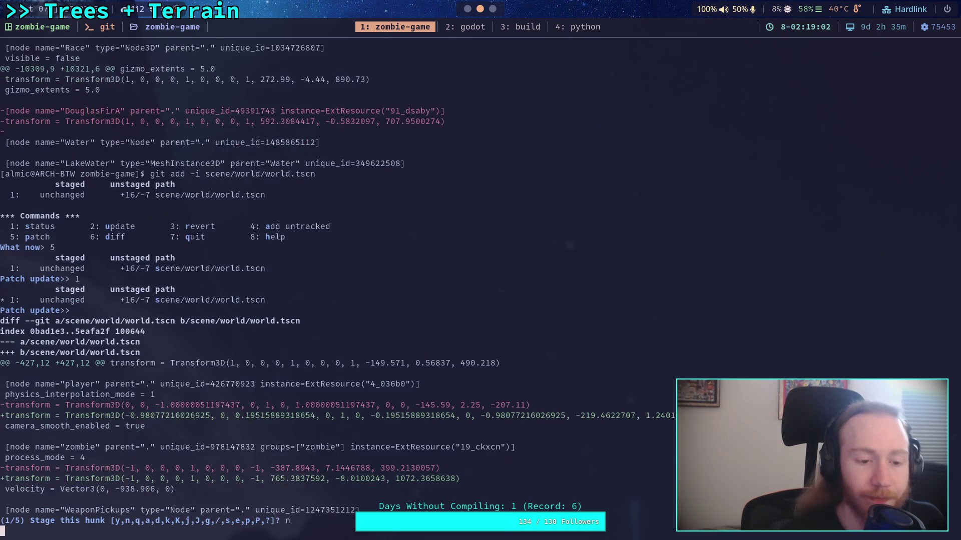
type("n")
key("Return")
type("y")
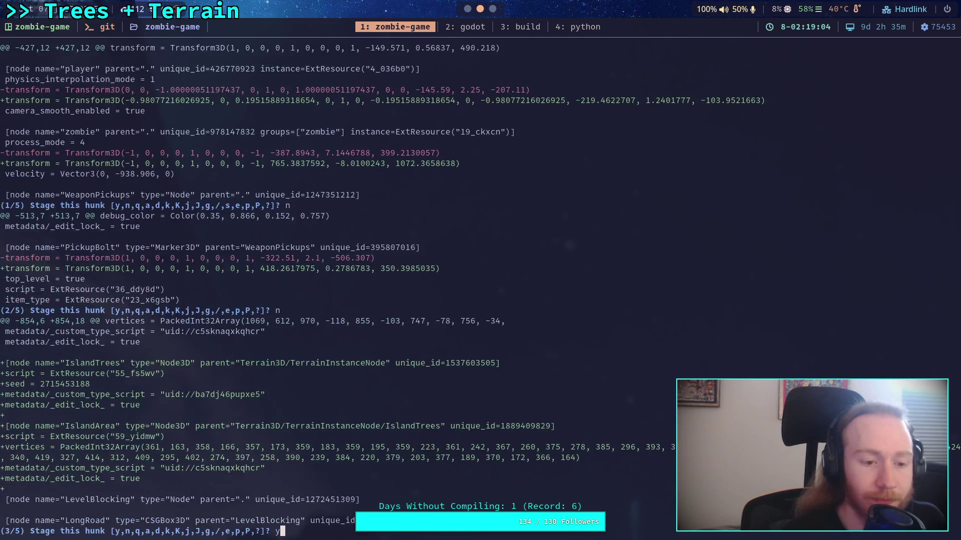
key("Return")
type("n")
key("Return")
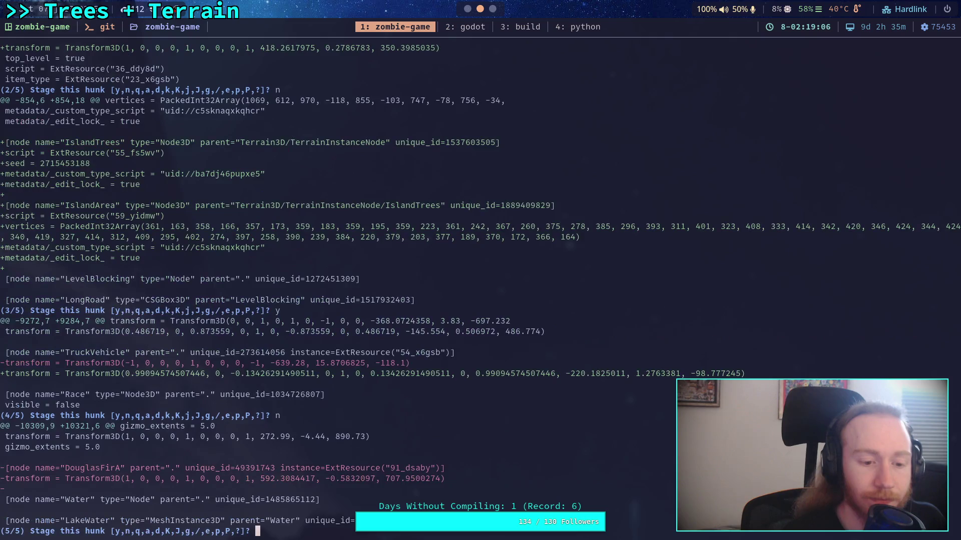
type("y")
key("Return")
type("q")
key("Return")
type("git status")
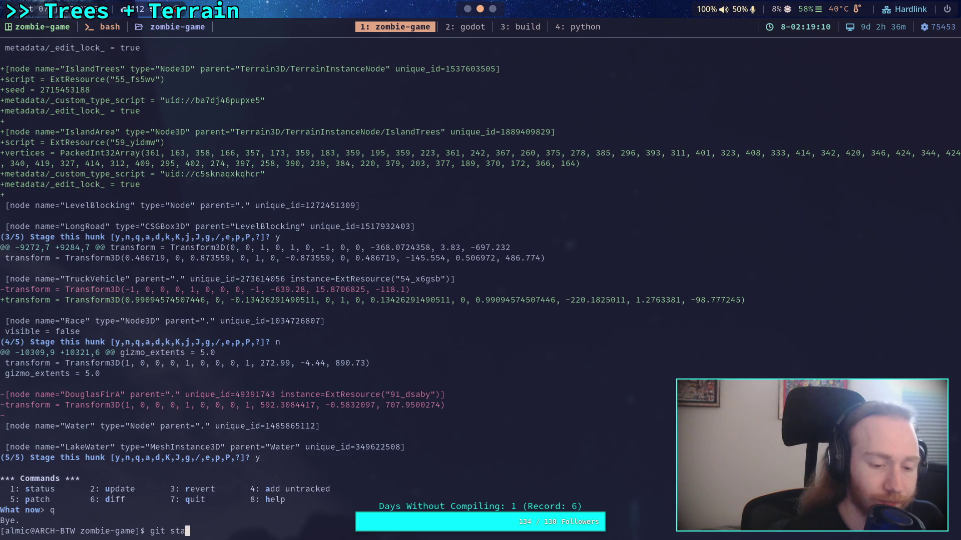
key("Return")
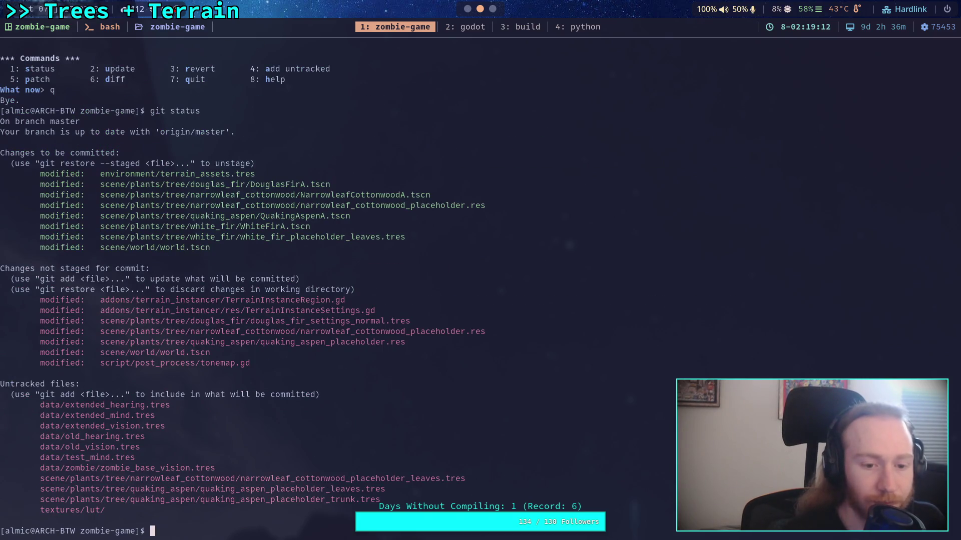
Stage the scene/plants/tree/narrowleaf_cottonwood/ folder with git add
type("qgit add scene/pl")
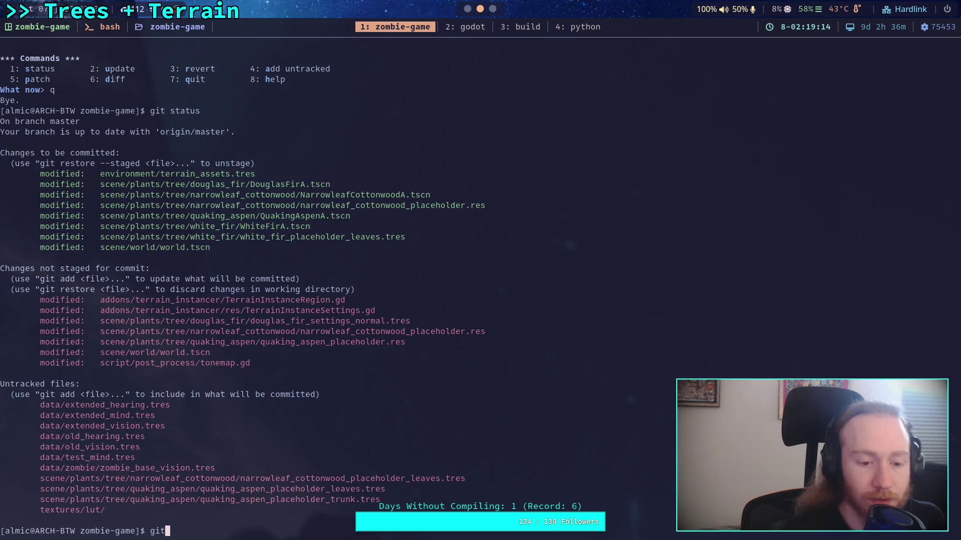
key("Tab")
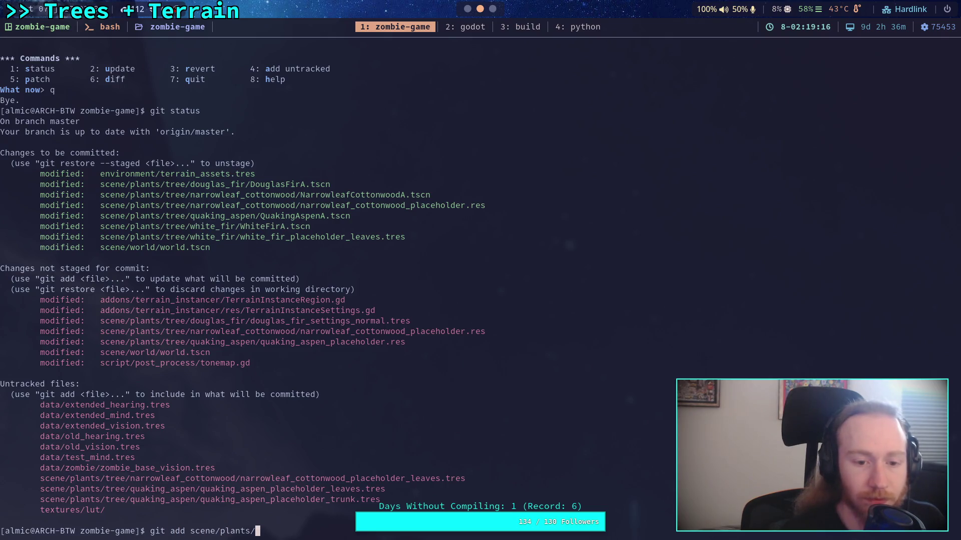
key("Tab")
type("n")
key("Tab")
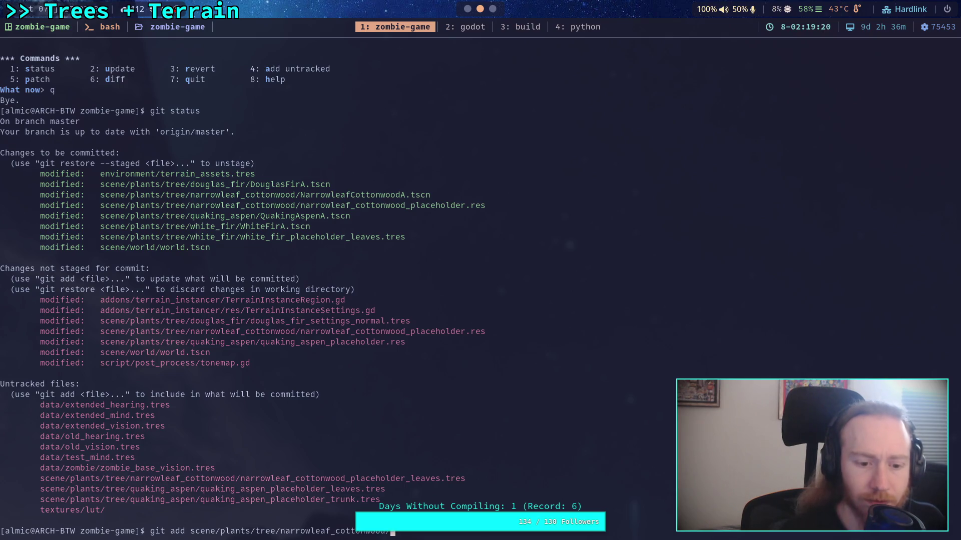
key("Return")
Stage the scene/plants/tree/quaking_aspen/ folder by editing the previous add command
key("Up")
key("BackSpace")
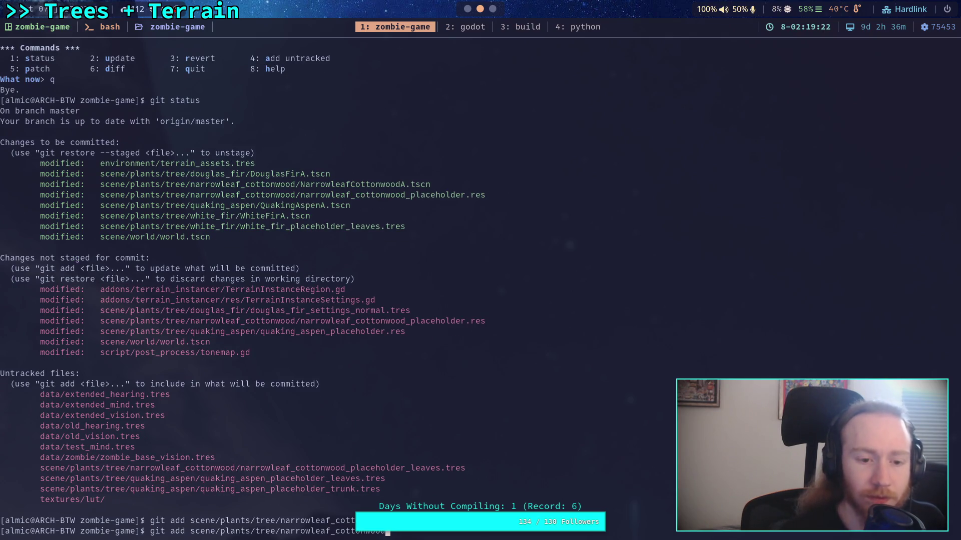
key("BackSpace")
key("BackSpace")
key("BackSpace")
key("BackSpace")
key("BackSpace")
key("BackSpace")
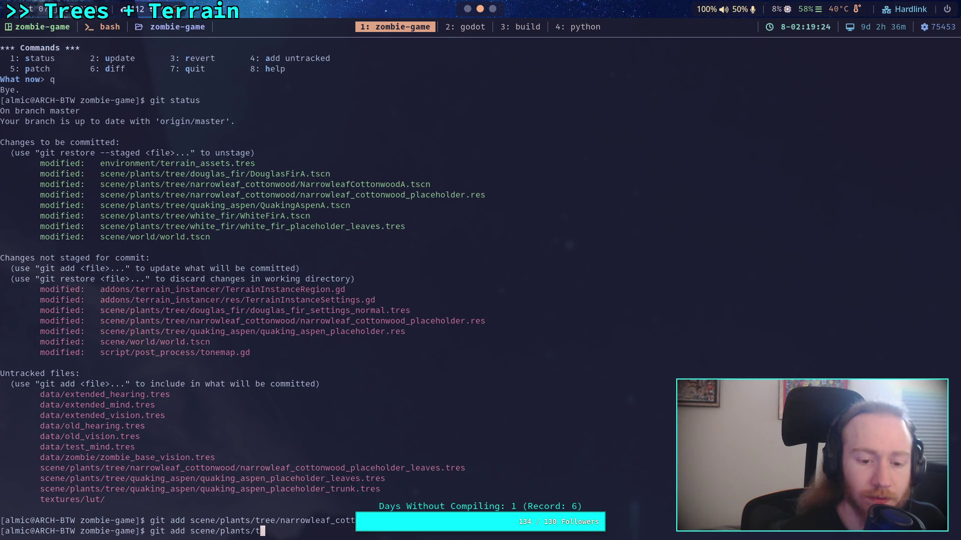
key("Tab")
type("qu")
key("Tab")
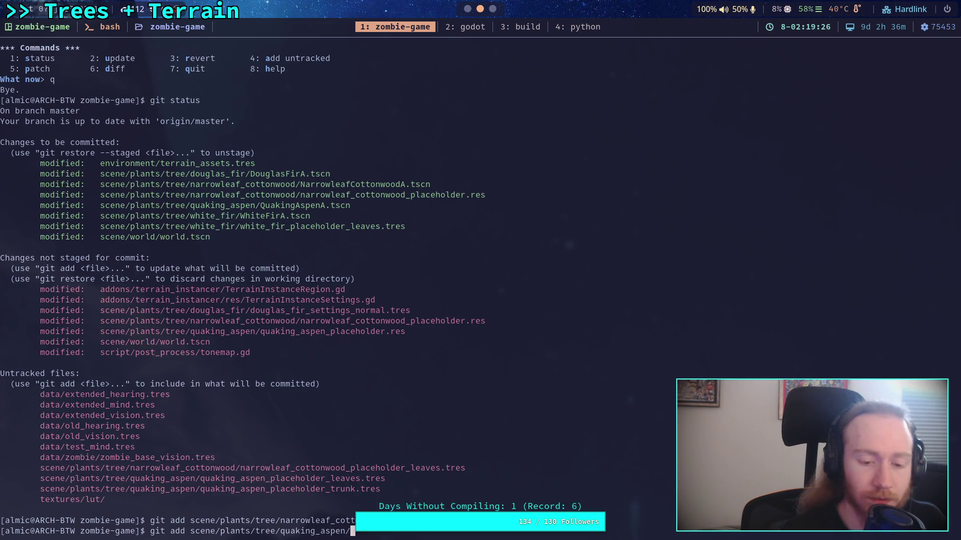
key("Return")
Run git status to confirm the newly staged tree folders
type("git as")
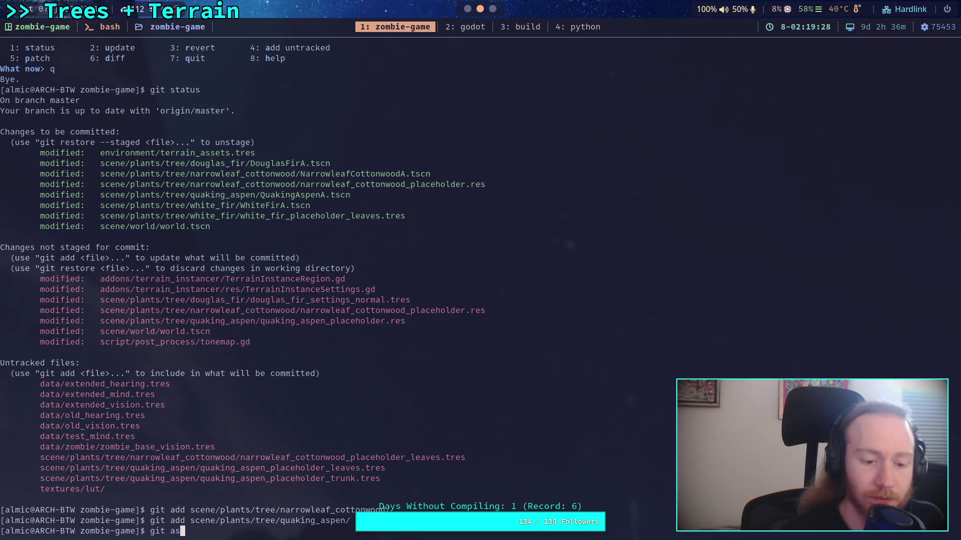
key("BackSpace")
key("BackSpace")
key("BackSpace")
type("status")
key("Return")
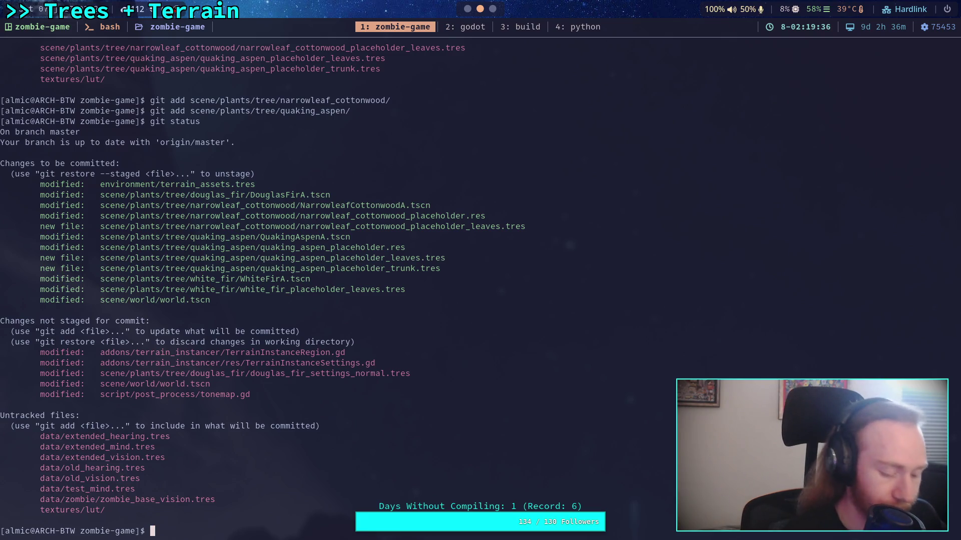
Start git commit with the summary 'Setup for tree variations, extract materials'
type("git commit")
key("Return")
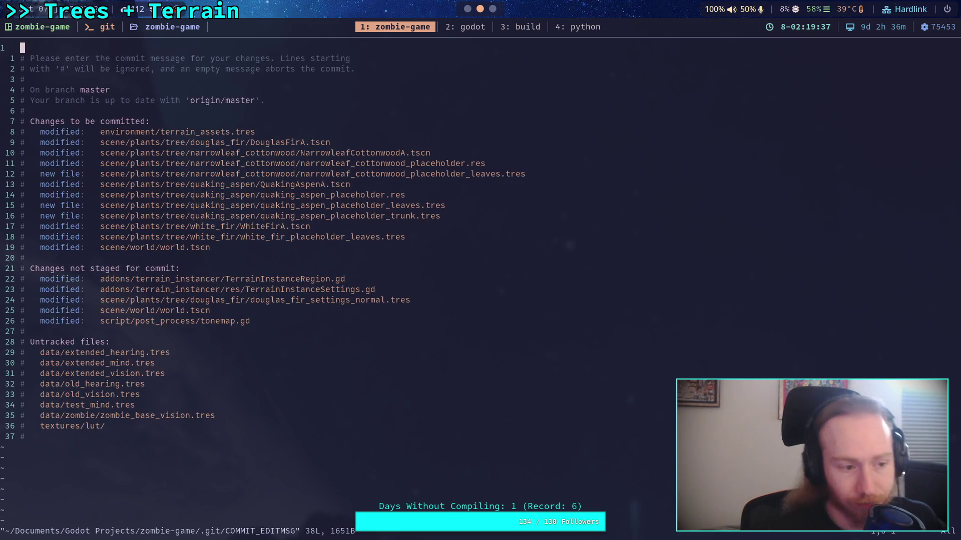
key("O")
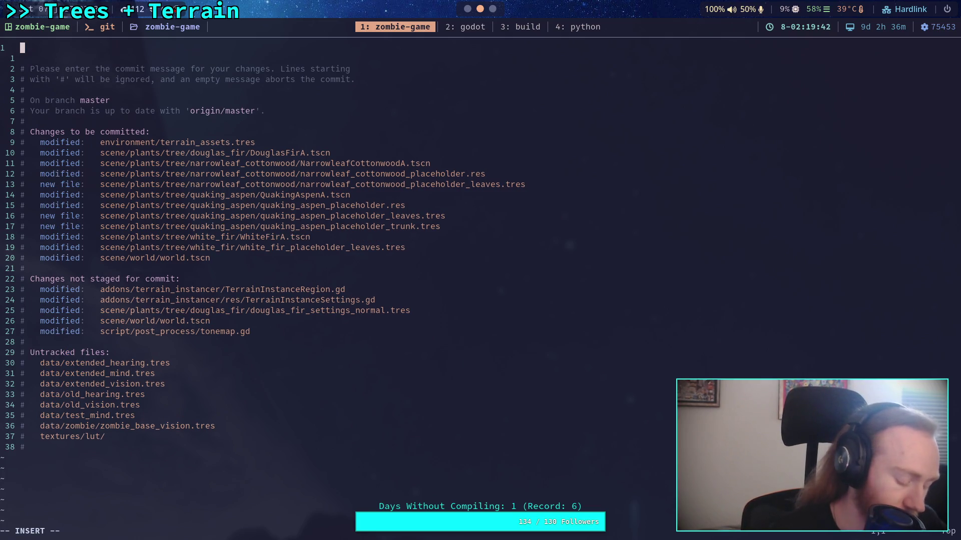
type("Set")
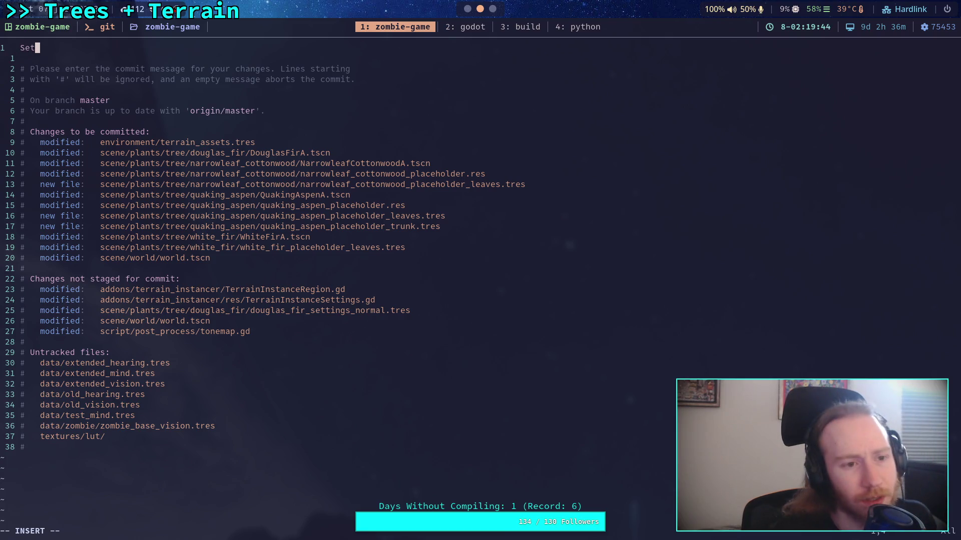
key("BackSpace")
key("BackSpace")
key("BackSpace")
type("etu")
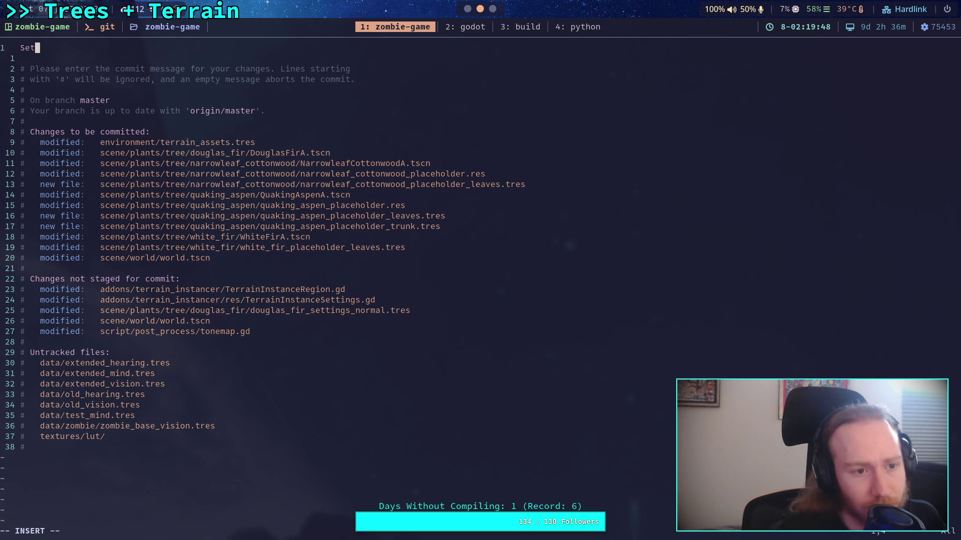
type("p f")
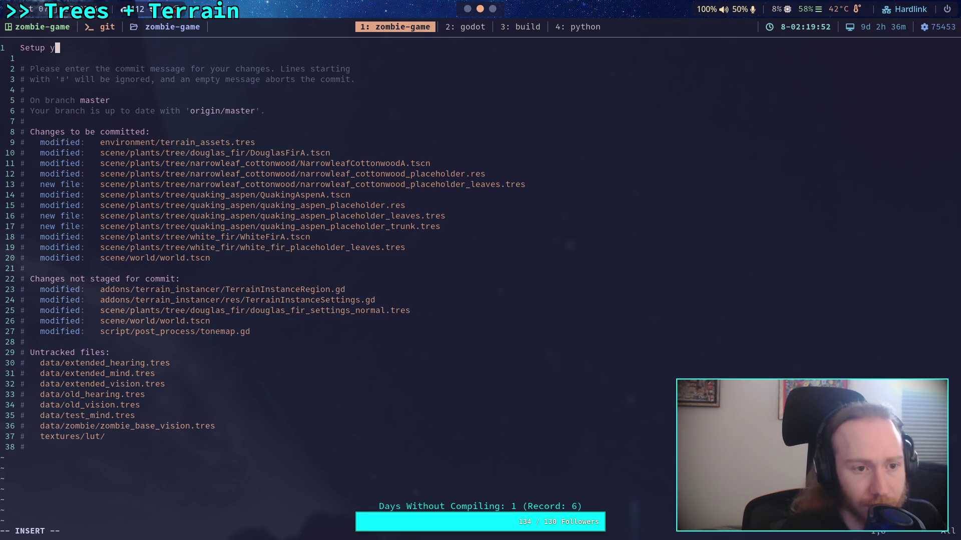
type("or tree variatian")
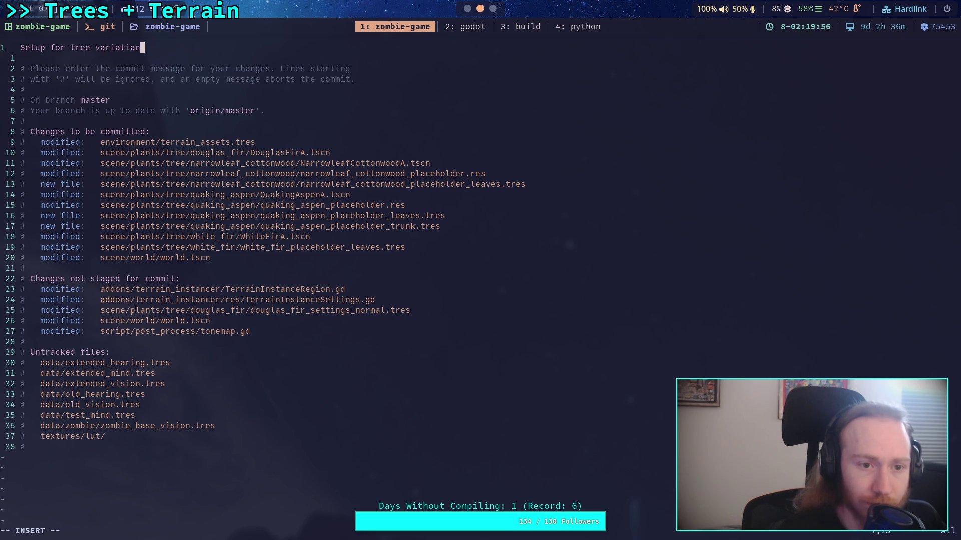
key("BackSpace")
type("ons, e")
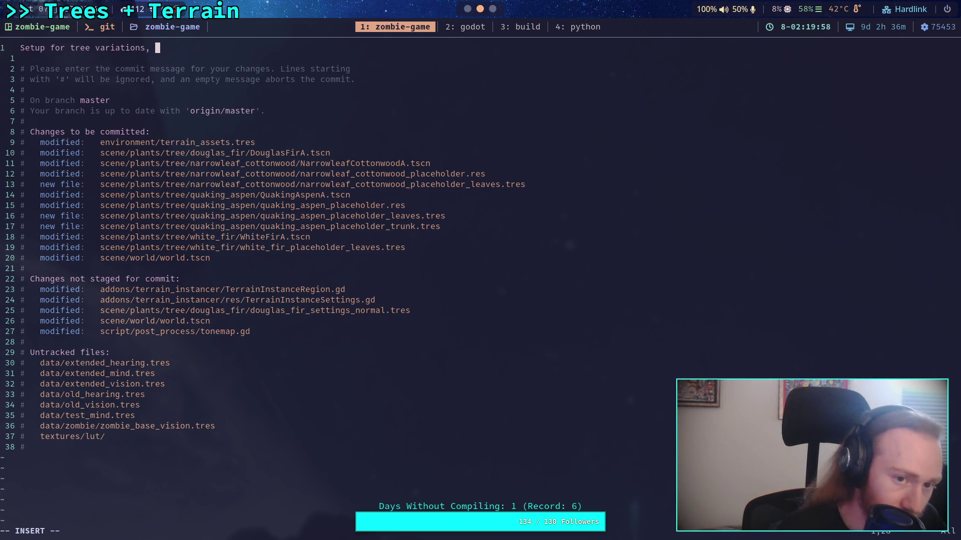
type("xtract matur")
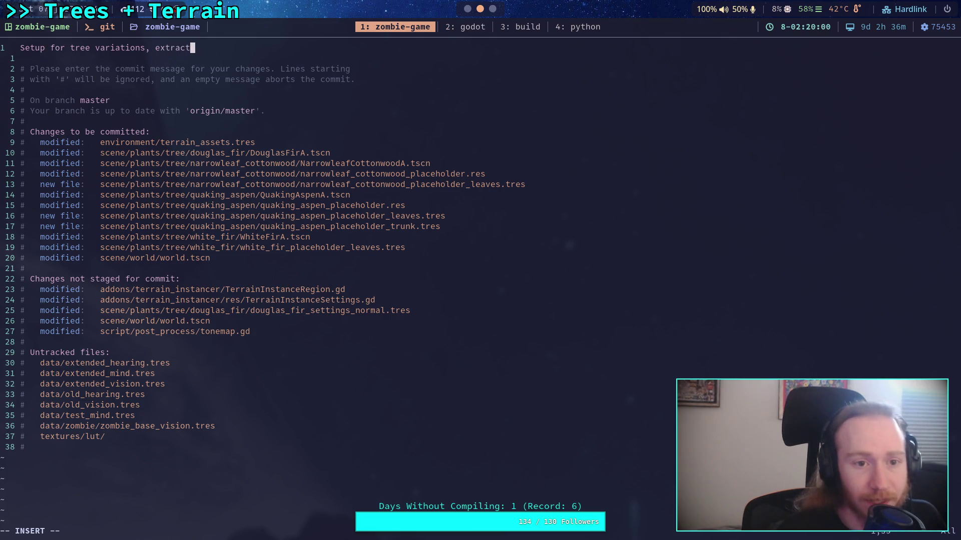
key("BackSpace")
key("BackSpace")
type("eria")
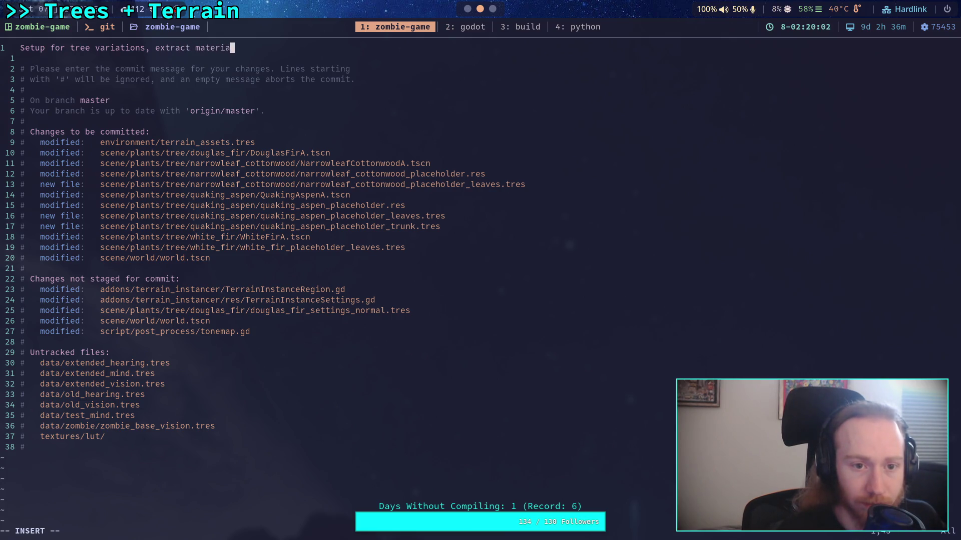
type("ls")
key("Return")
key("Return")
Add bullets on creating terrain mesh assets and extracting tree materials as placeholders, then save with :wq
type("- ")
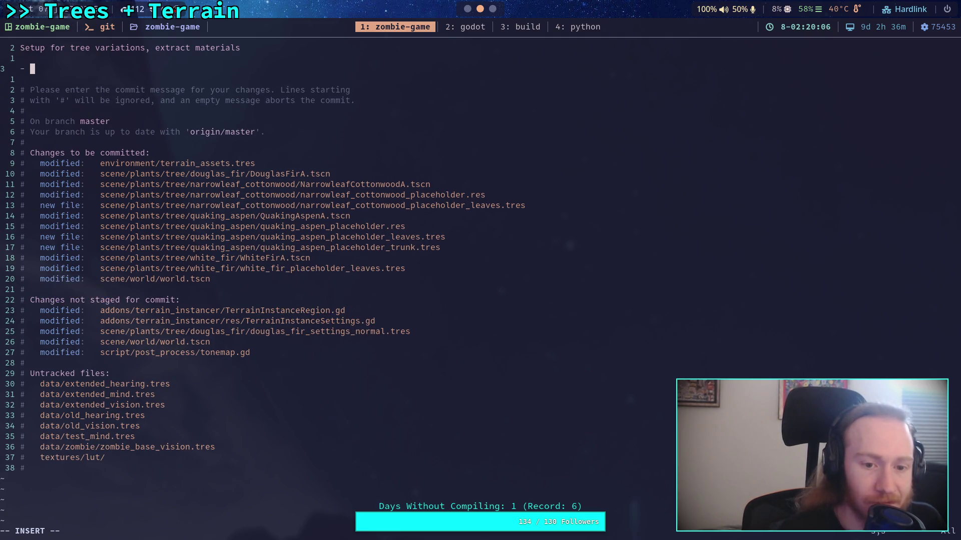
type("C")
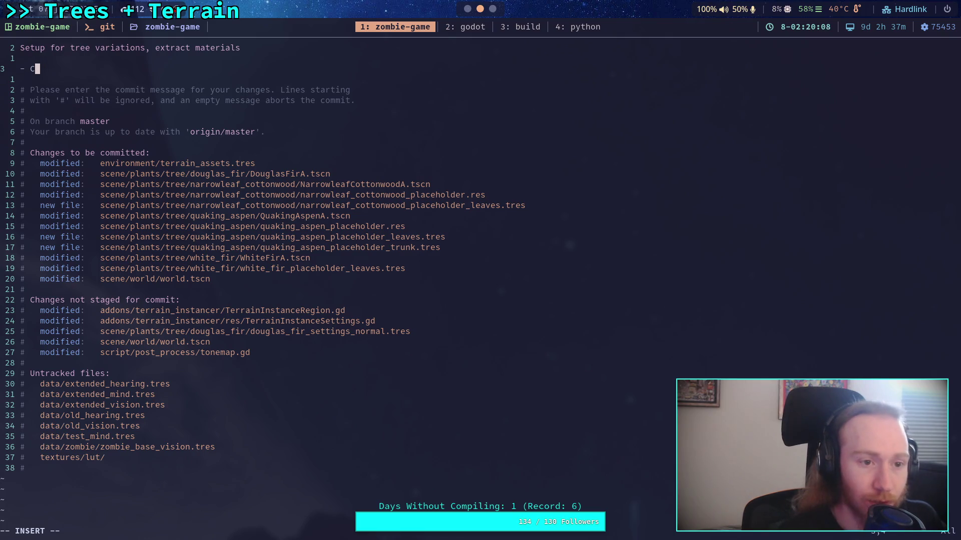
type("reate place")
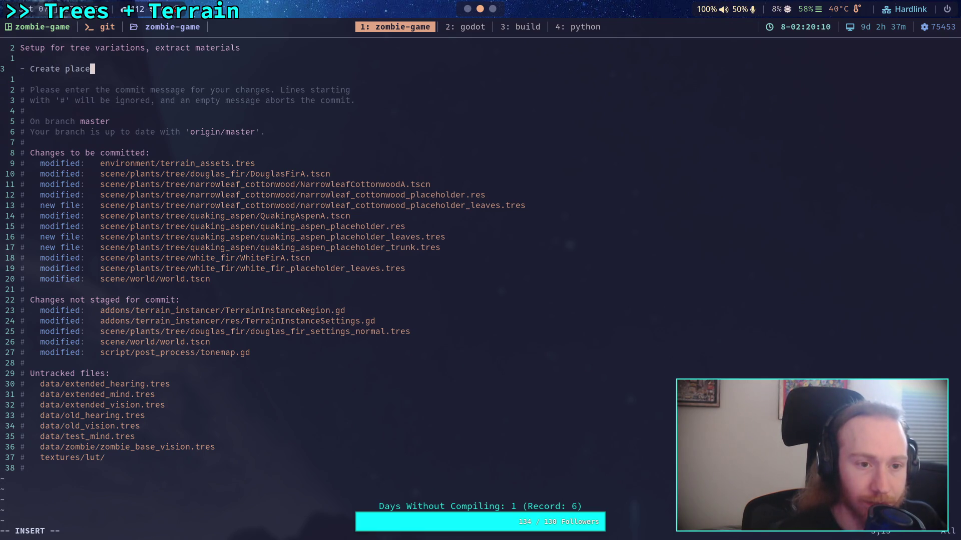
key("BackSpace")
key("BackSpace")
key("BackSpace")
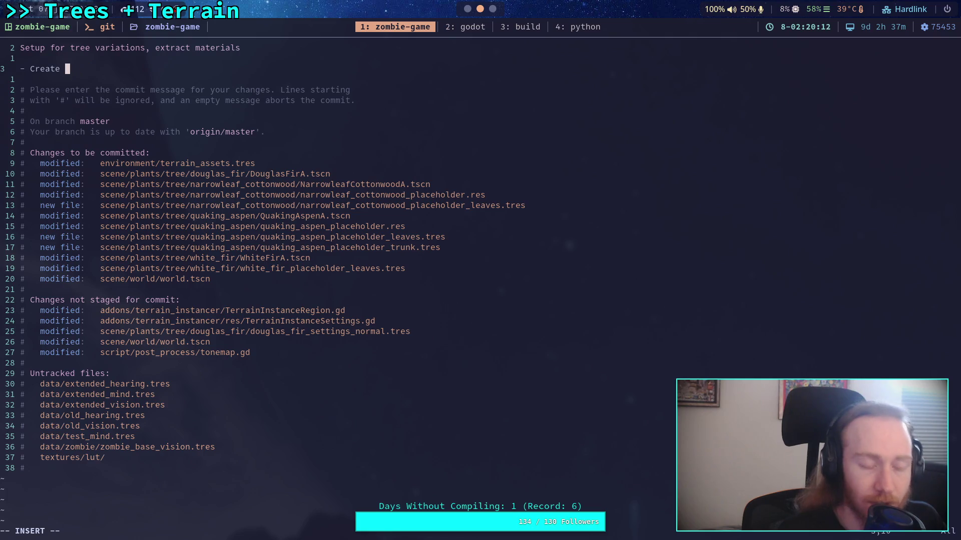
type("ter")
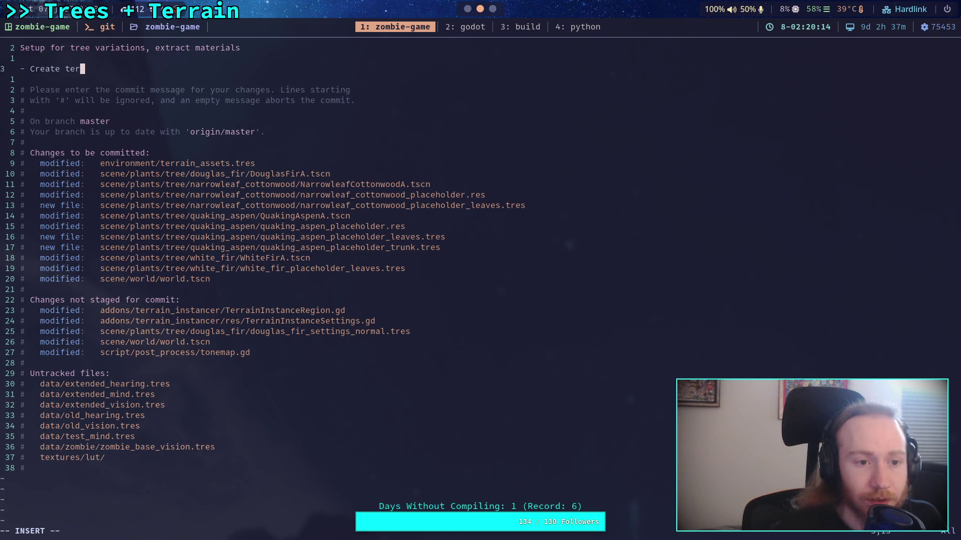
type("rain mesh asset")
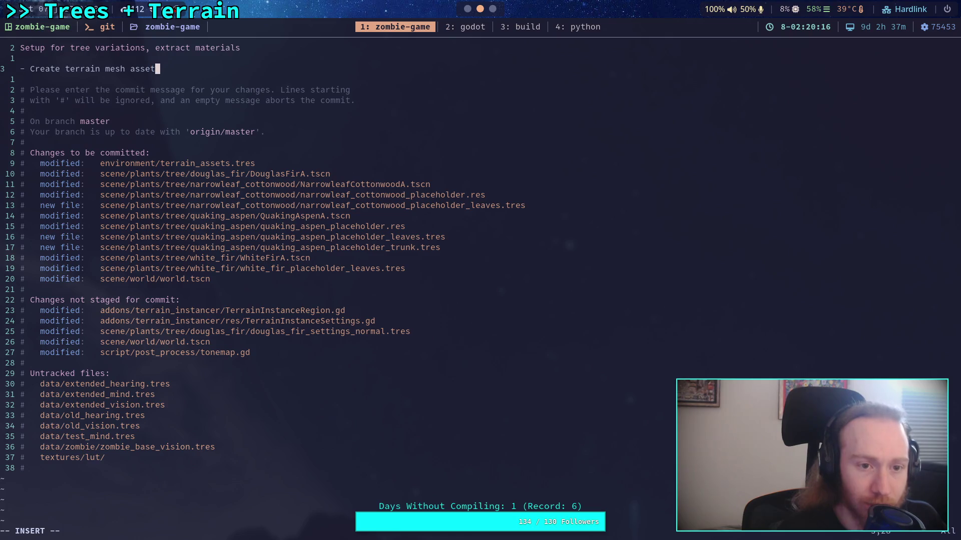
type("s for the main tree varia")
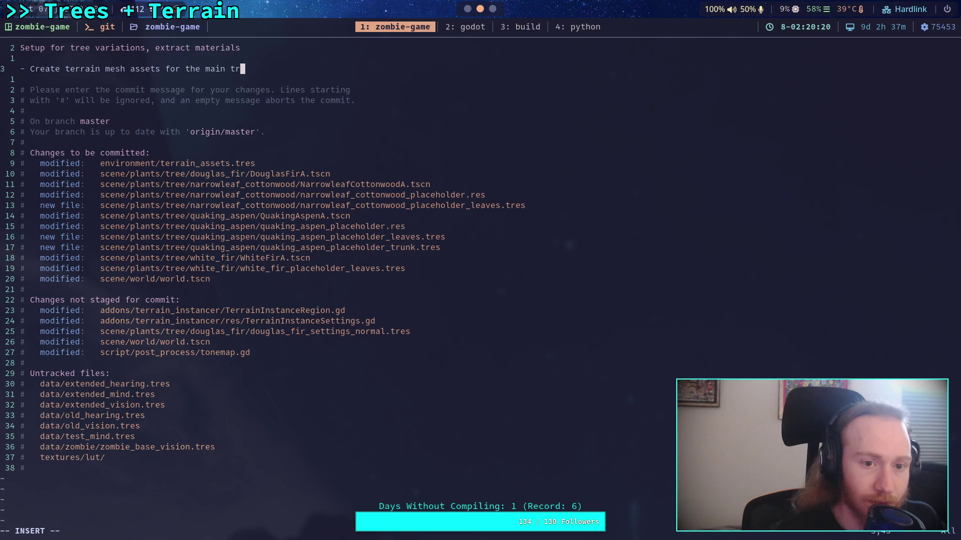
type("tions")
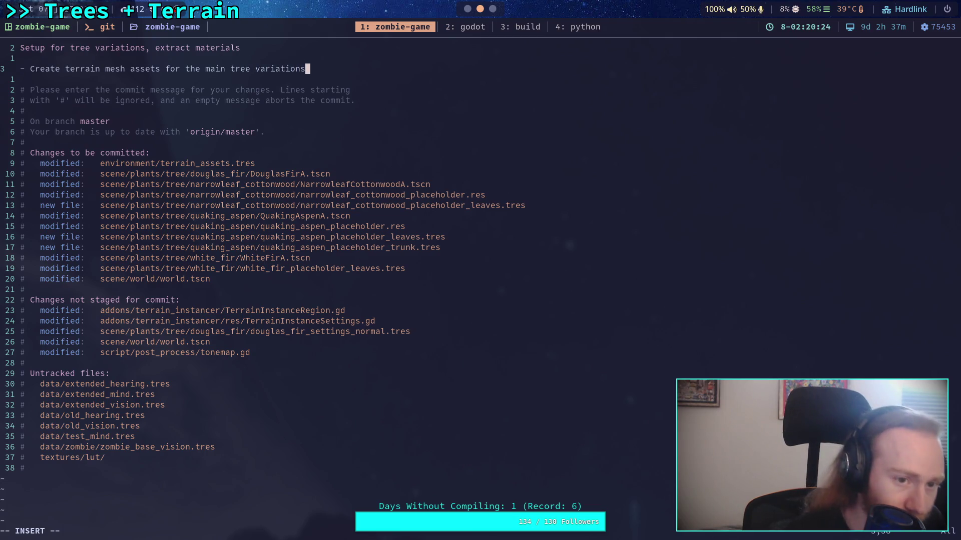
key("Return")
type("-")
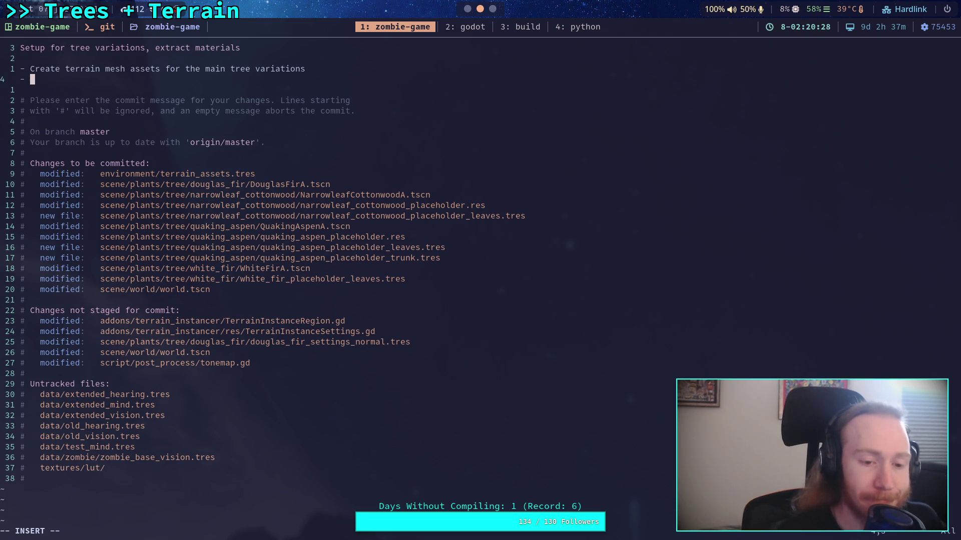
type("sxtract mat")
type("erials ")
type("from ")
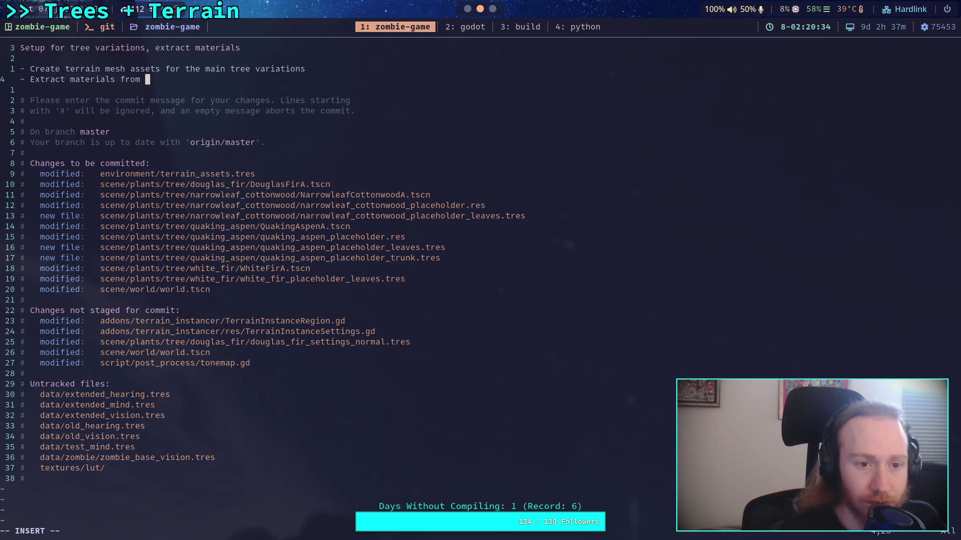
type("the mo")
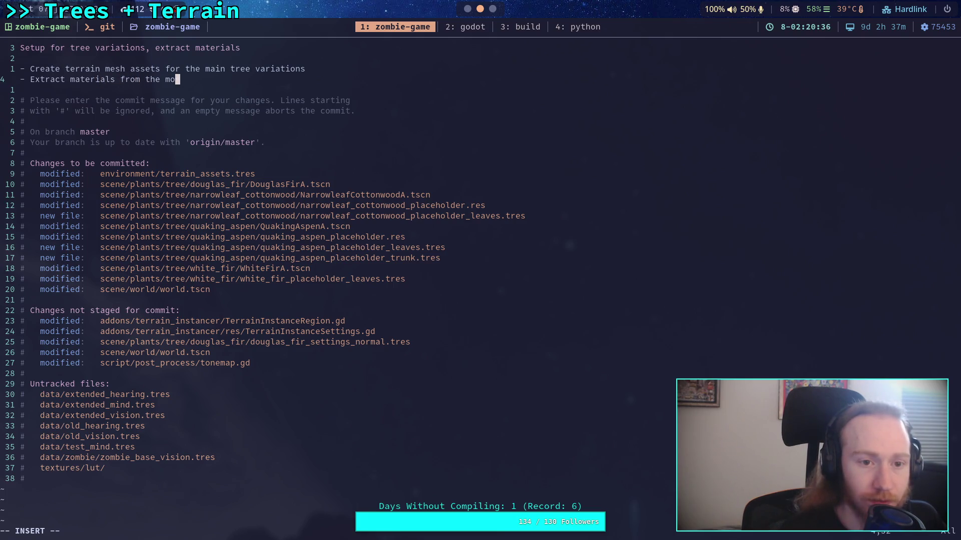
key("BackSpace")
type("esh resource")
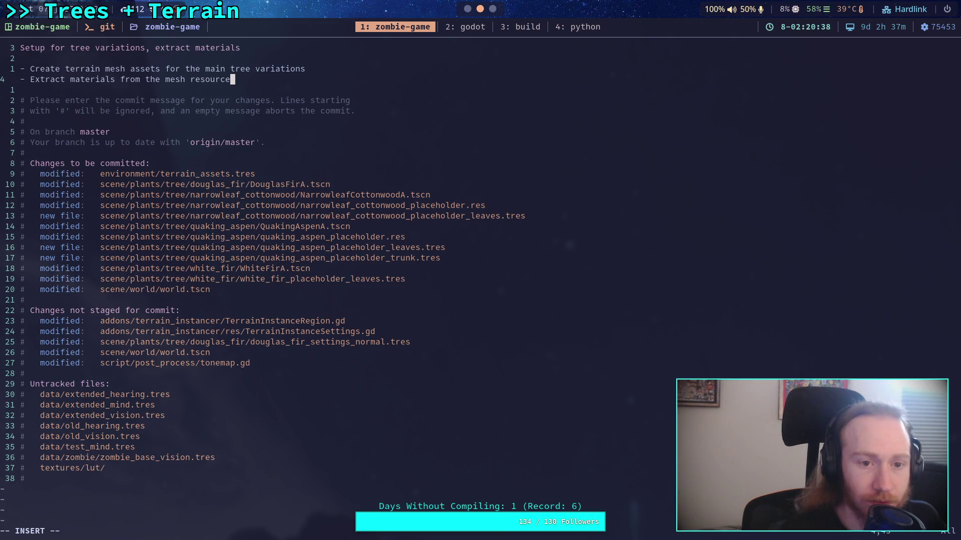
type("s of treens")
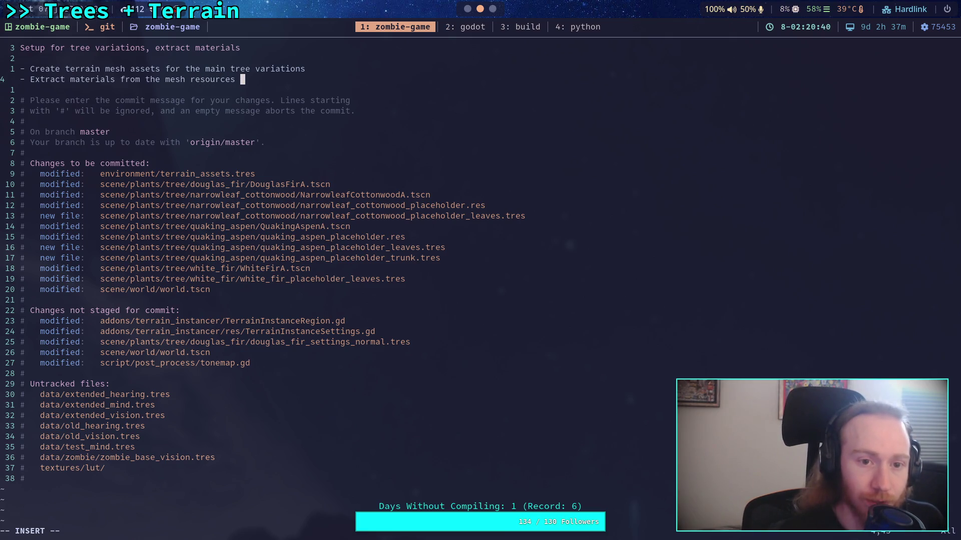
key("BackSpace")
key("BackSpace")
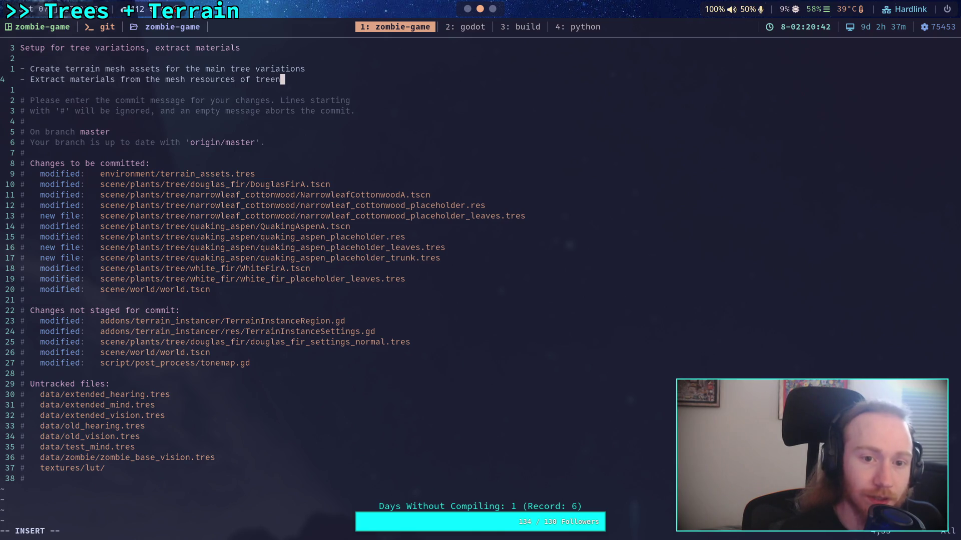
type("and save")
key("Return")
key("BackSpace")
key("BackSpace")
key("BackSpace")
key("Return")
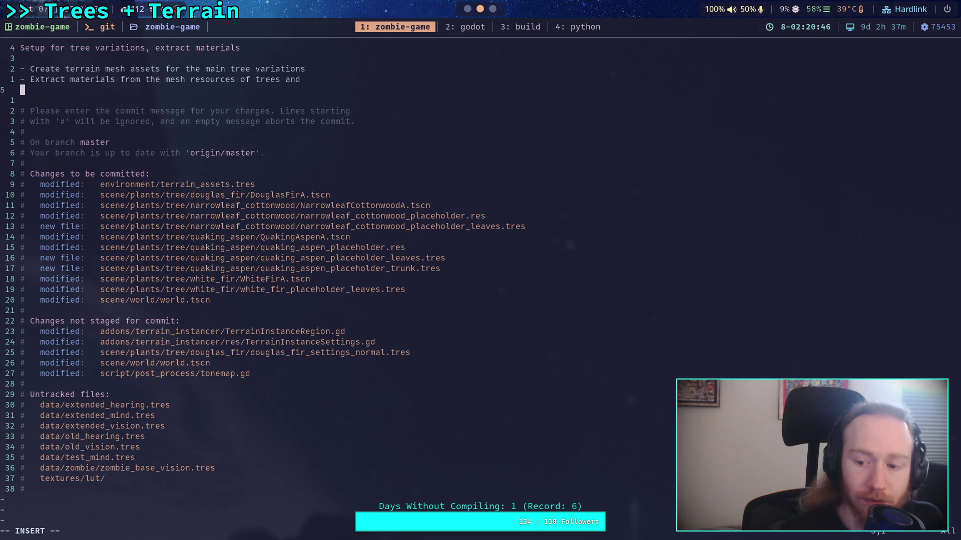
type("save")
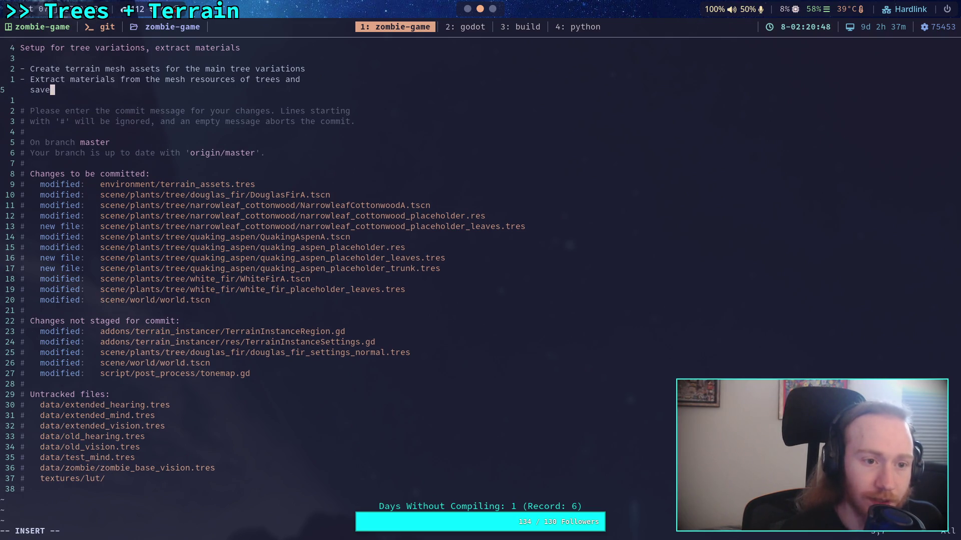
type(" them as plac")
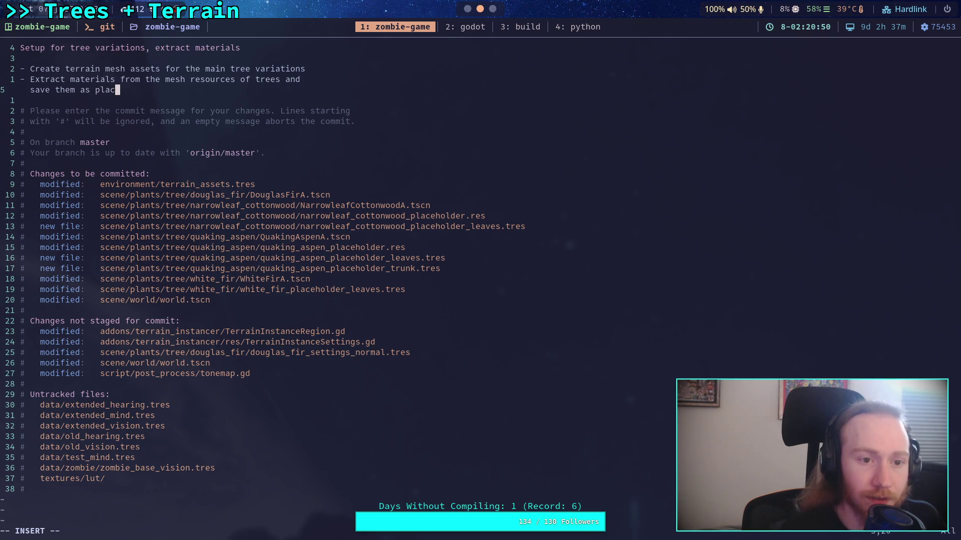
type("eholder materials")
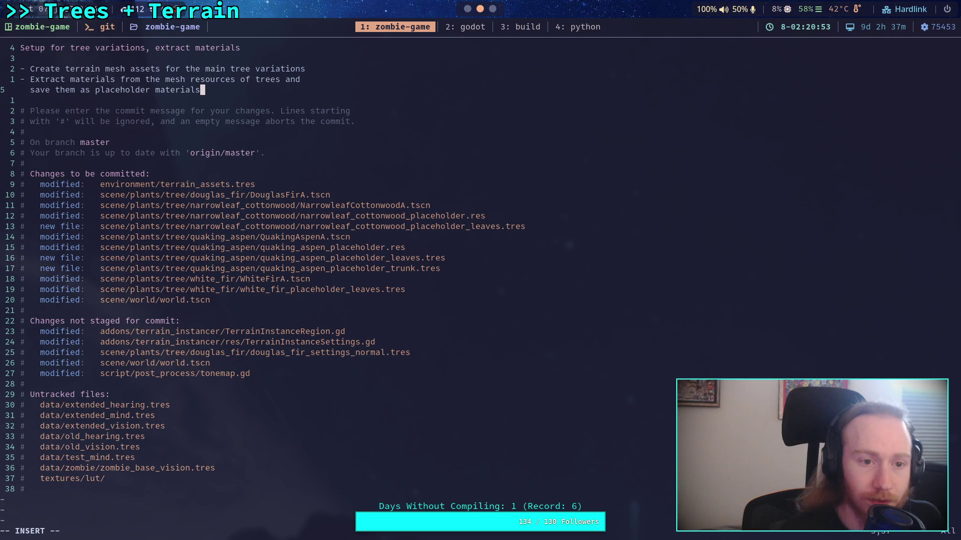
key("Escape")
type(":wq")
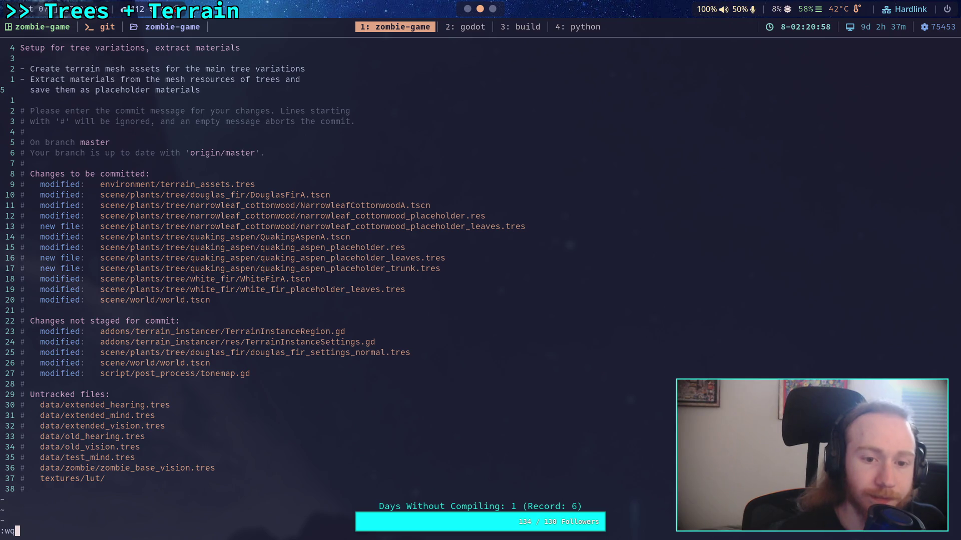
key("Return")
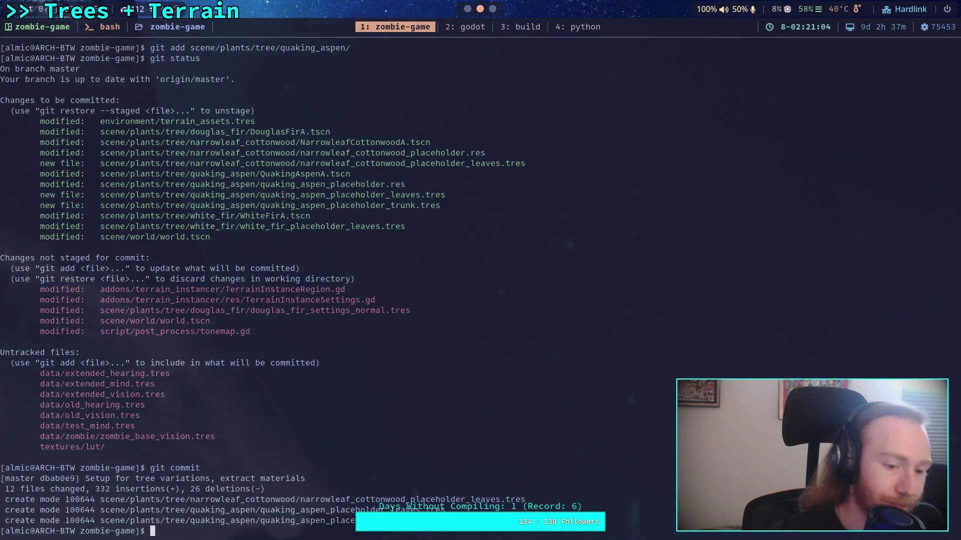
Push commit dbab0e9 to origin master, check git status, then switch to Godot
type("git push")
key("Return")
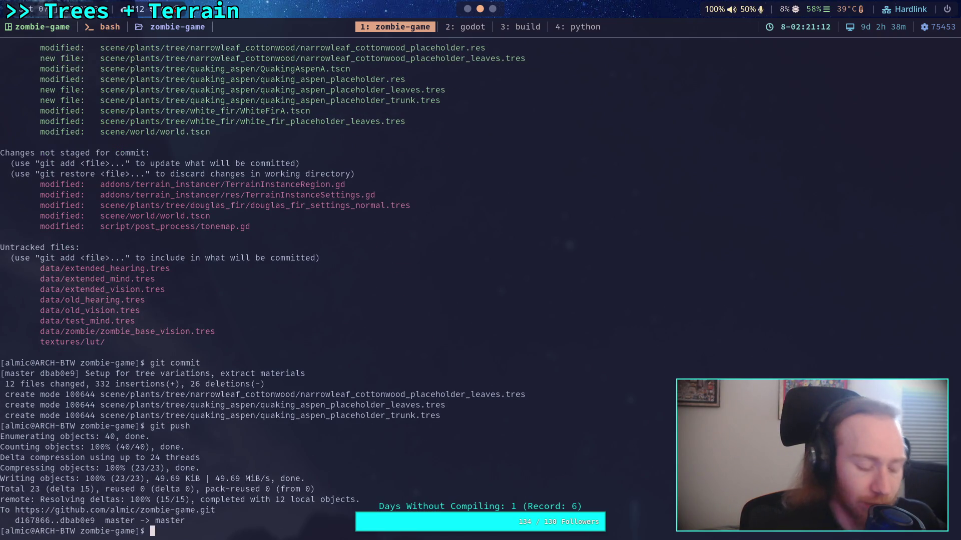
type("gitstatus")
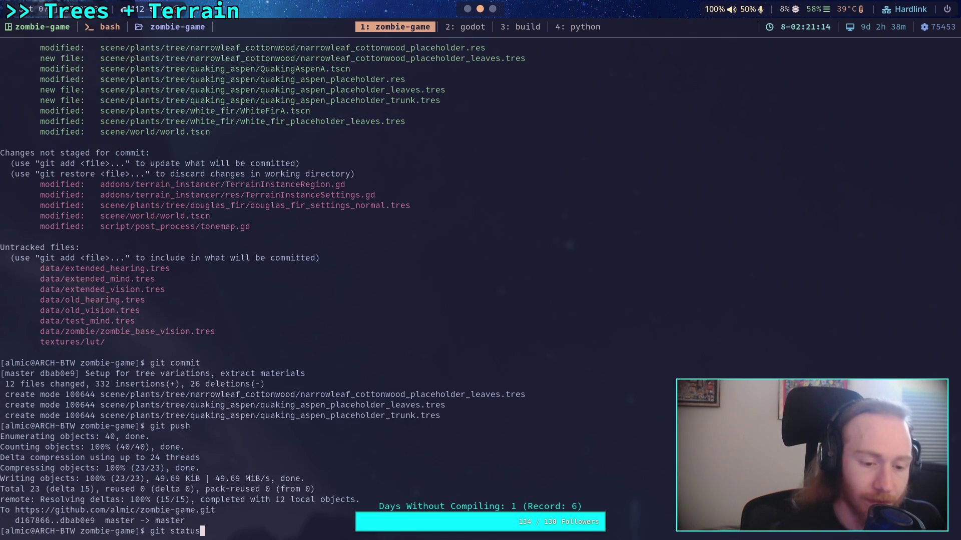
key("Return")
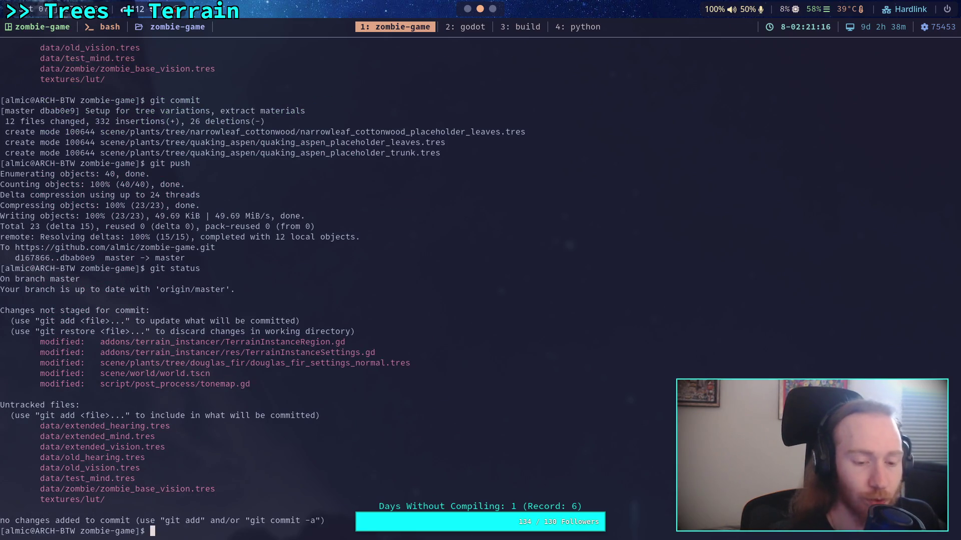
key("super+2")
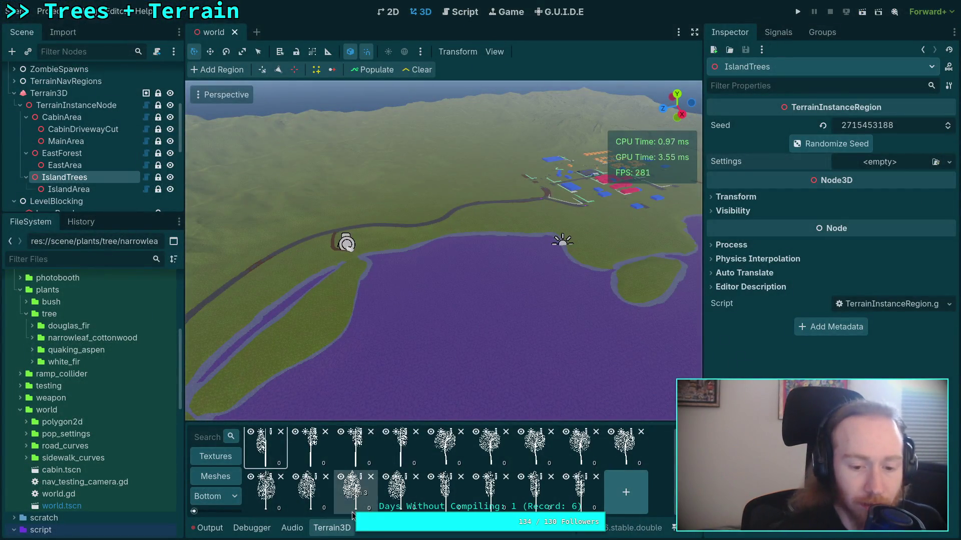
Hide the Terrain3D asset panel, apply another editor layout, and fly the camera into the green valley
left_click(332, 528)
left_click(111, 14)
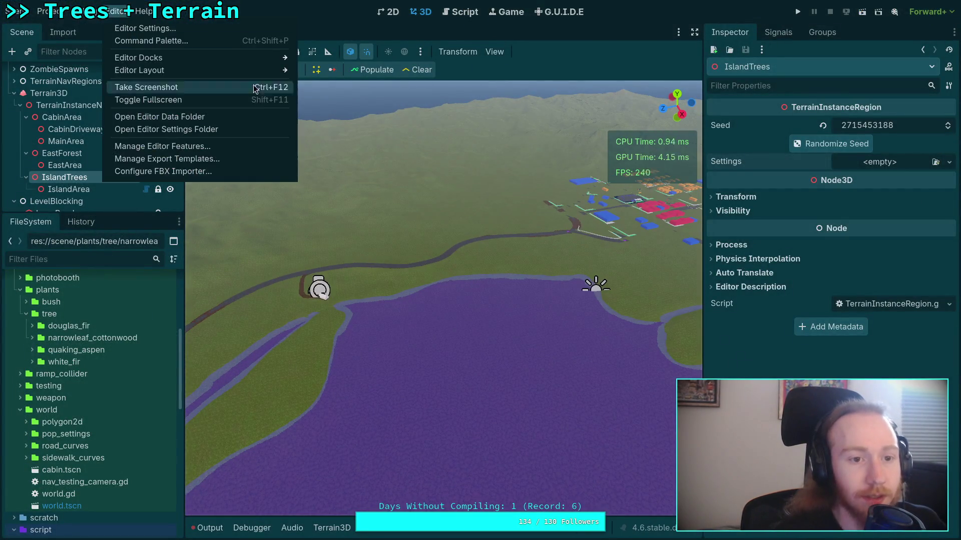
mouse_move(150, 69)
left_click(350, 113)
mouse_move(377, 248)
left_mouse_down()
mouse_move(380, 215)
mouse_move(332, 220)
mouse_move(333, 205)
mouse_move(295, 222)
left_mouse_up()
left_click_drag(378, 283, 357, 275)
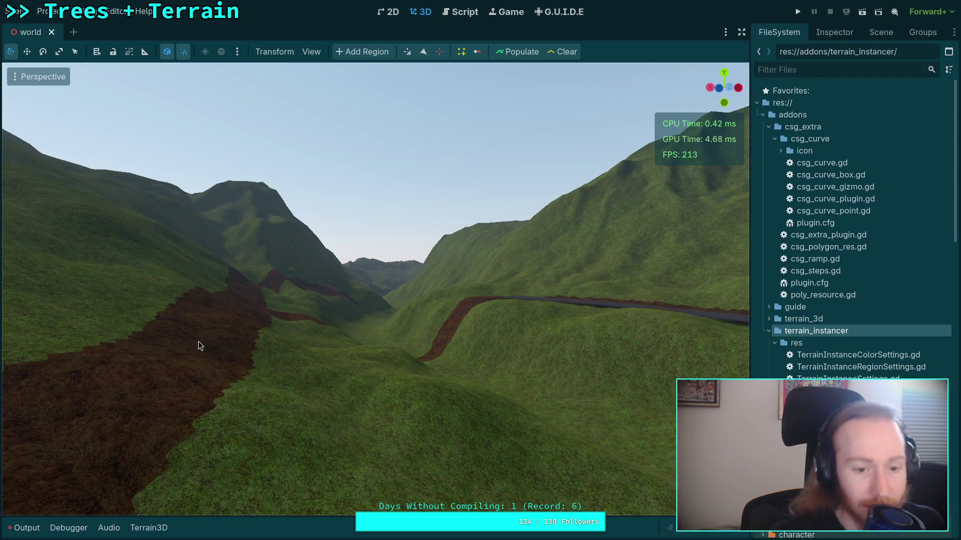
left_click_drag(165, 369, 439, 270)
mouse_move(96, 279)
left_mouse_down()
mouse_move(536, 247)
mouse_move(526, 252)
left_mouse_up()
left_click_drag(761, 223, 489, 294)
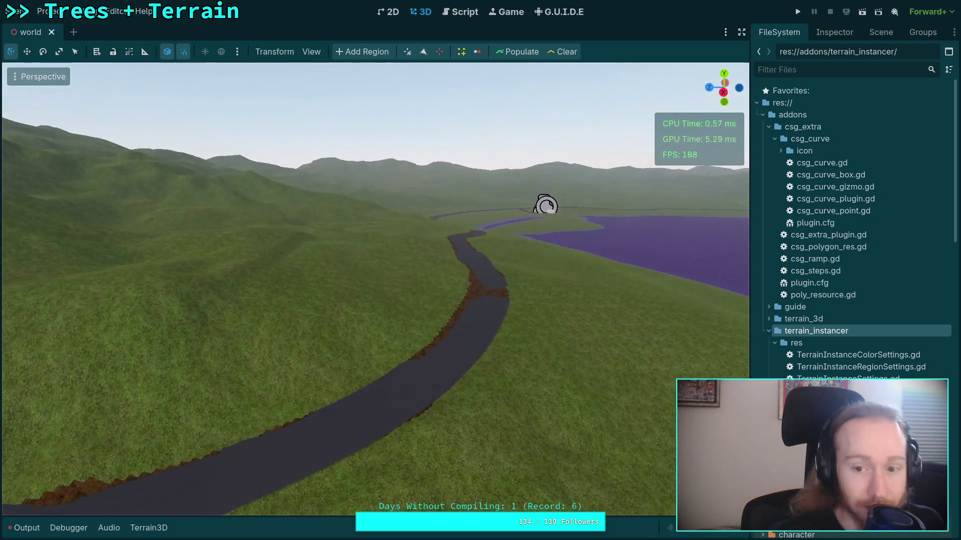
left_click_drag(400, 368, 275, 363)
key("w")
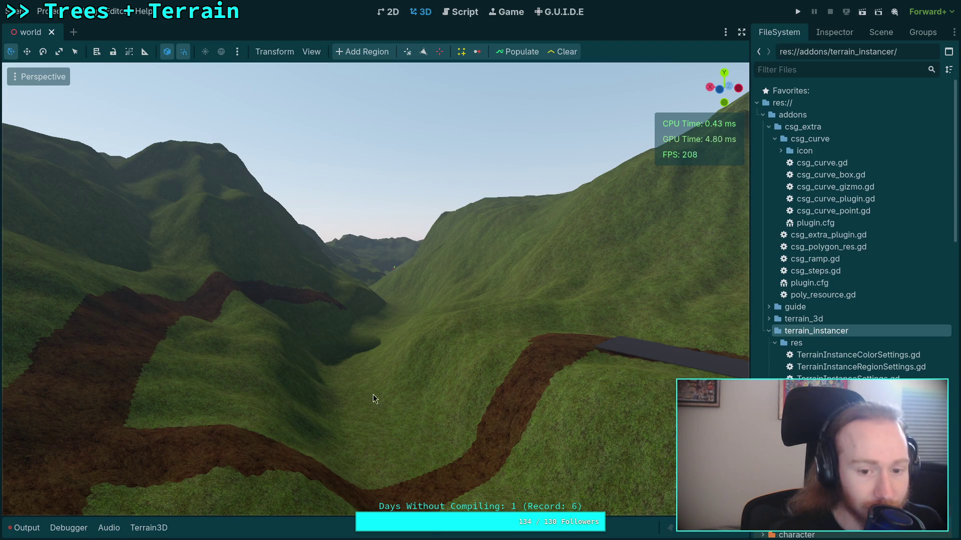
key("w")
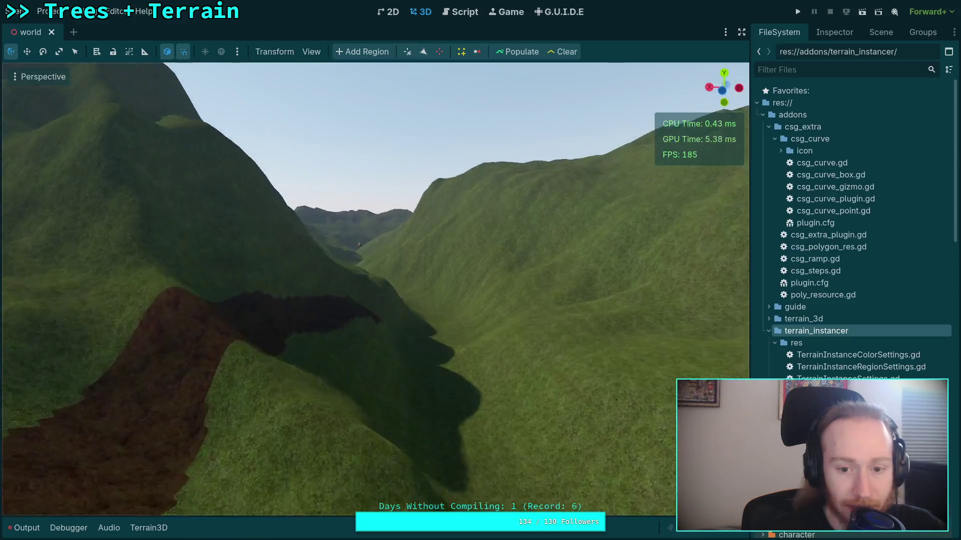
key("w")
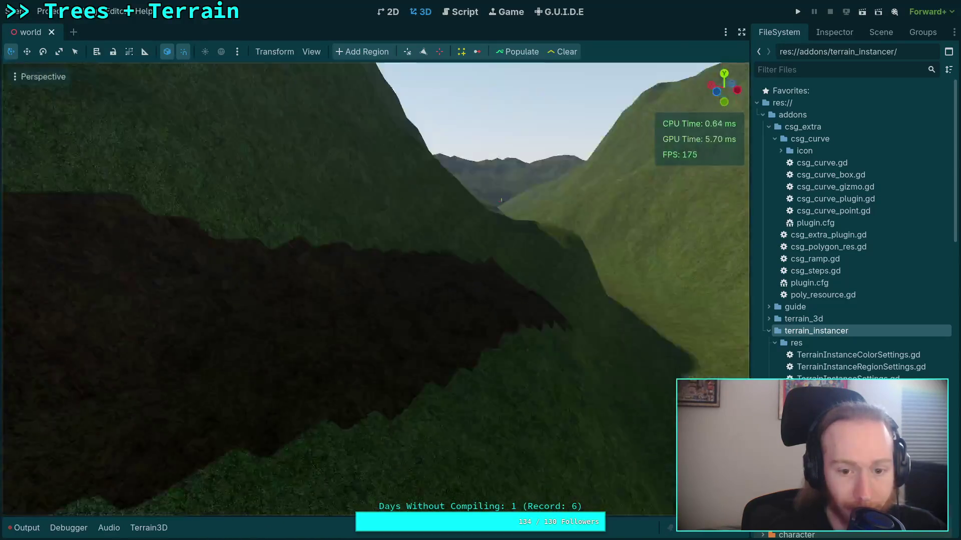
key("w")
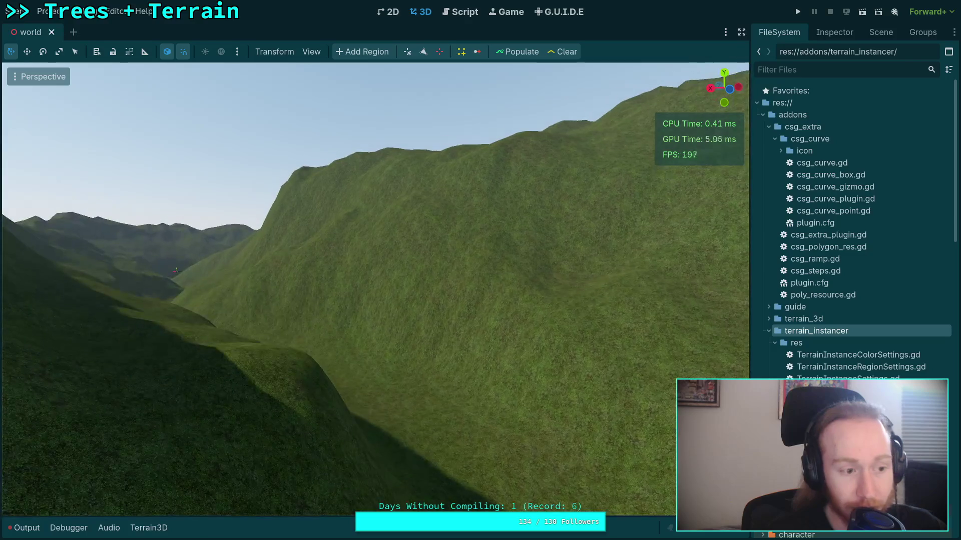
key("w")
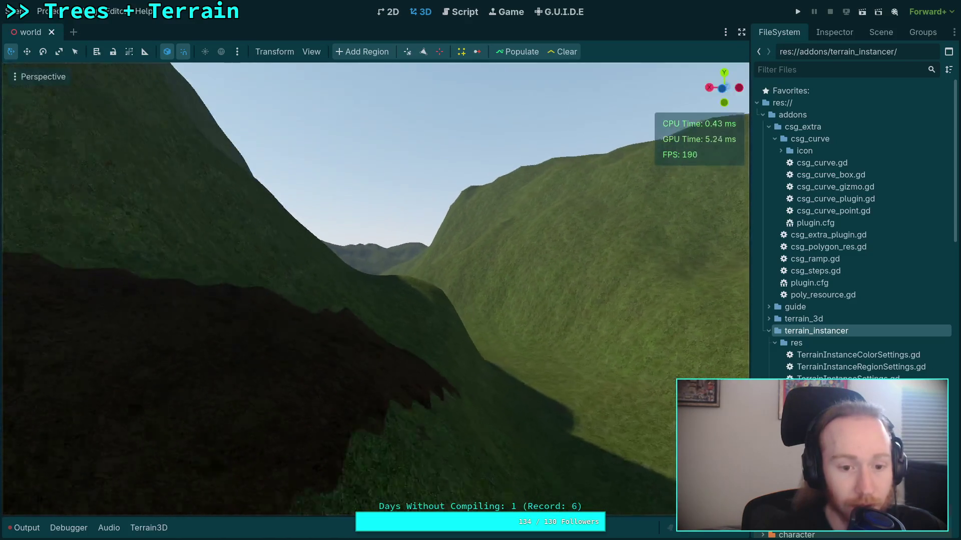
key("w")
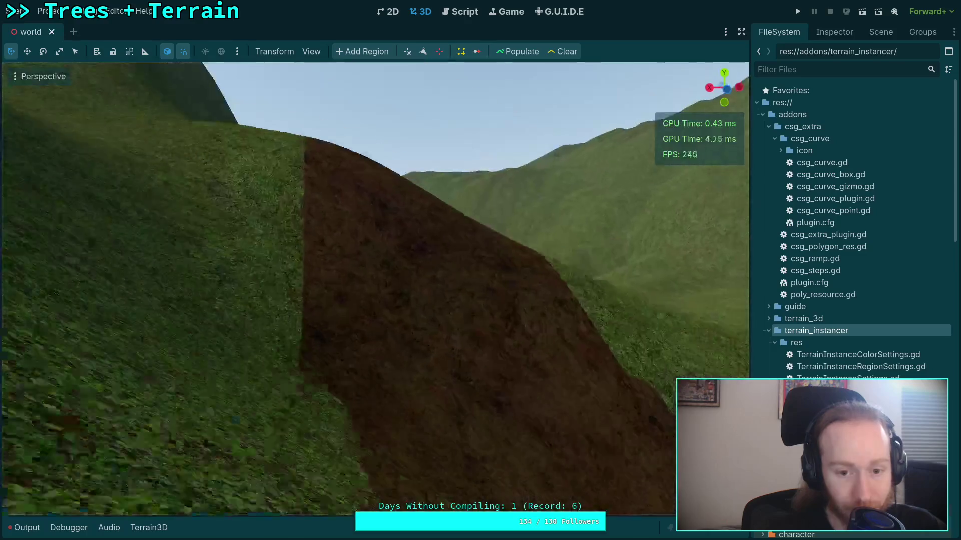
key("w")
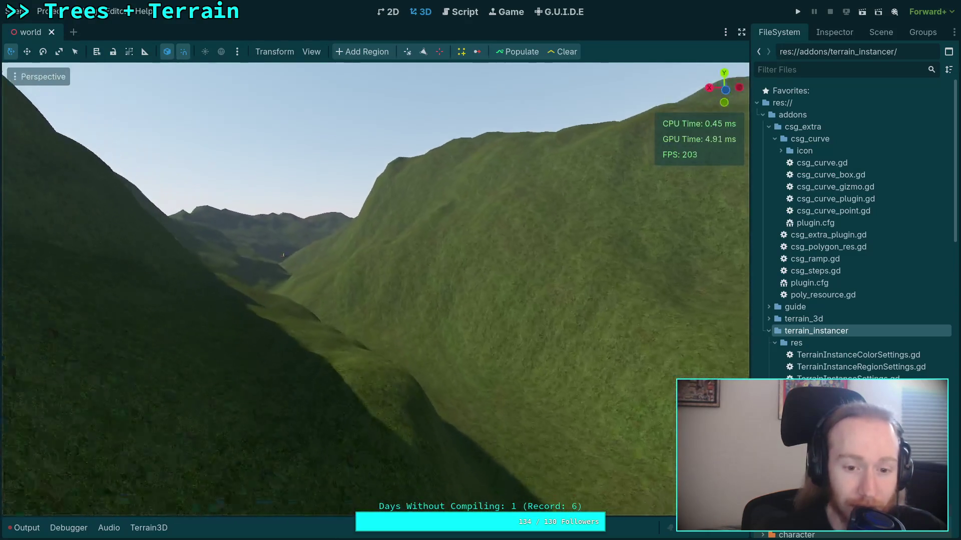
key("w")
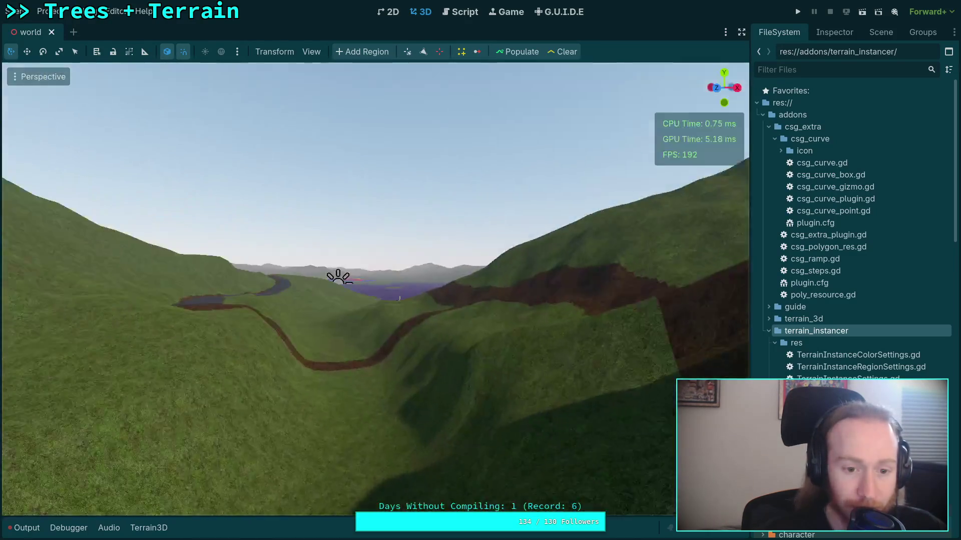
key("w")
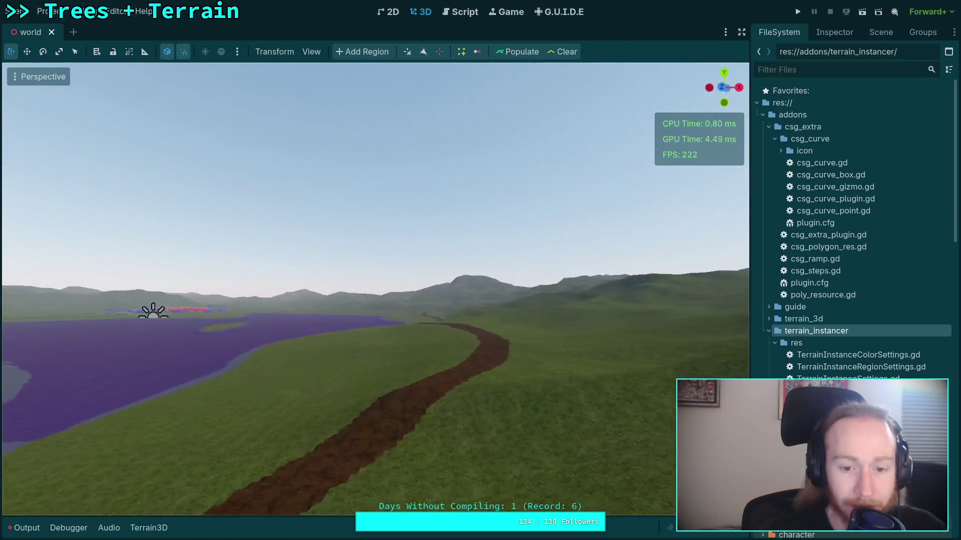
key("w")
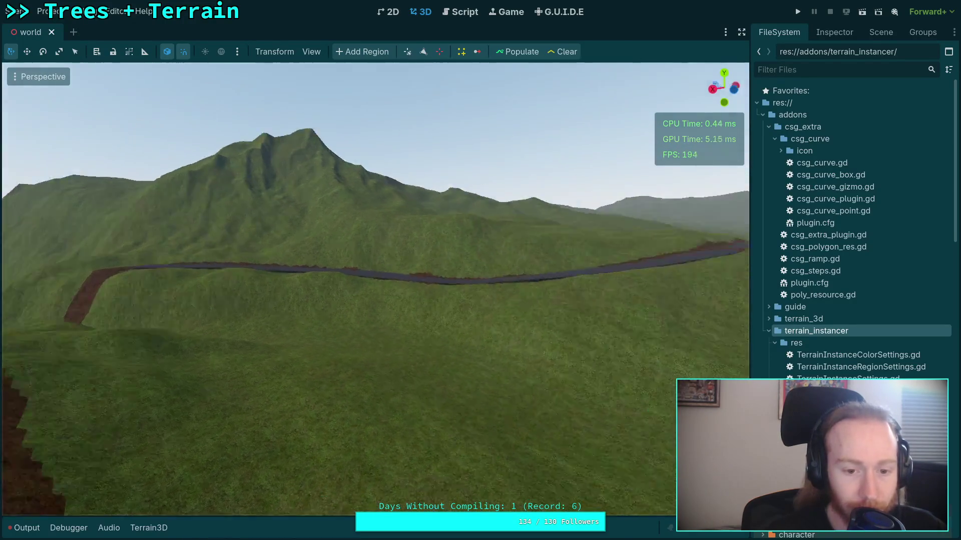
key("w")
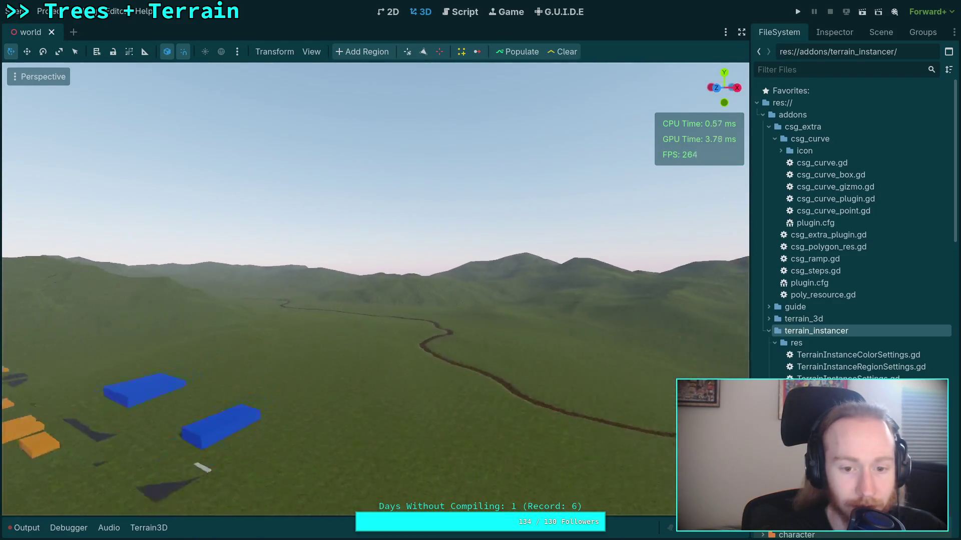
key("e")
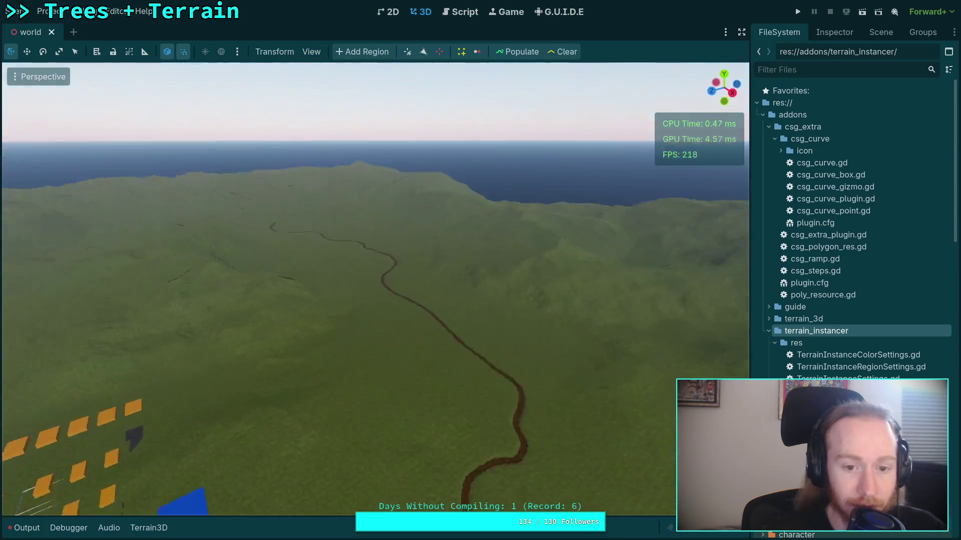
key("q")
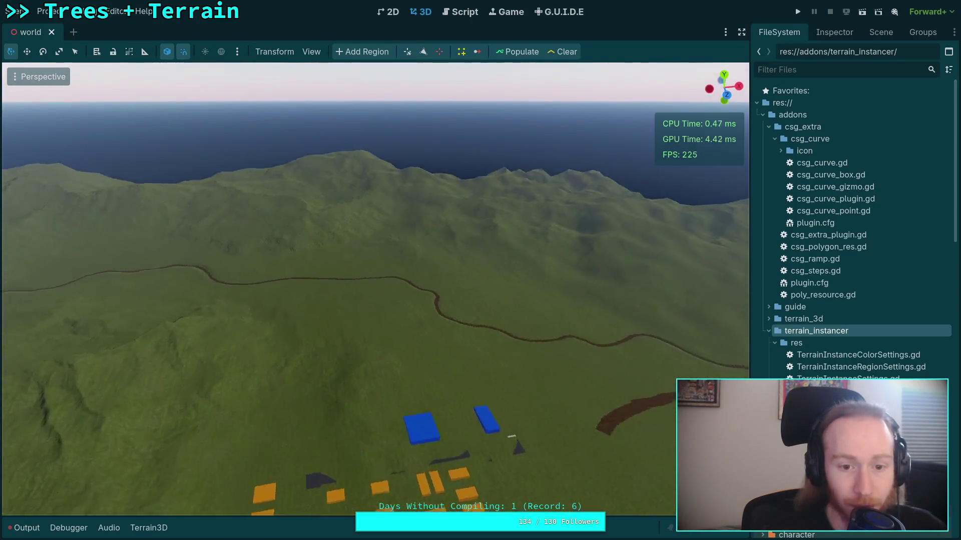
key("q")
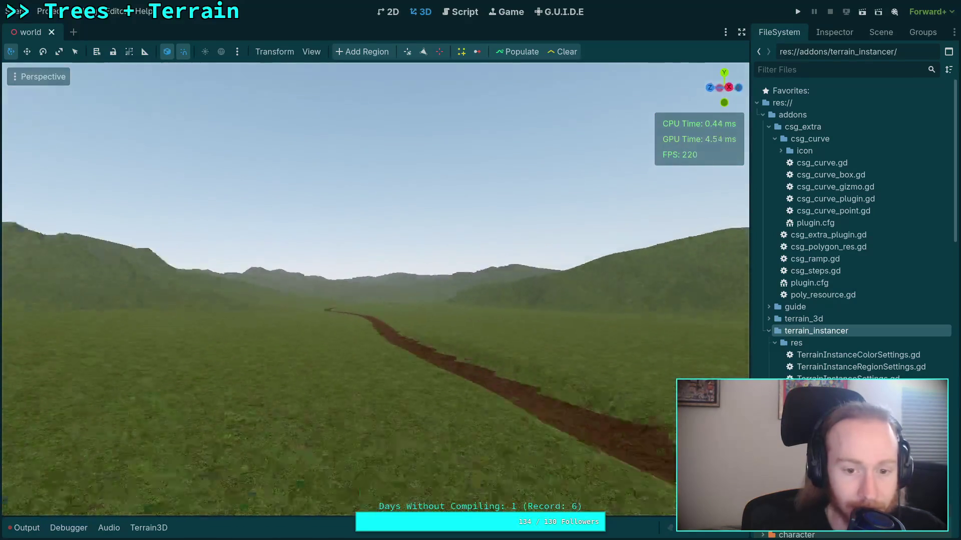
scroll(375, 288, "up", 8)
key("e")
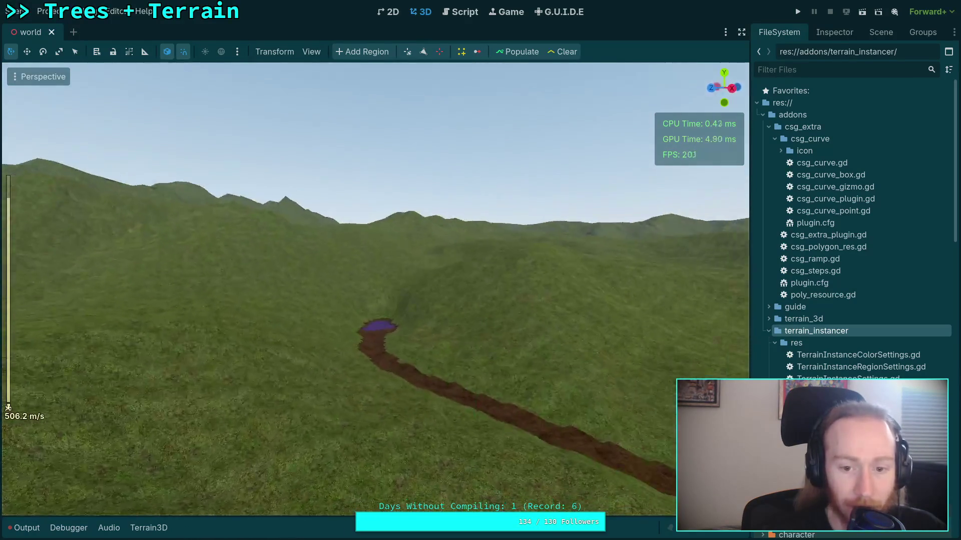
key("q")
scroll(375, 289, "down", 12)
key("e")
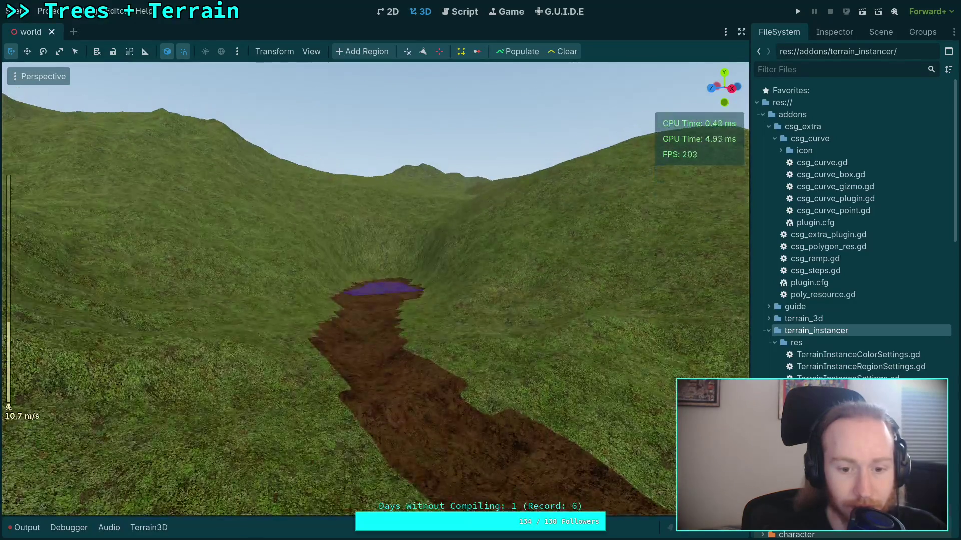
key("w")
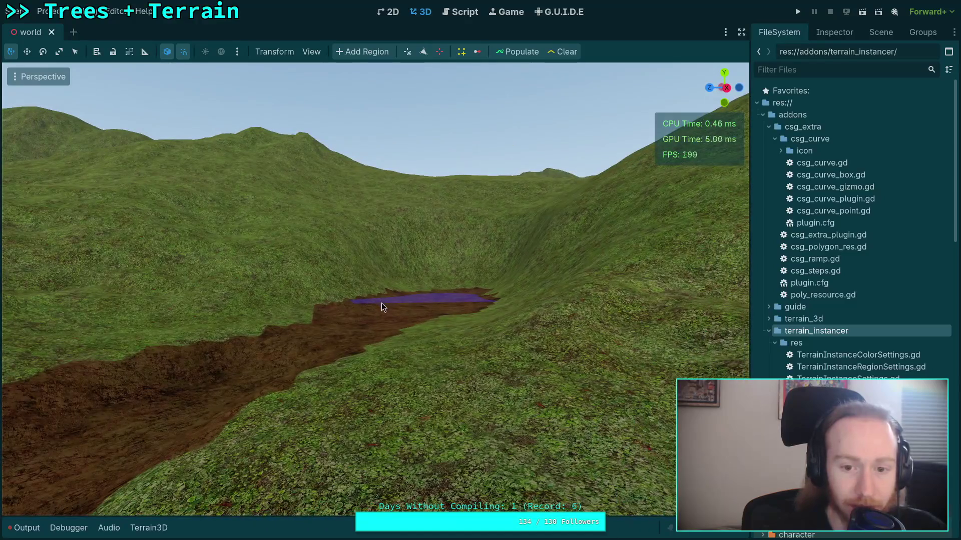
right_click(381, 307)
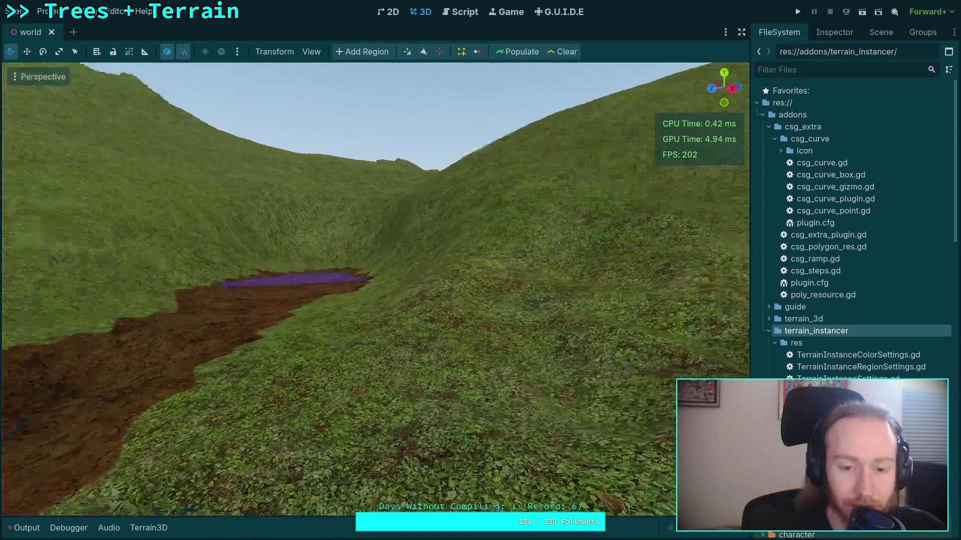
key("w")
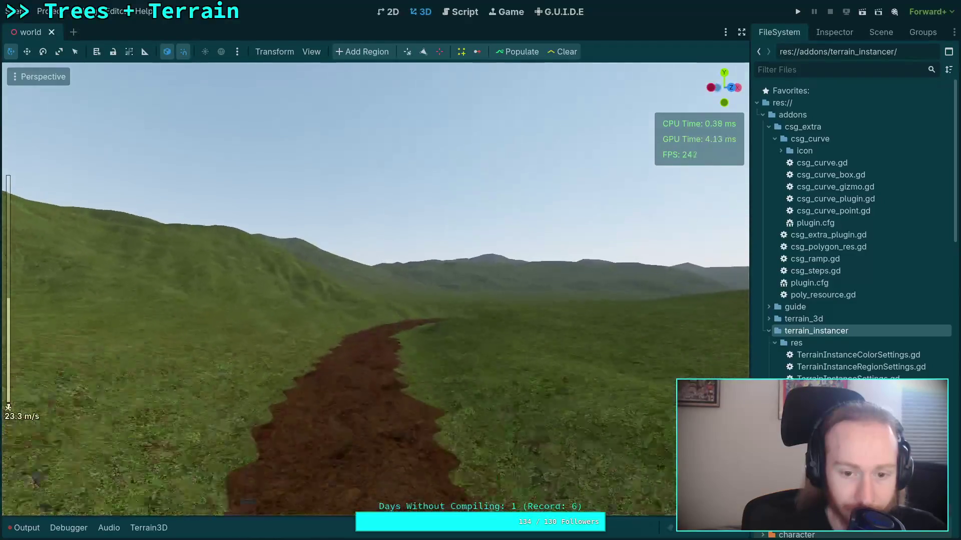
scroll(381, 306, "up", 2)
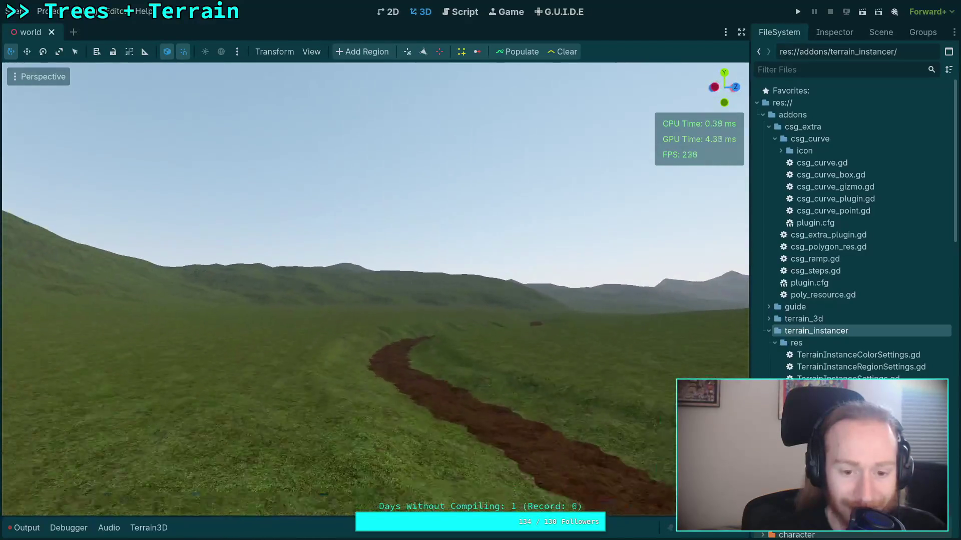
key("w")
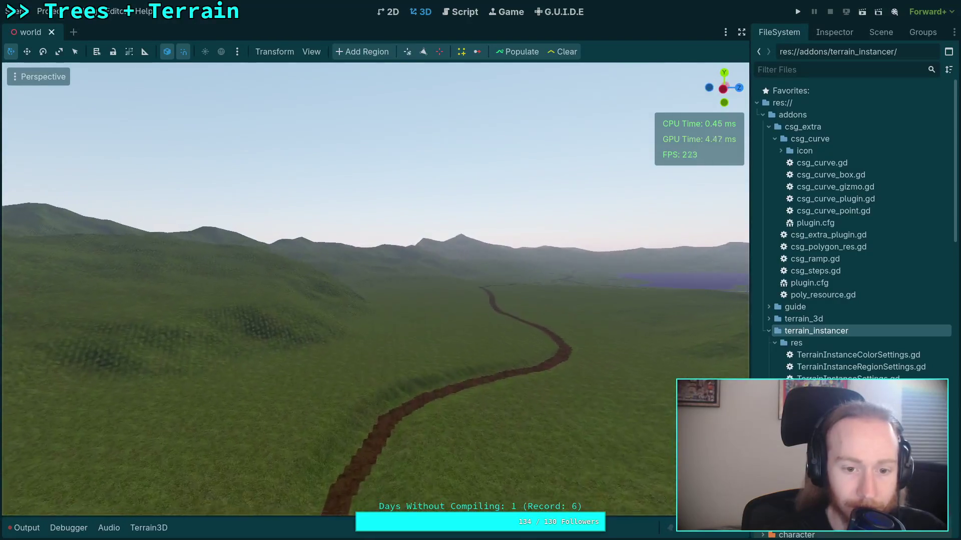
key("w")
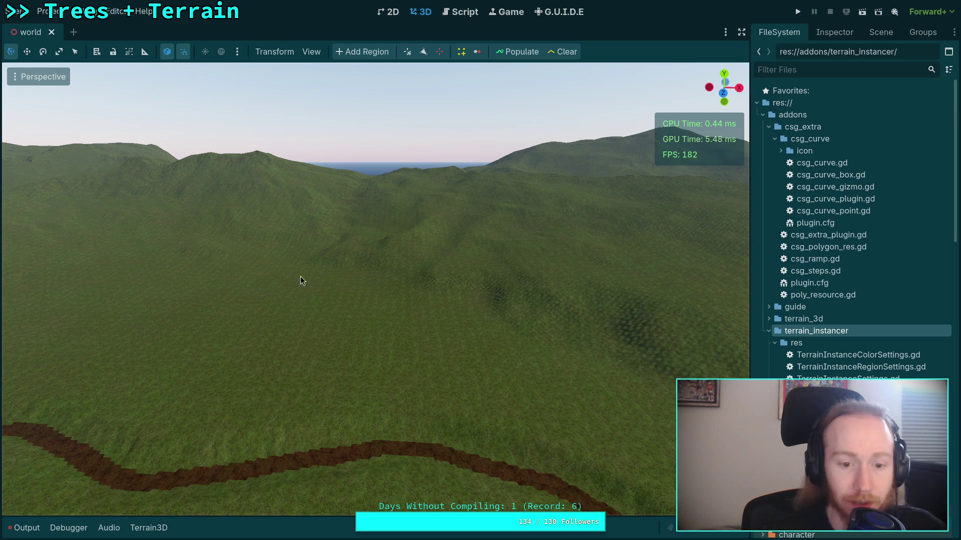
key("w")
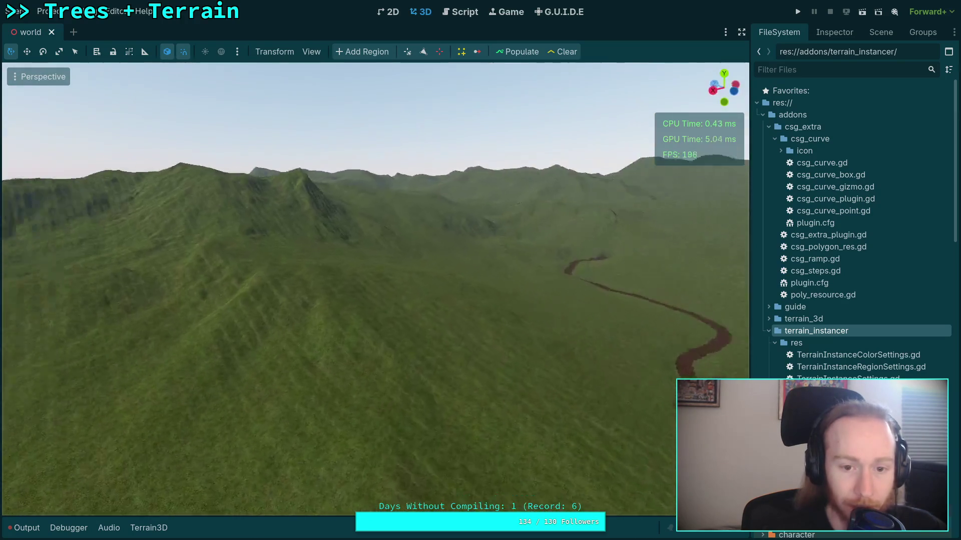
key("w")
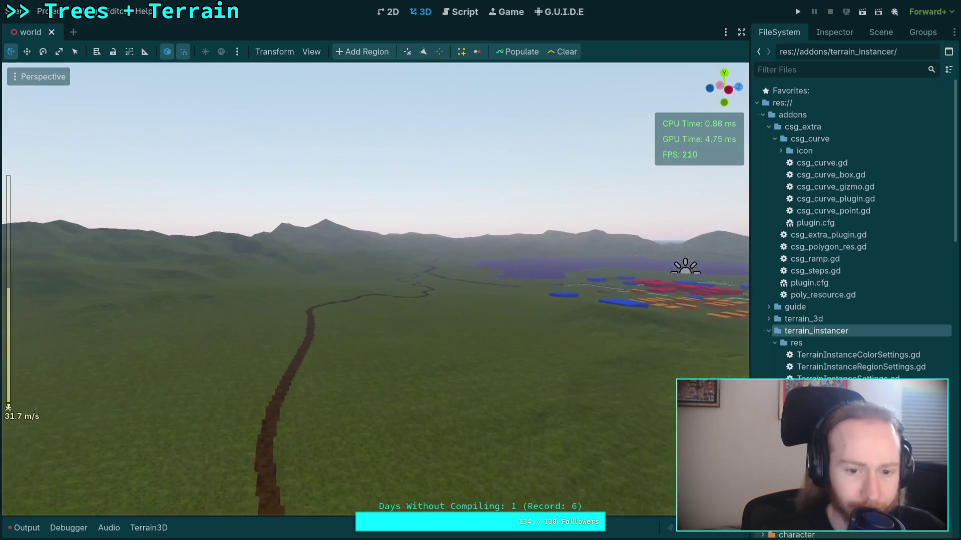
scroll(375, 289, "up", 2)
scroll(375, 289, "up", 8)
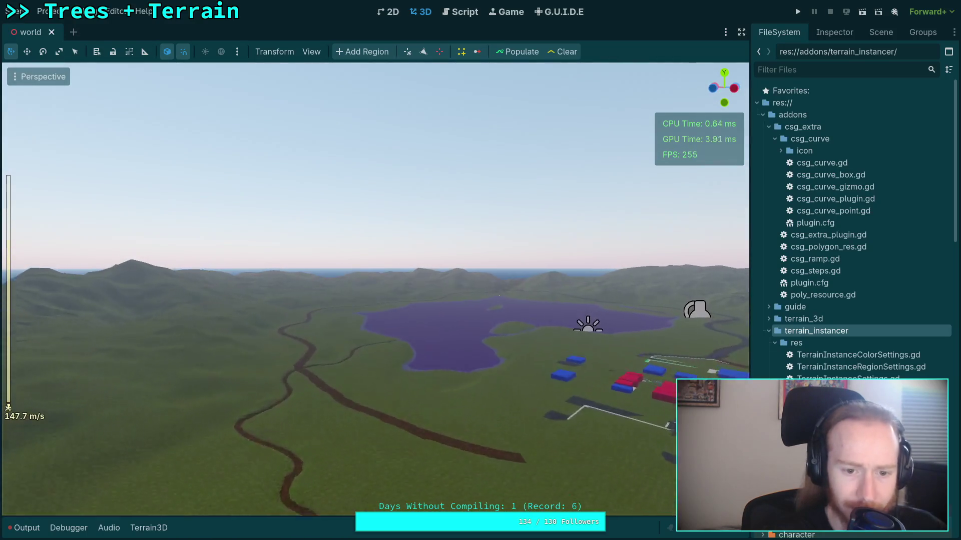
key("w")
key("w")
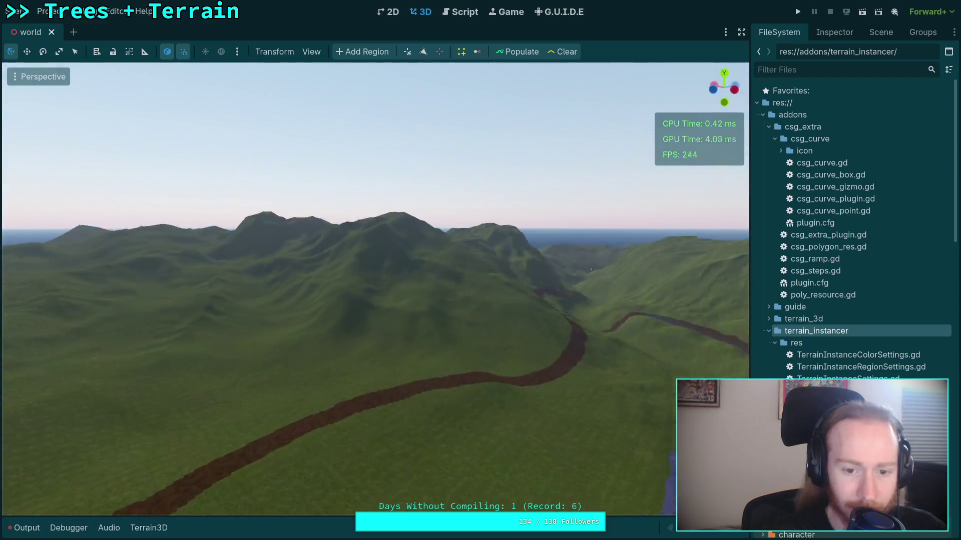
key("w")
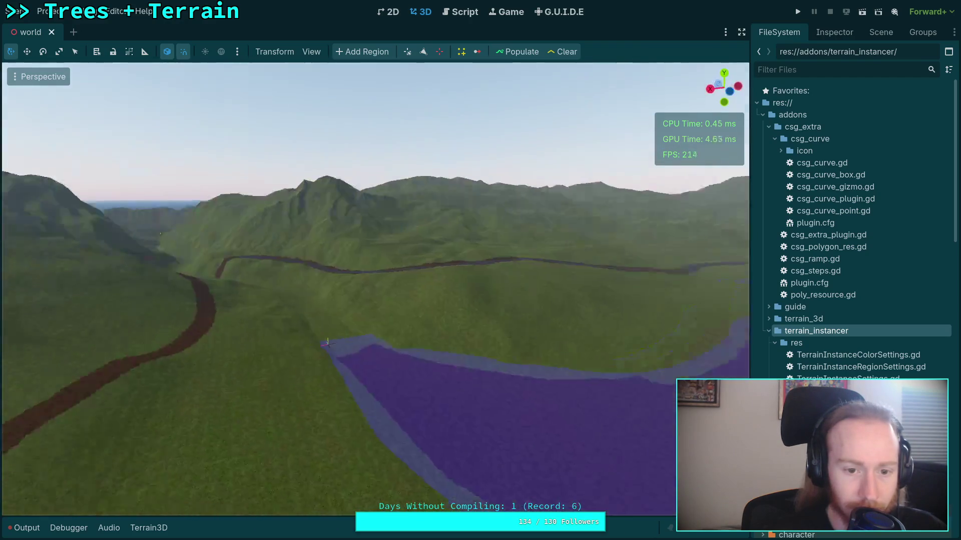
key("w")
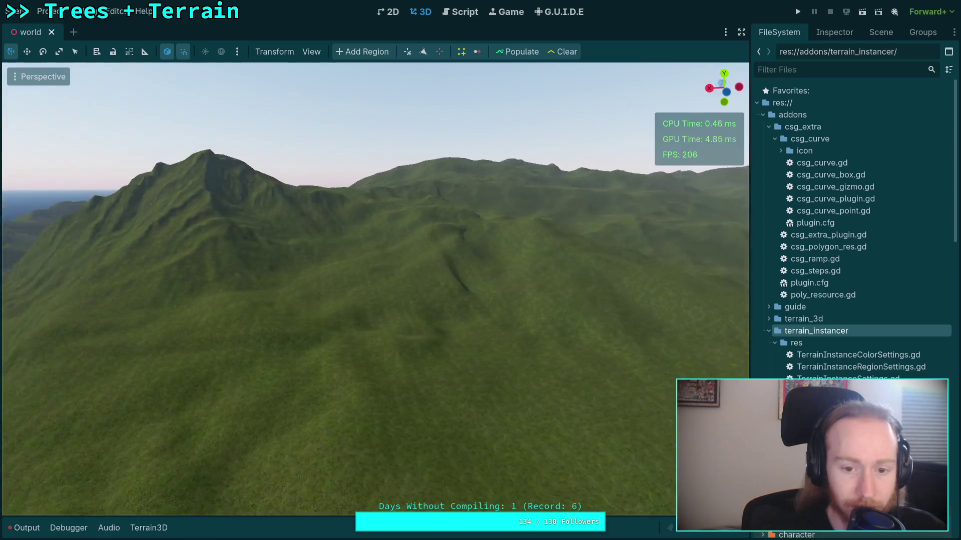
key("w")
scroll(375, 289, "down", 8)
key("w")
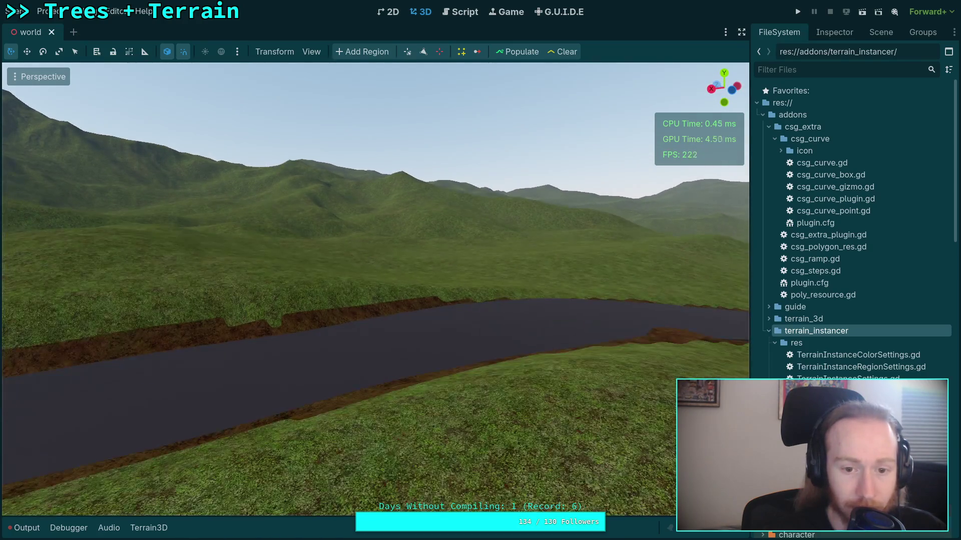
scroll(375, 289, "down", 4)
key("w")
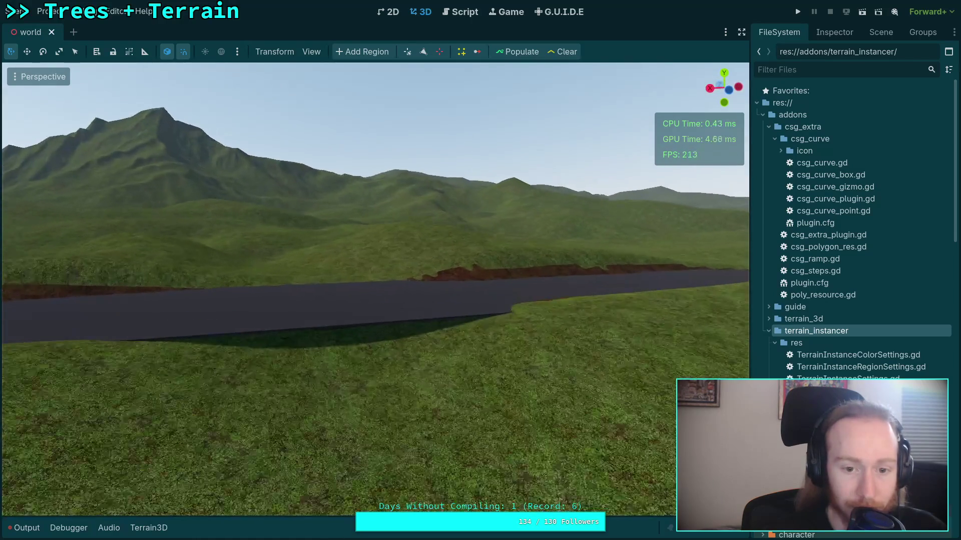
key("w")
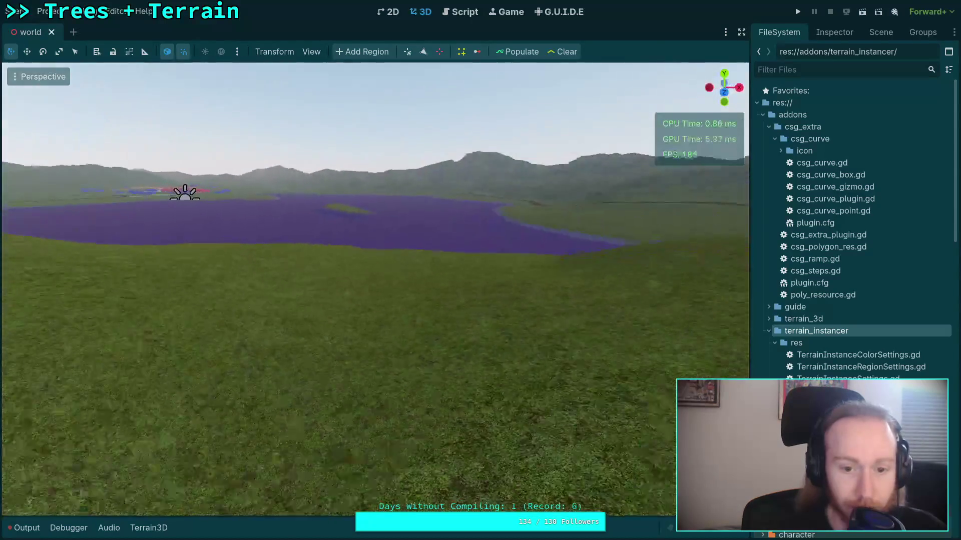
key("w")
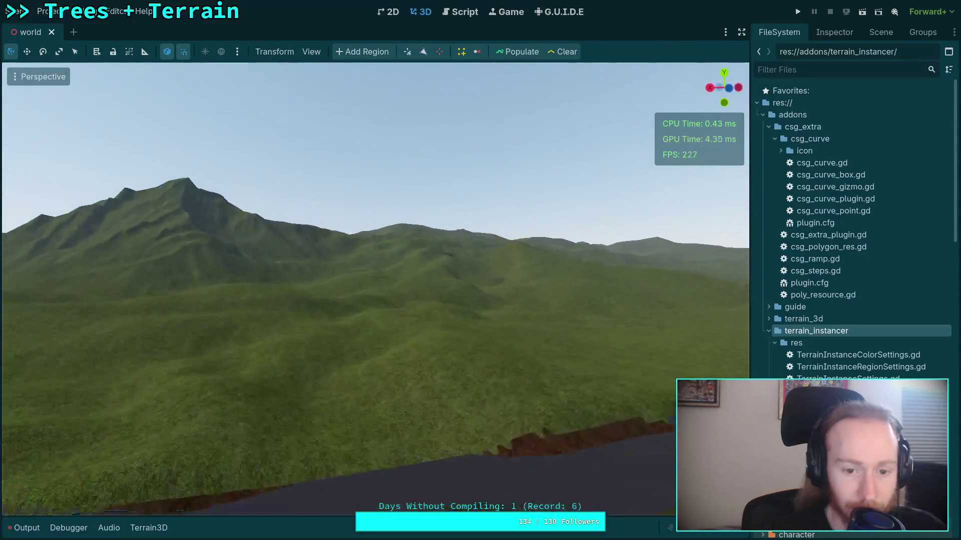
key("w")
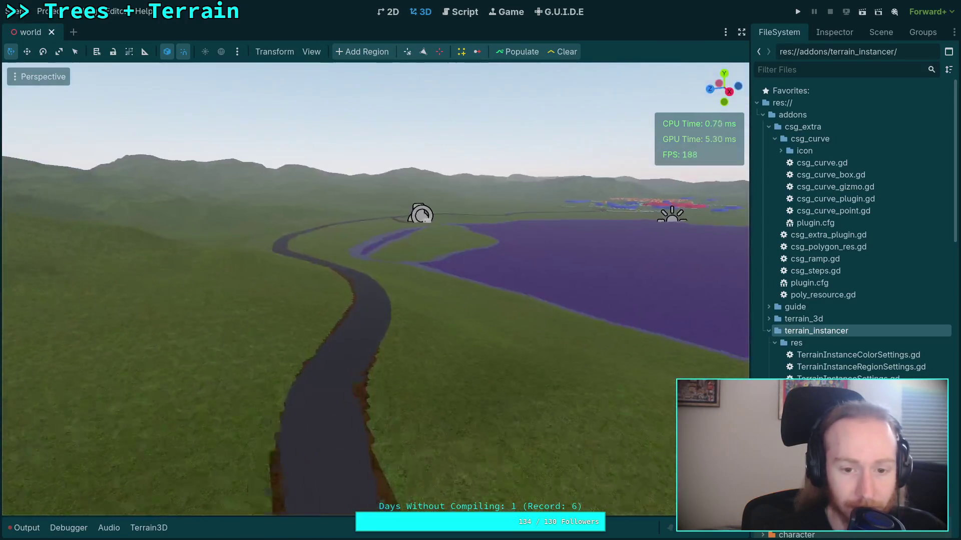